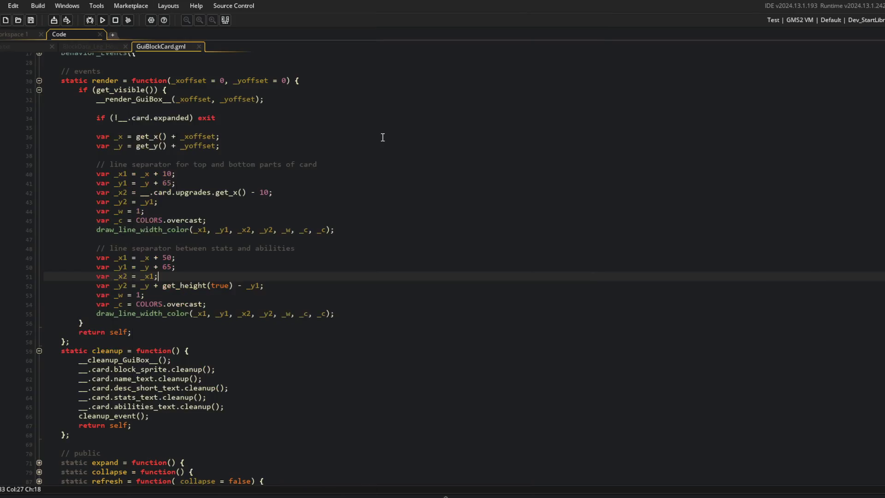
Run the game and expand and collapse the Wand card to check the separator.
key(F5)
key(alt+Tab)
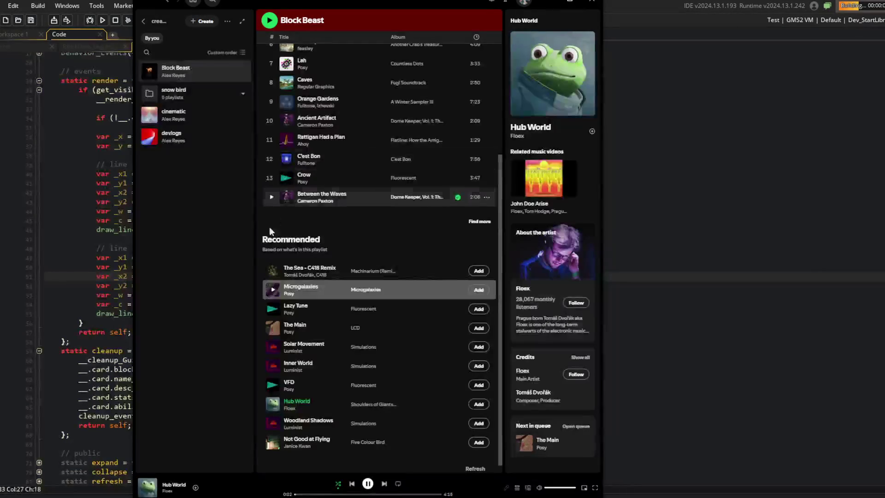
key(alt+Tab)
click(281, 303)
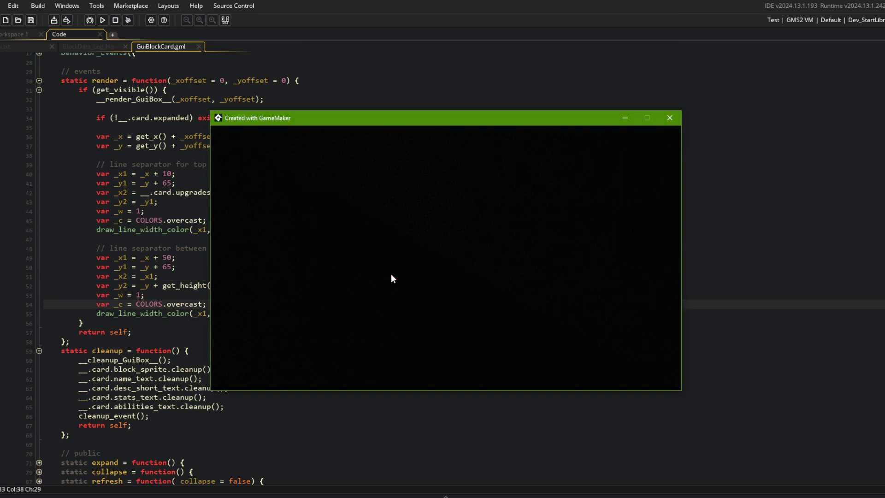
click(413, 225)
click(405, 233)
click(405, 233)
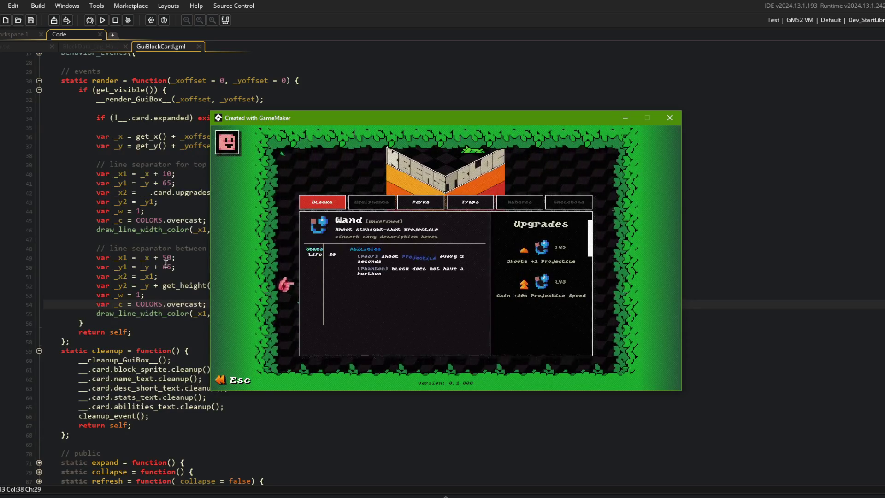
Set the separator to _x + 100 and get_height(true) * 0.6, rebuild, and move the game window right.
click(168, 257)
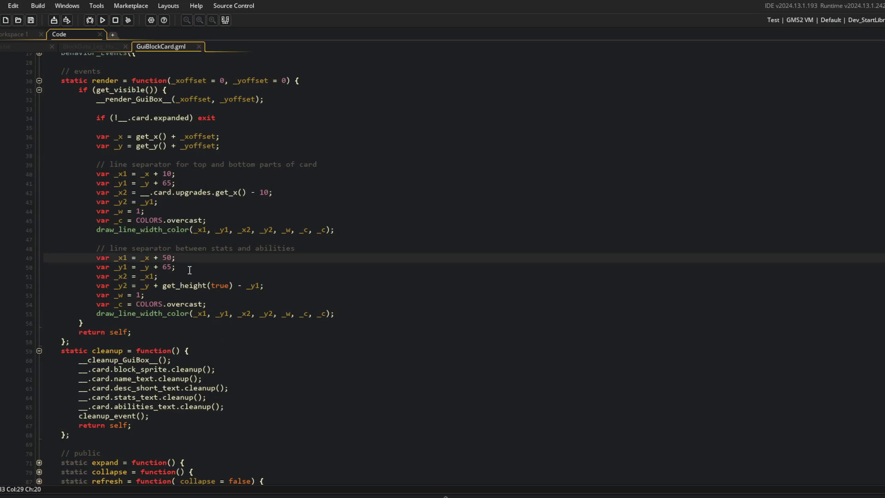
text(10)
key(Down)
key(Down)
key(Down)
key(ctrl+Left)
key(shift+End)
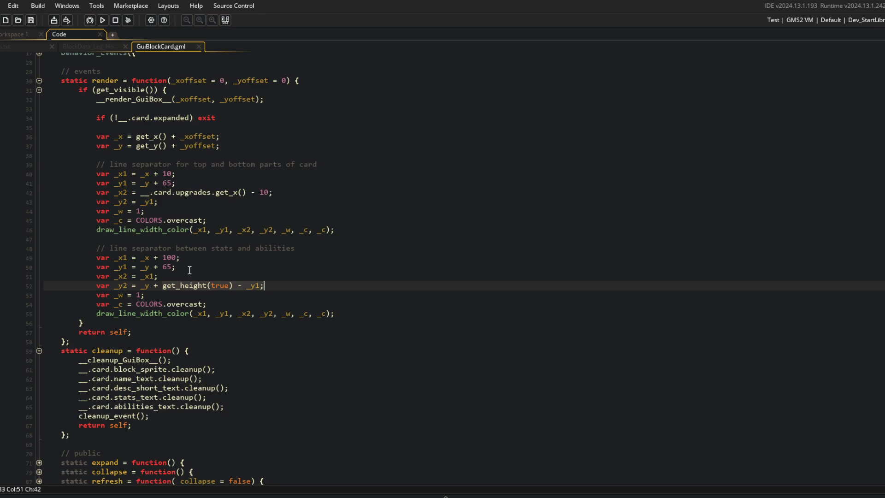
key(End)
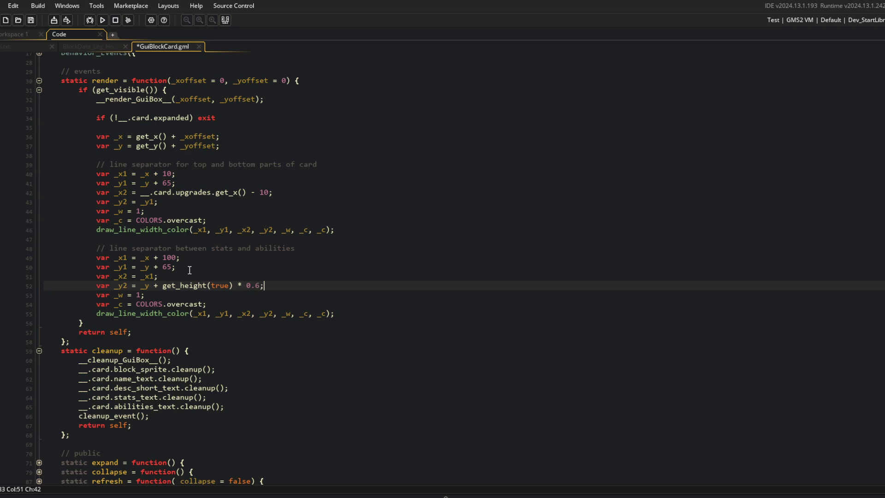
key(F5)
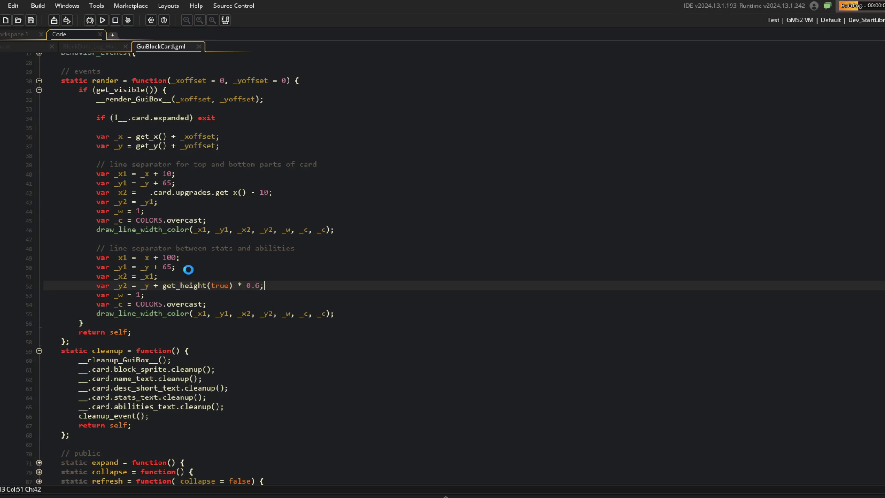
scroll(264, 221, down, 1)
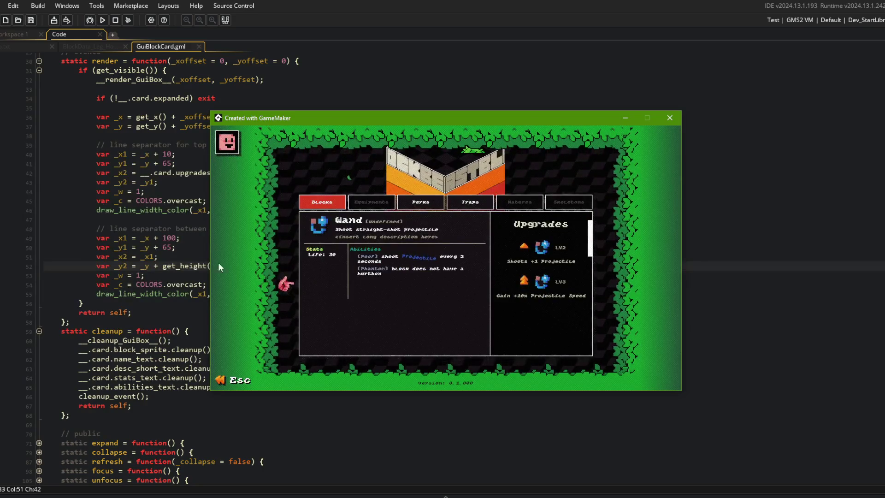
mouse_move(268, 121)
mouse_down()
mouse_move(413, 127)
mouse_move(402, 106)
mouse_up()
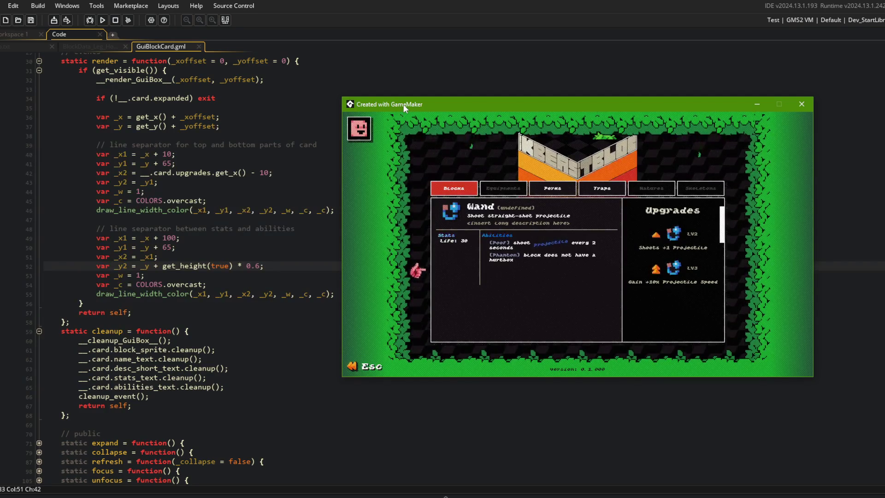
Replace get_height(true) with __.card.expand_height on line 52, rebuild, and expand Wand to test.
click(194, 266)
text(__.card.expand_h)
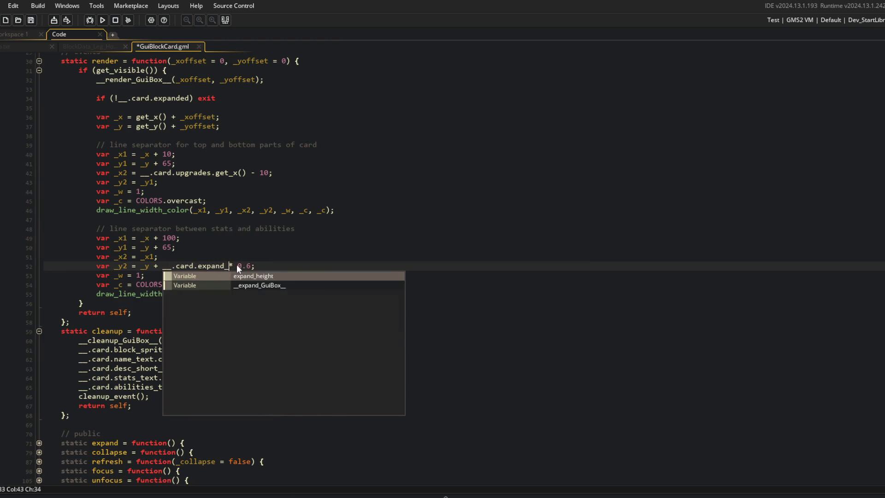
key(Return)
key(F5)
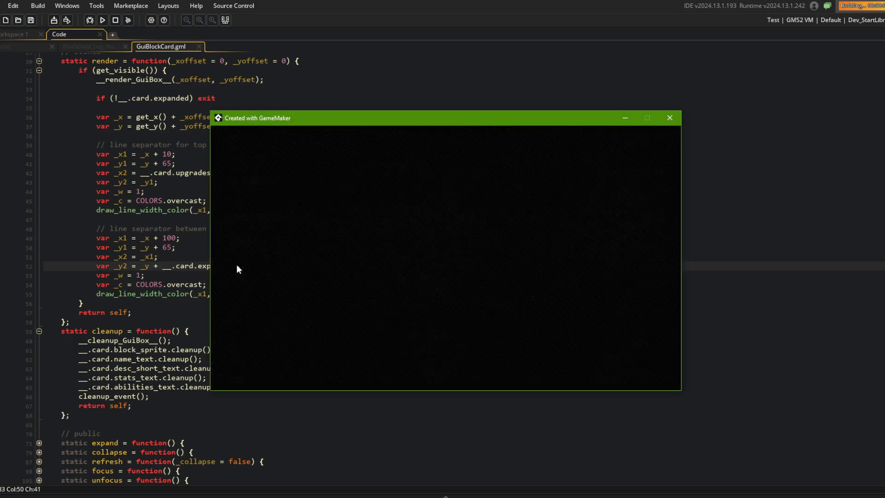
click(315, 247)
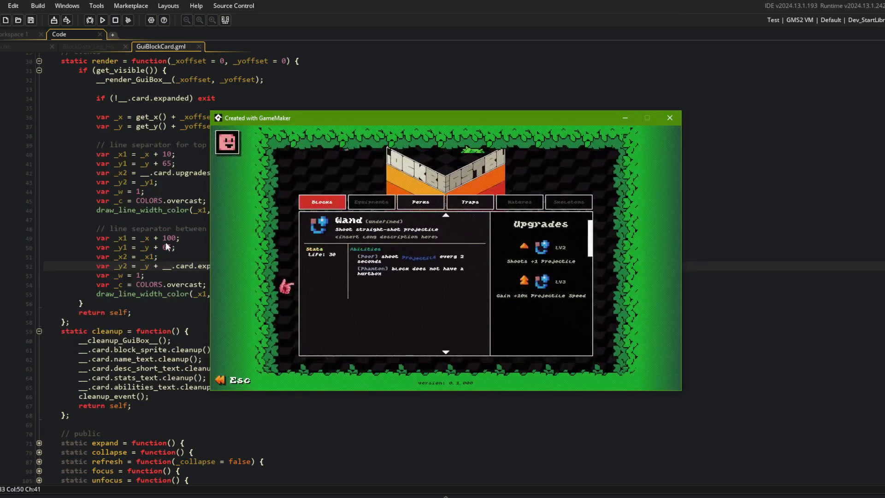
Change the separator's x offset on line 49 to 95 and run the game again.
click(184, 245)
key(Up)
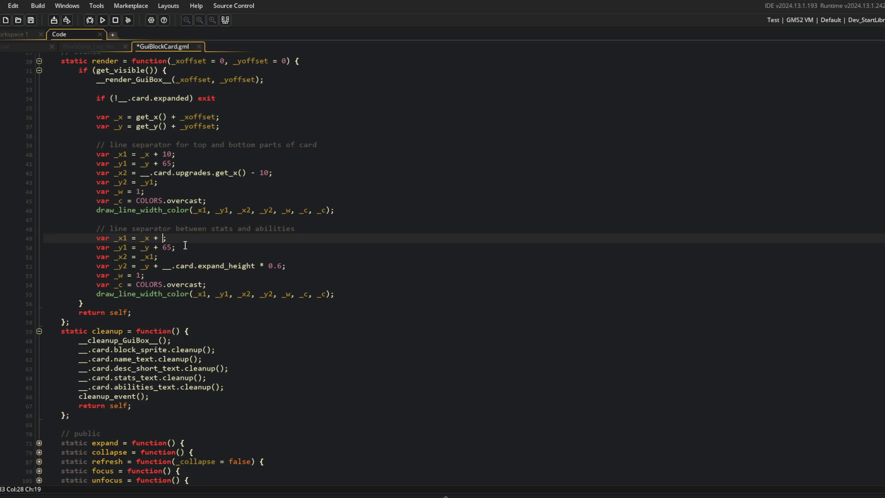
text(95)
key(F5)
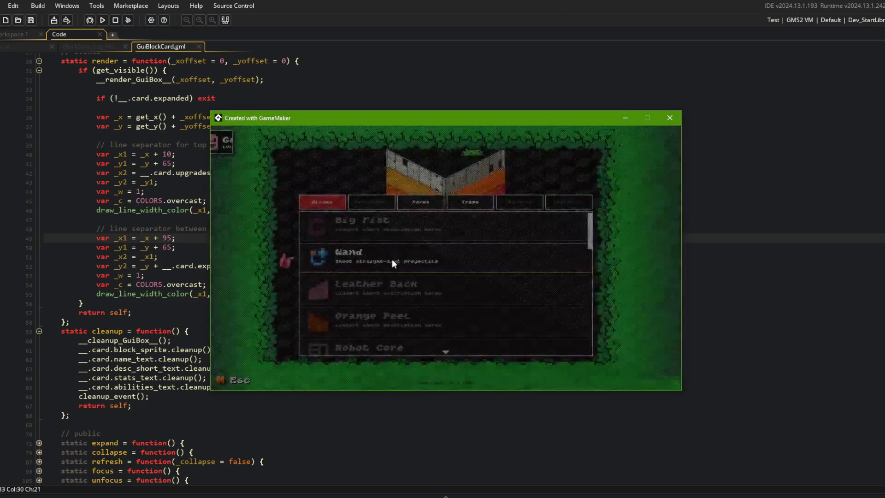
Test the game menu: scroll Blocks, switch to Perks and back, toggle Wand, expand Hooves.
scroll(414, 285, down, 10)
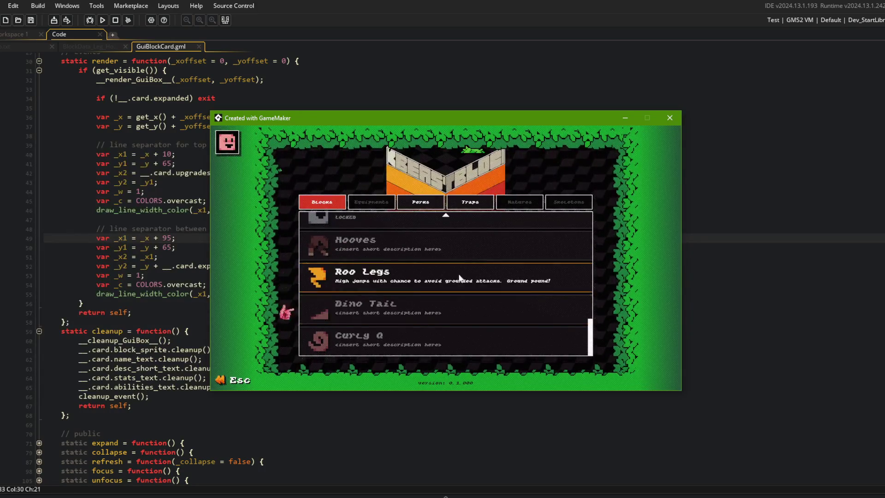
click(420, 204)
click(321, 202)
click(344, 257)
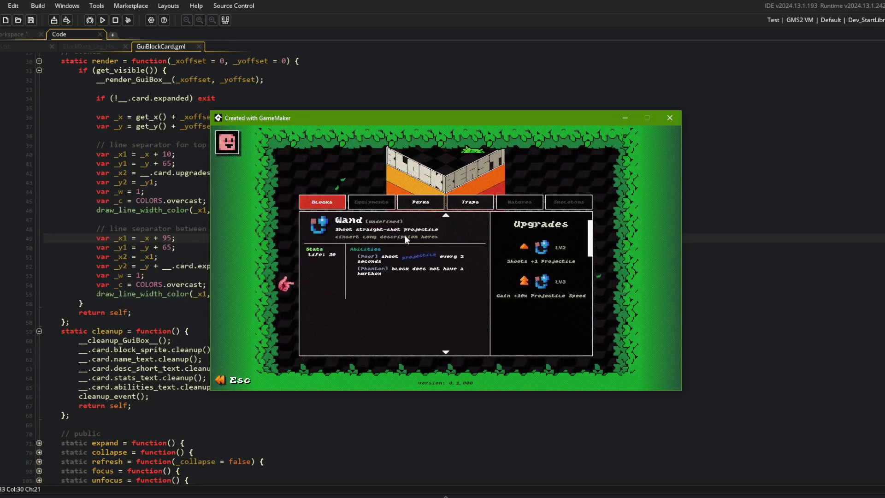
click(380, 233)
scroll(363, 259, down, 5)
scroll(361, 297, down, 2)
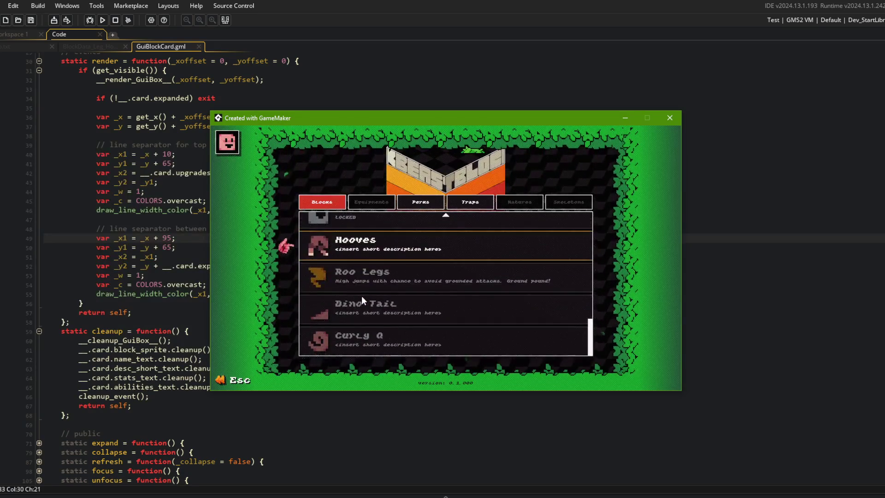
click(386, 284)
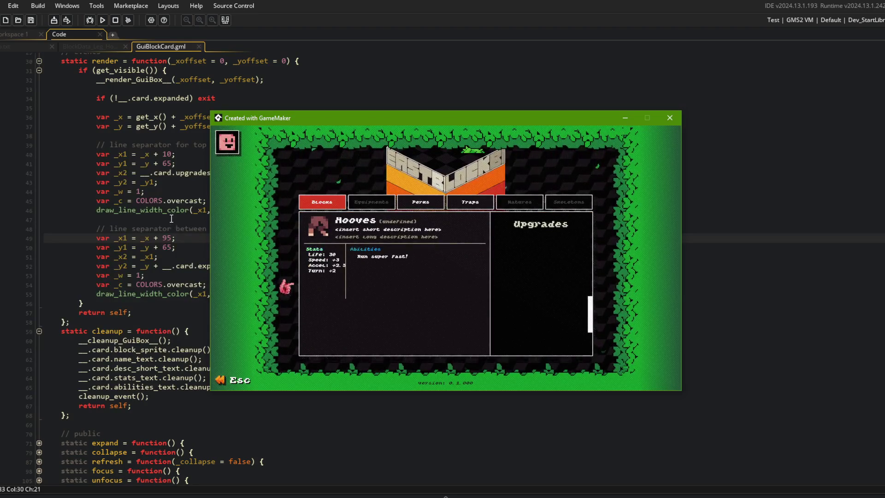
Set the separator offset to _x + 98 and its end to _y + 200, then rebuild.
click(167, 238)
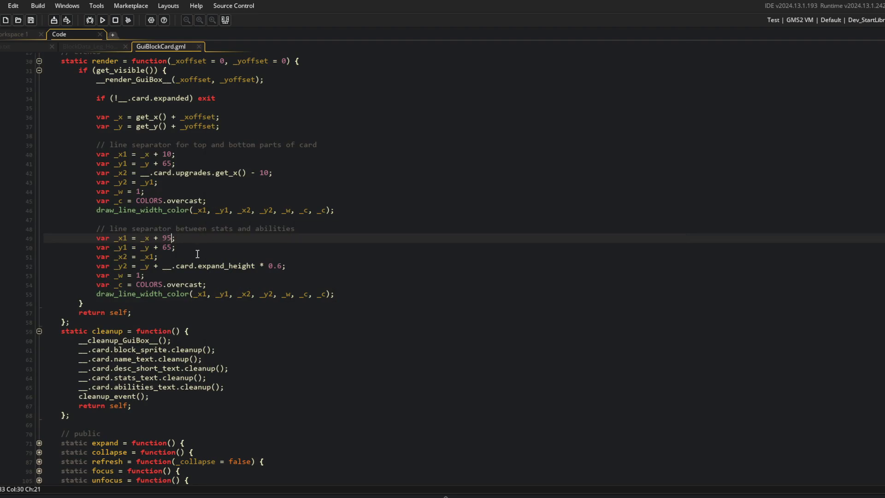
text(8)
key(alt+Tab)
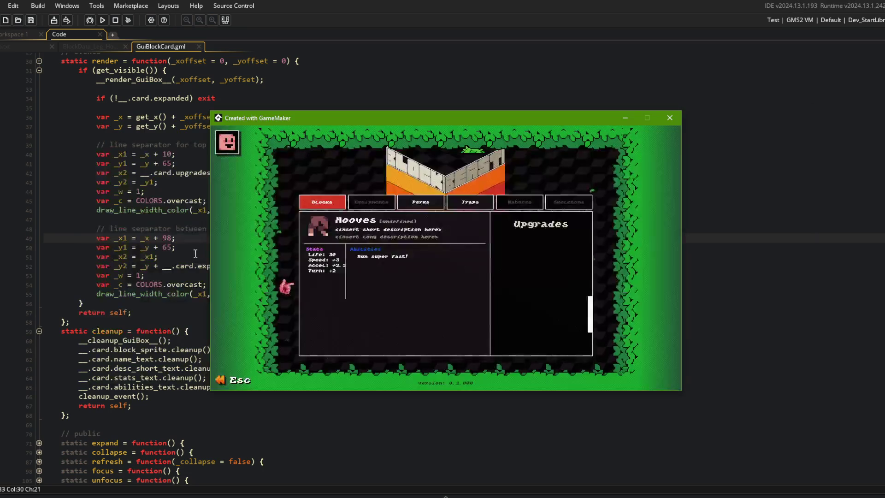
key(alt+Tab)
click(165, 270)
key(shift+End)
key(shift+Left)
text(20)
key(F5)
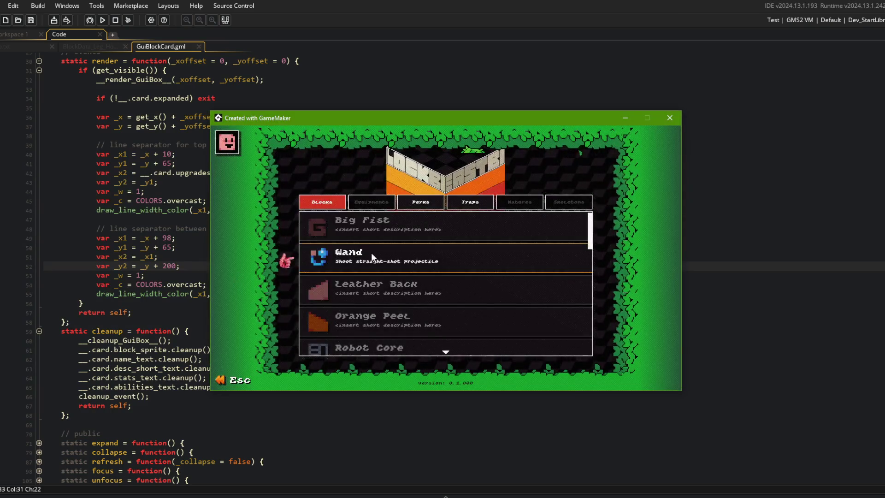
Toggle the Wand card, close the game, and inspect the _y2, _x1 and _y1 variables.
click(371, 253)
click(382, 227)
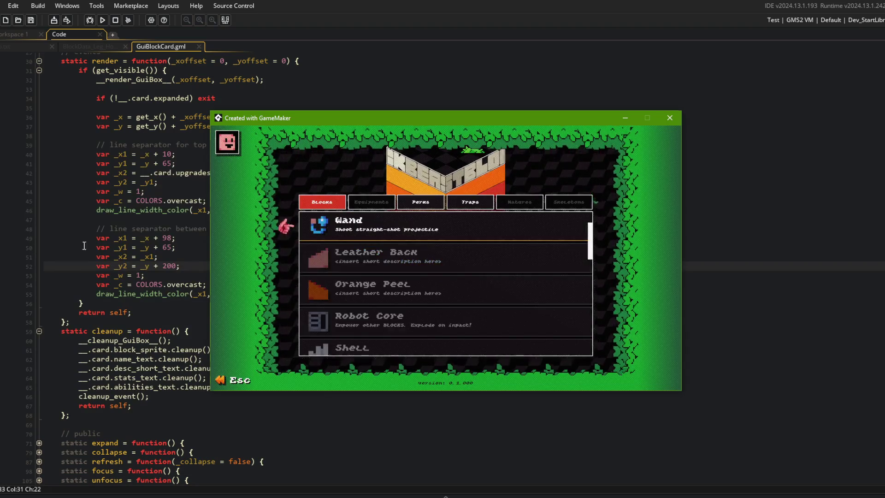
click(670, 117)
click(119, 266)
click(119, 237)
click(125, 248)
click(122, 247)
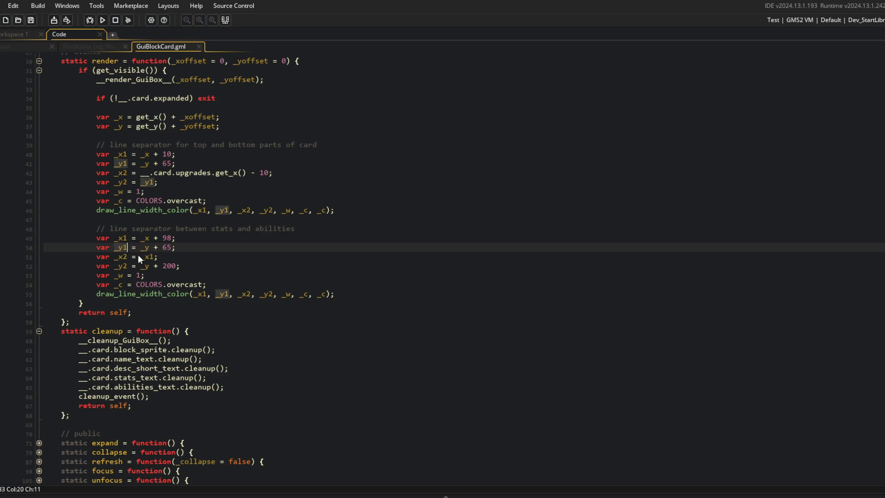
Revert the separator end to _y1 + get_height(true) * 0.6, restore offset 100, and run the game.
double_click(165, 266)
text(__.card.expand_height * 0.6)
key(Up)
key(Up)
key(Up)
key(Left)
key(BackSpace)
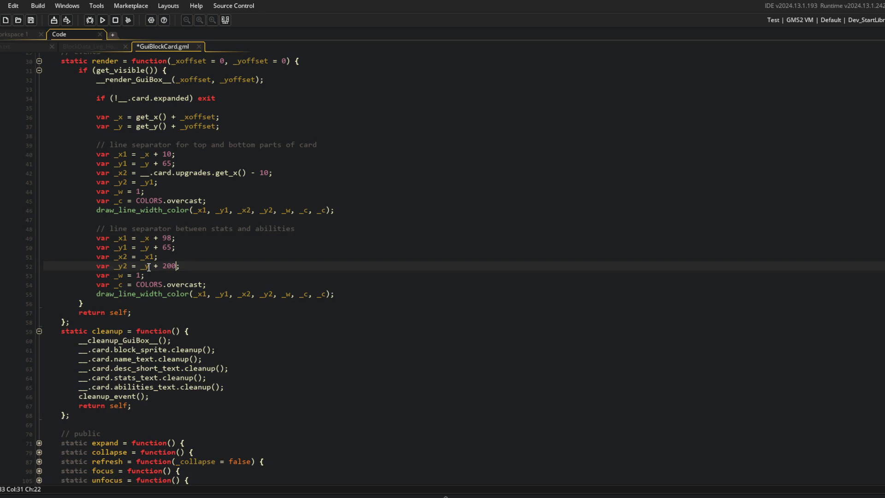
key(BackSpace)
key(BackSpace)
text(100)
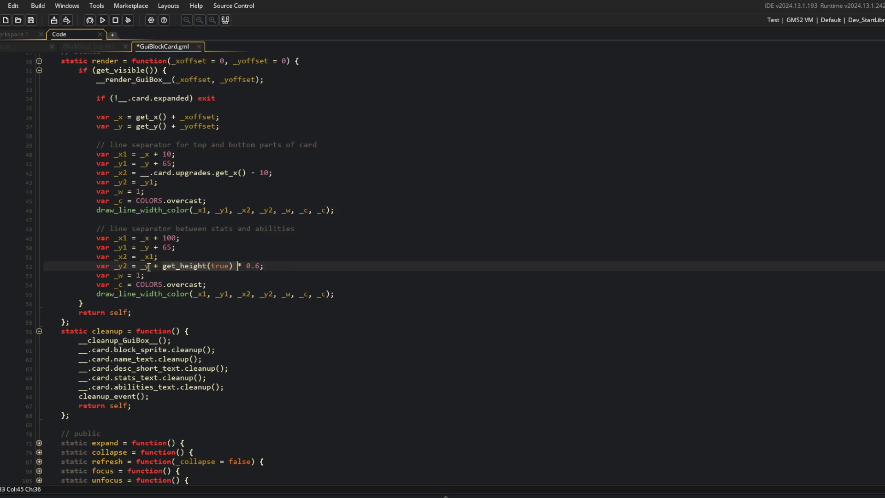
text(1)
click(175, 237)
text(98)
click(160, 182)
click(102, 20)
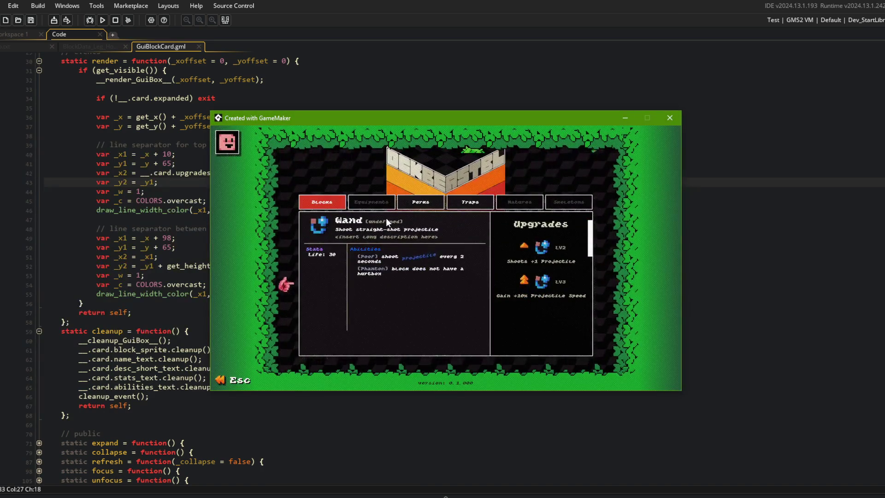
Toggle the Wand card a few times, then scroll down and expand Hooves.
click(355, 222)
click(355, 222)
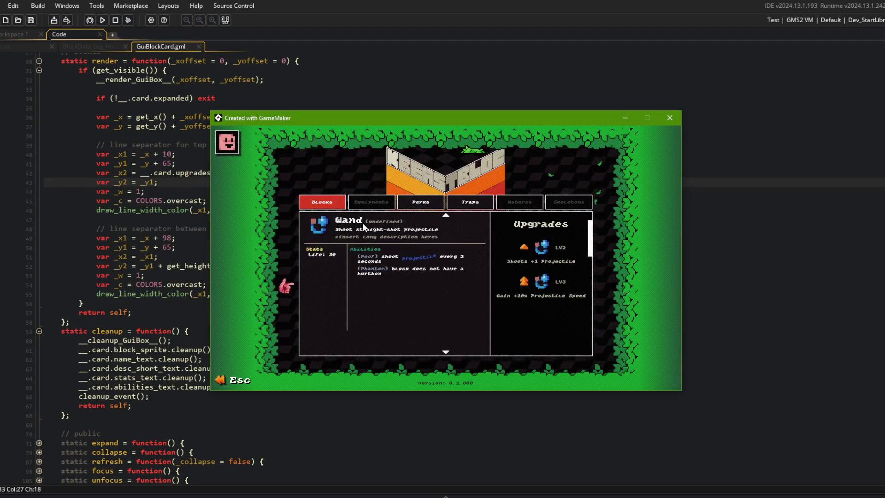
click(357, 230)
scroll(362, 254, down, 5)
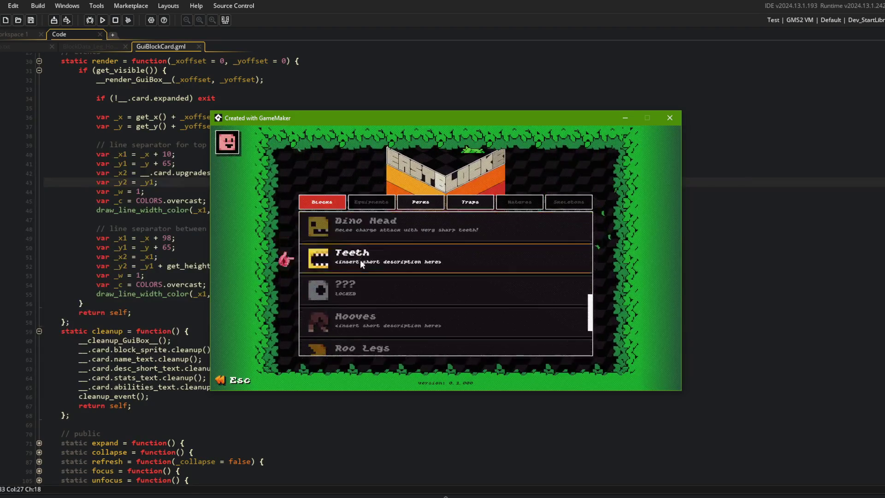
click(355, 310)
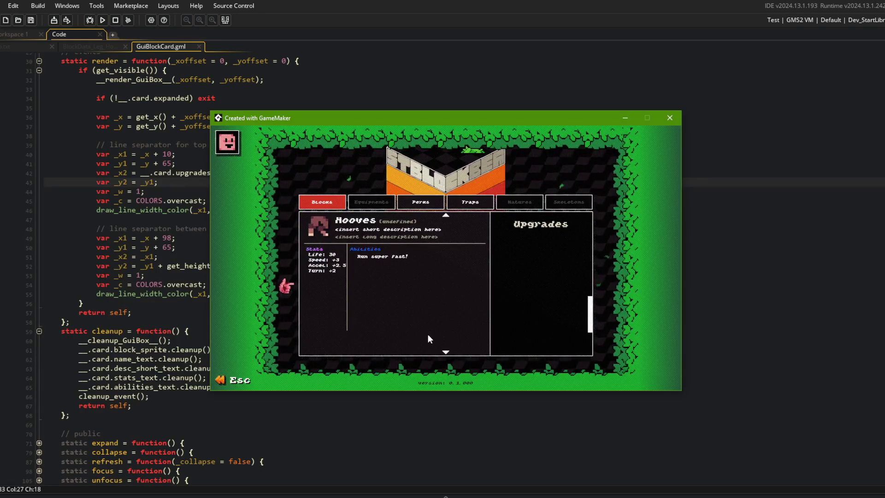
Change the separator multiplier on line 52 to get_height(true) * 0.8 and rebuild the game.
click(152, 191)
click(171, 238)
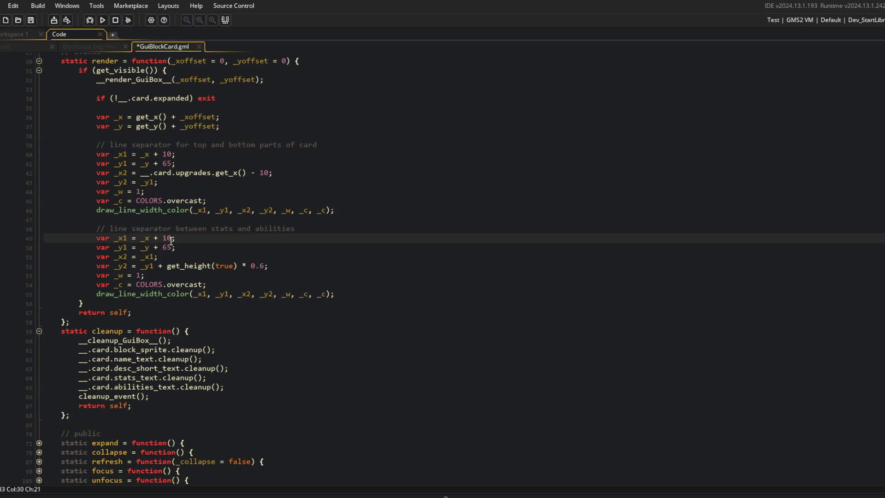
key(alt+Tab)
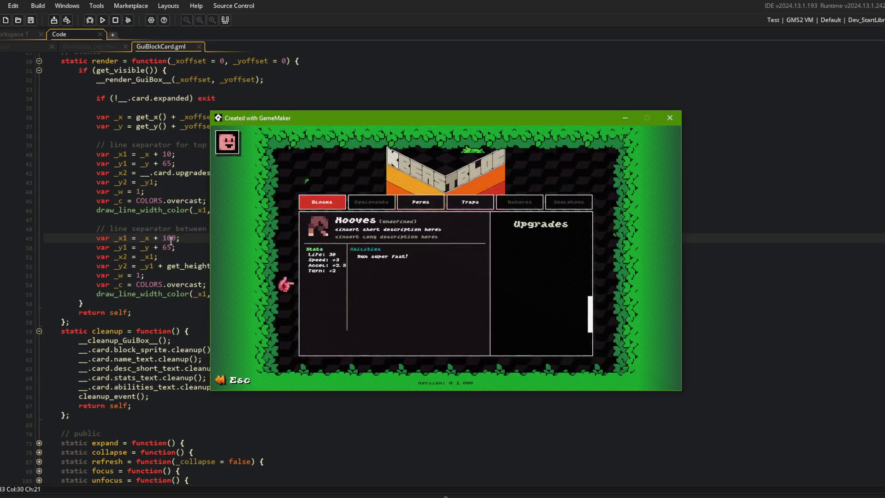
click(170, 239)
click(200, 274)
key(alt+Tab)
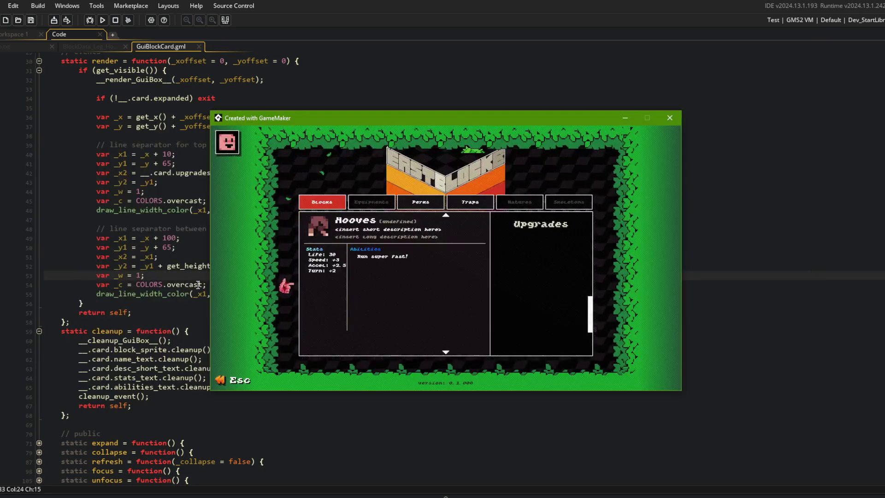
key(alt+Tab)
click(269, 266)
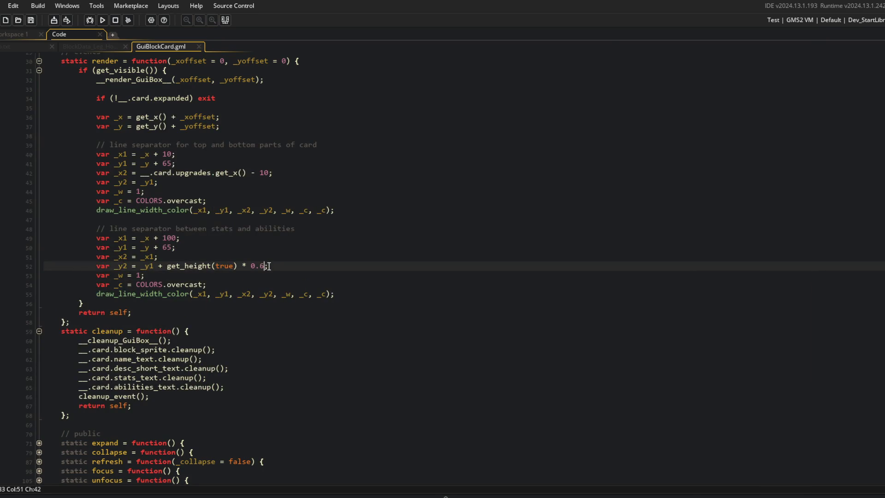
key(F5)
Expand and collapse the Wand card repeatedly to check the separators.
click(379, 266)
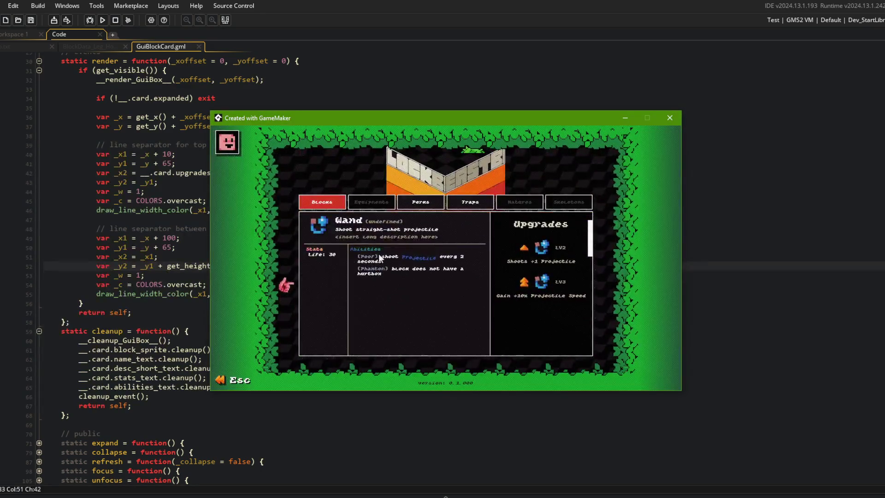
click(379, 233)
click(379, 232)
click(378, 231)
click(384, 224)
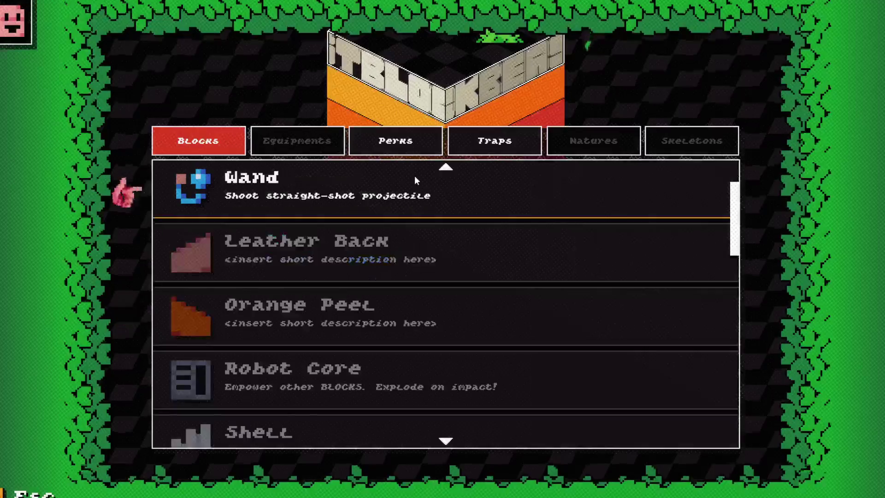
Open and close the Hooves, Roo Legs and Dino Tail cards with Esc.
scroll(280, 261, down, 5)
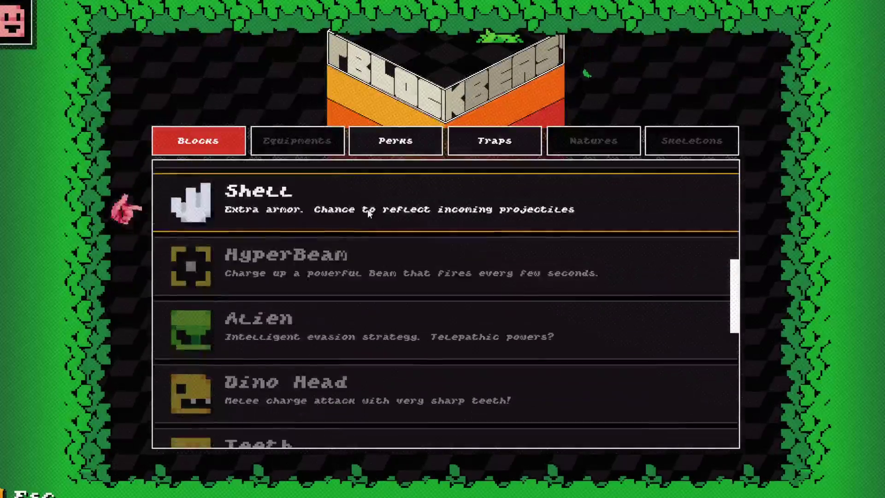
scroll(280, 258, up, 2)
click(292, 295)
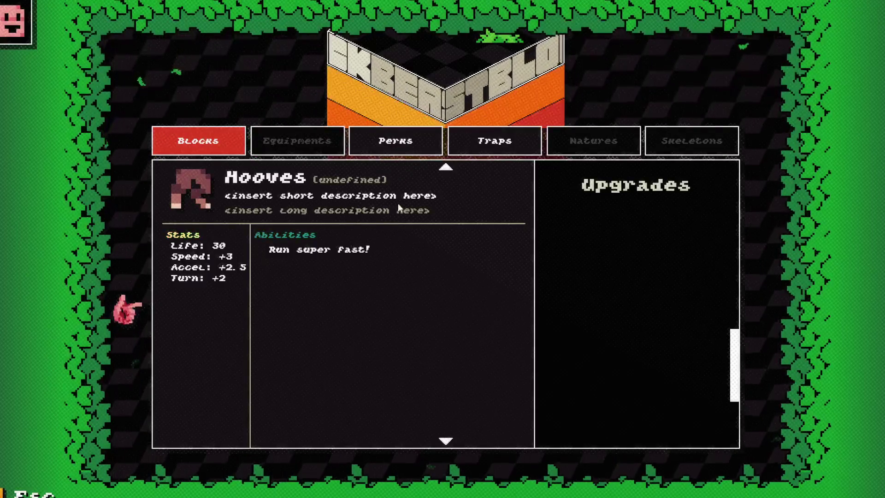
key(Escape)
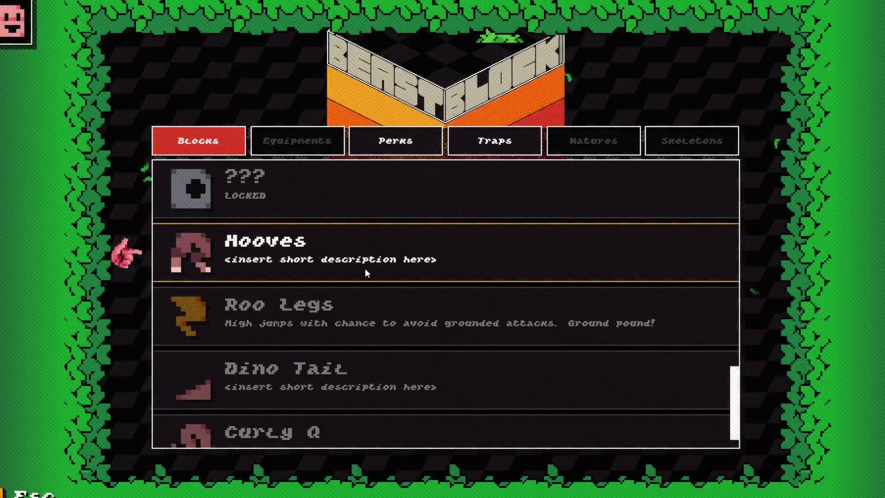
scroll(364, 268, down, 1)
click(397, 305)
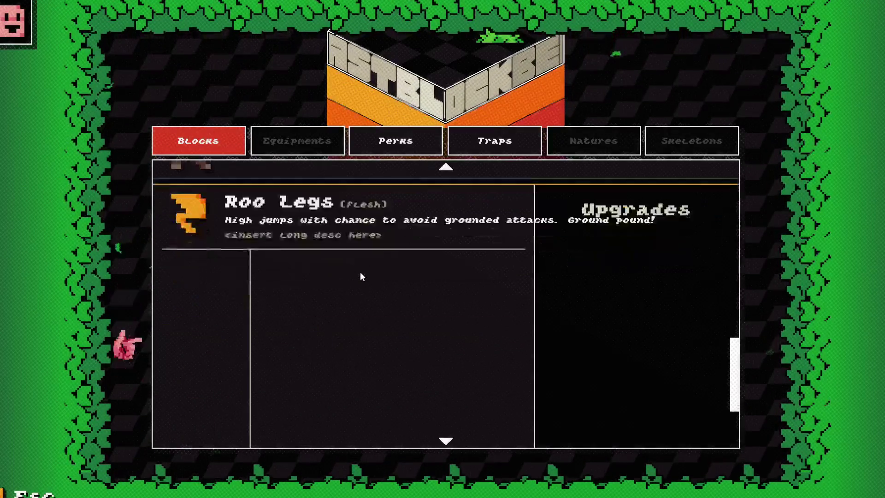
key(Escape)
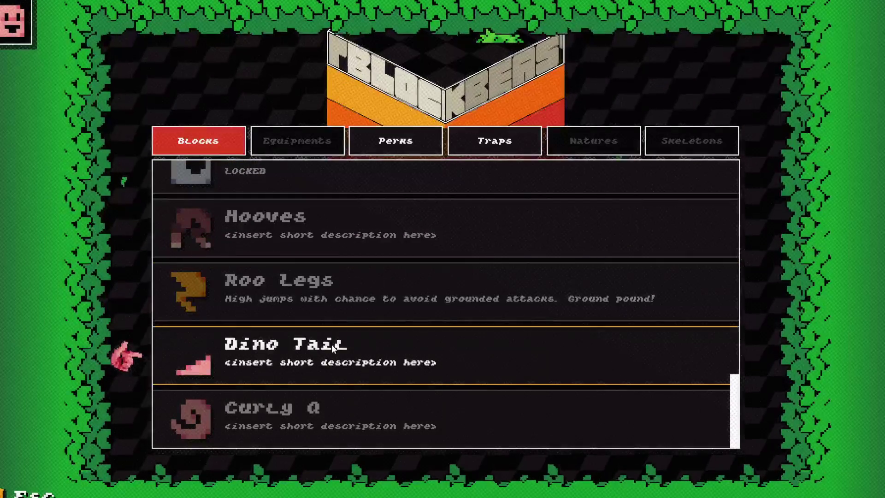
click(331, 345)
key(Escape)
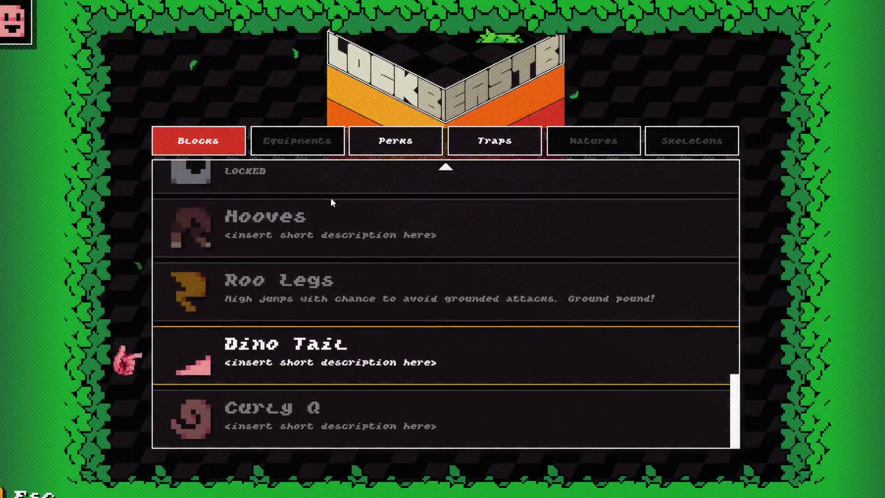
click(330, 228)
key(Escape)
click(318, 295)
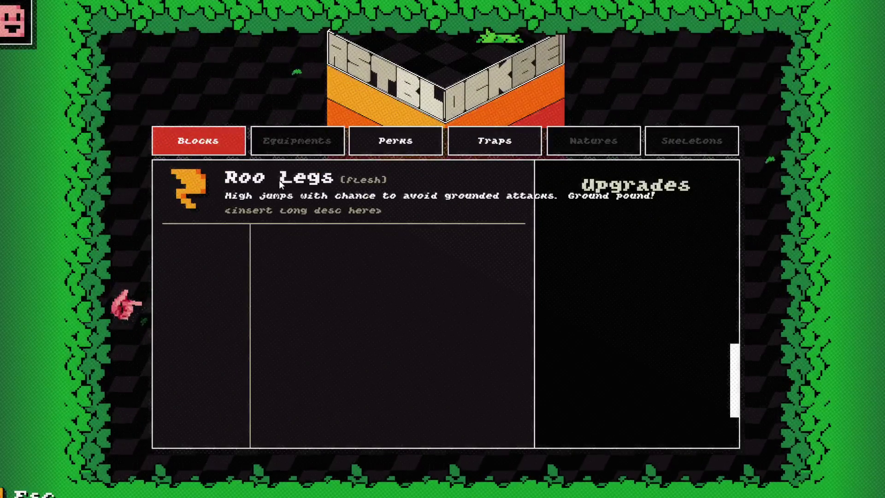
key(Escape)
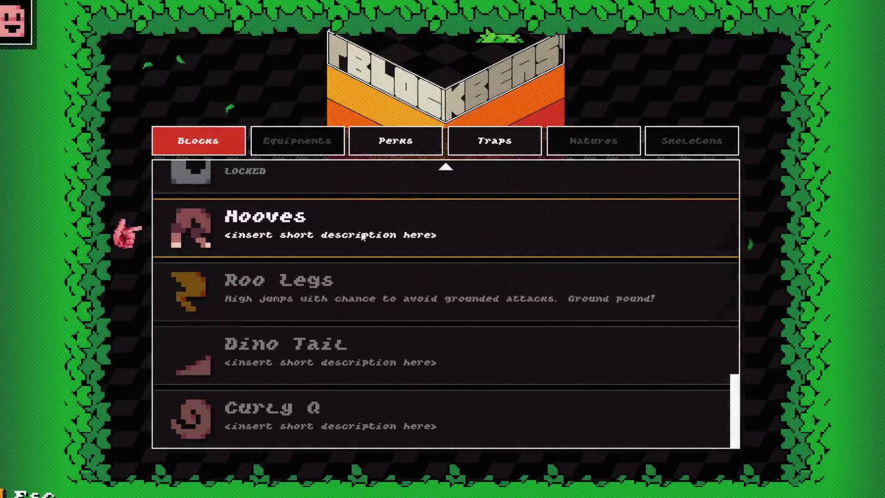
click(352, 276)
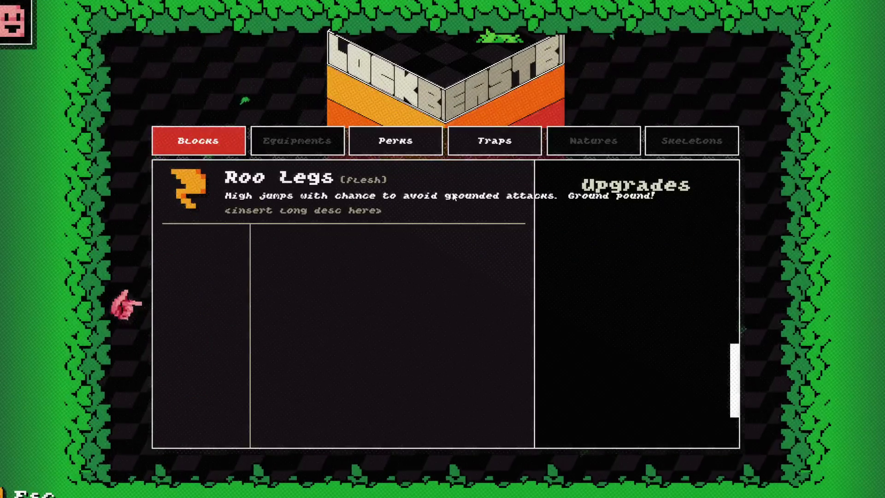
key(Escape)
Open and close the locked ??? block, Teeth and Hooves cards with Esc.
scroll(424, 255, up, 1)
click(374, 241)
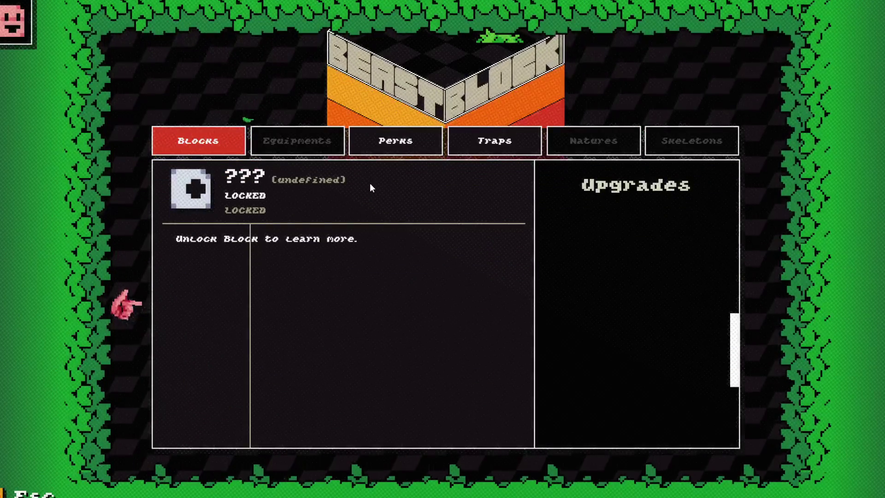
key(Escape)
scroll(361, 230, up, 1)
click(317, 237)
key(Escape)
click(313, 186)
key(Escape)
scroll(305, 205, down, 2)
click(305, 206)
key(Escape)
scroll(306, 181, up, 1)
click(305, 185)
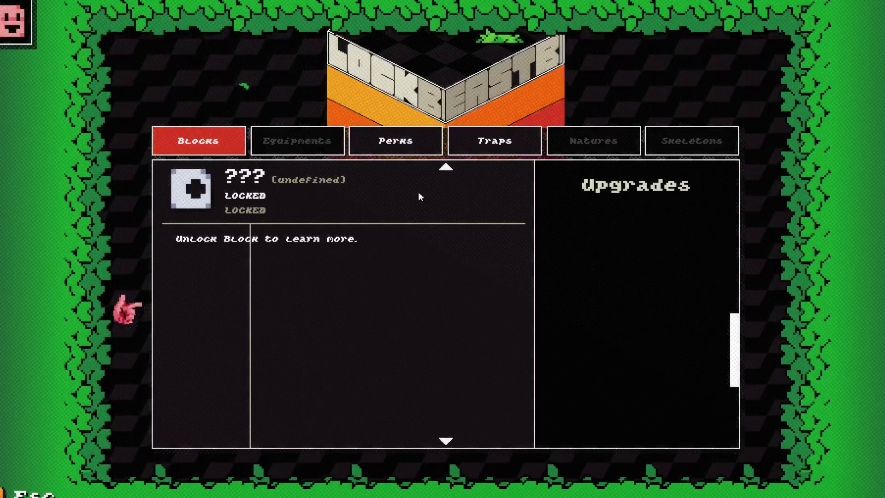
key(Escape)
Toggle the locked block, Alien, Dino Head and Teeth cards by clicking, testing quick switching.
scroll(303, 206, down, 1)
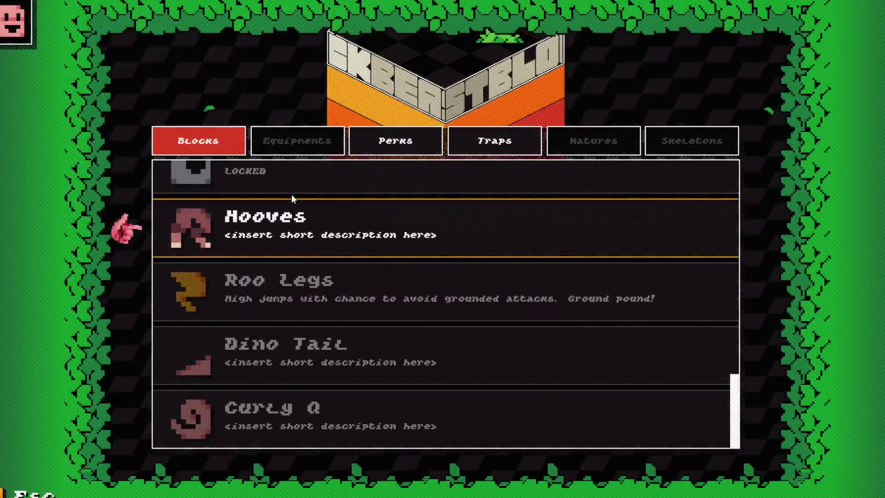
click(284, 206)
click(284, 203)
scroll(285, 202, up, 3)
click(286, 203)
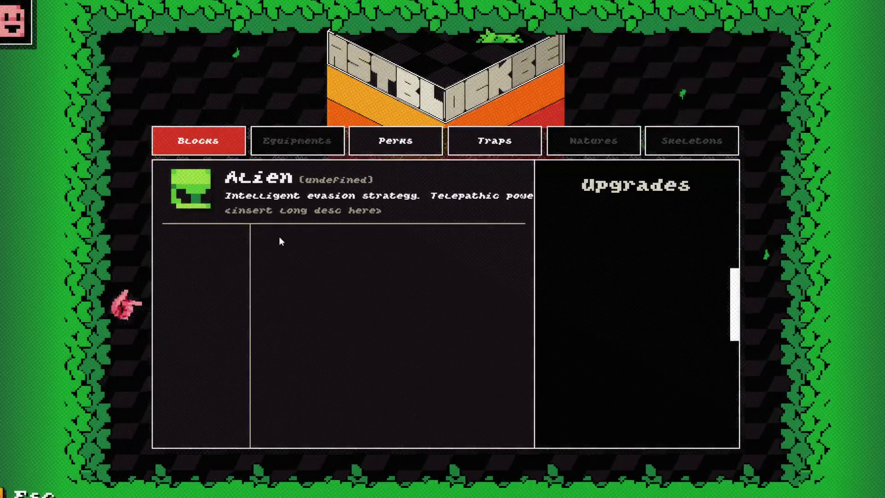
click(286, 203)
scroll(292, 208, down, 1)
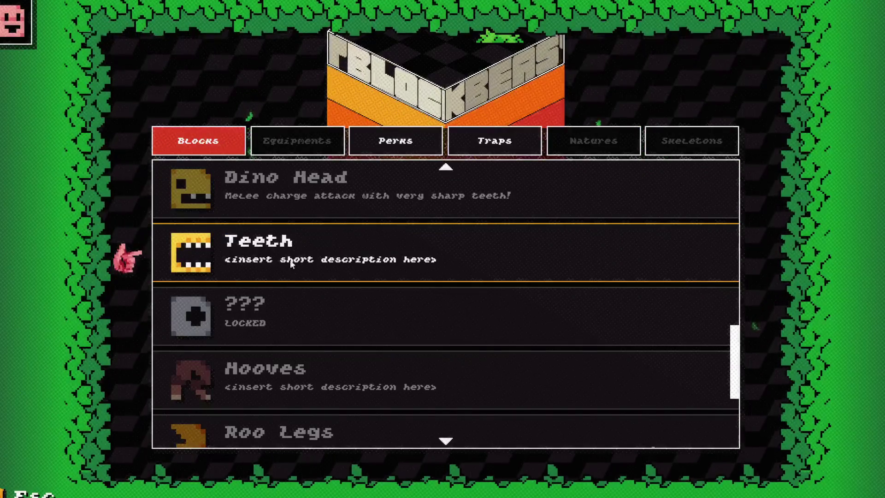
click(290, 176)
click(289, 176)
scroll(289, 244, down, 1)
click(291, 185)
click(294, 178)
click(294, 178)
click(294, 178)
click(293, 183)
click(293, 184)
click(294, 184)
click(293, 183)
click(294, 184)
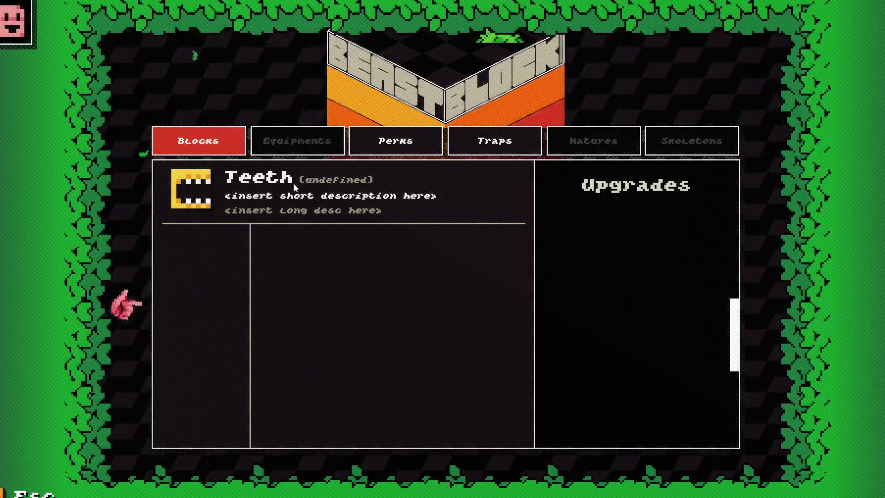
click(293, 184)
Open and close the Hooves, Roo Legs and Hooves cards again by clicking.
scroll(282, 230, down, 2)
click(278, 245)
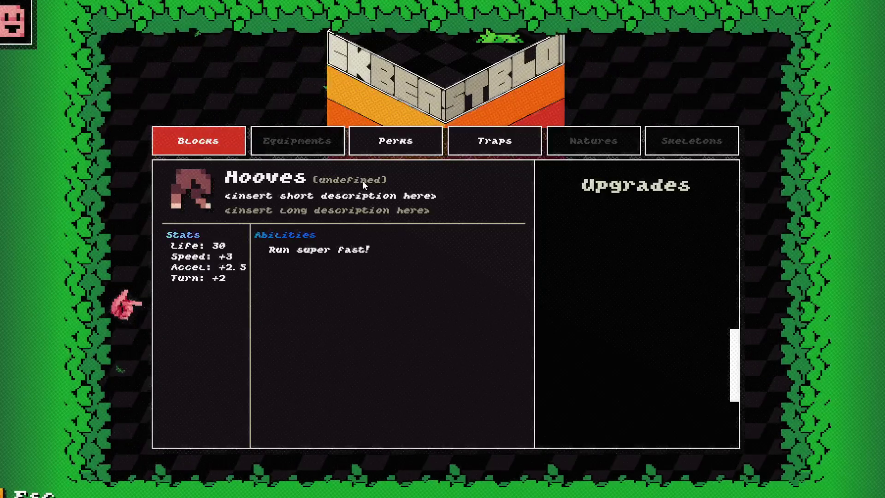
click(455, 183)
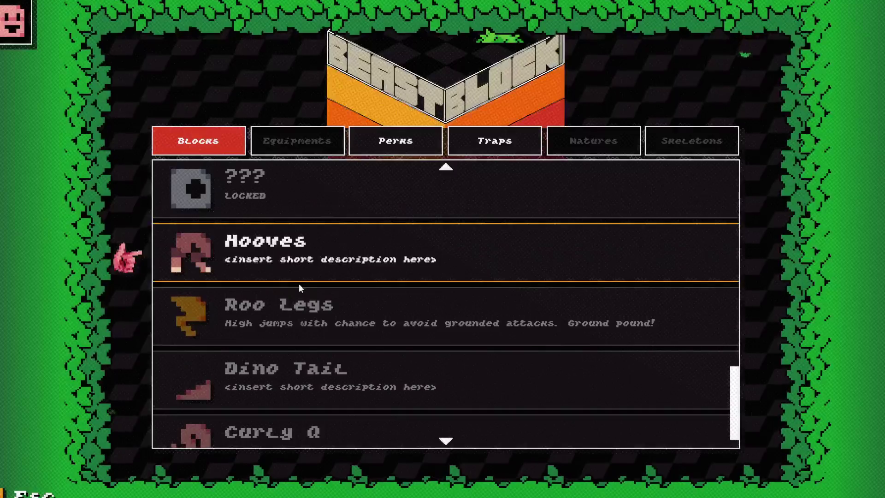
click(299, 286)
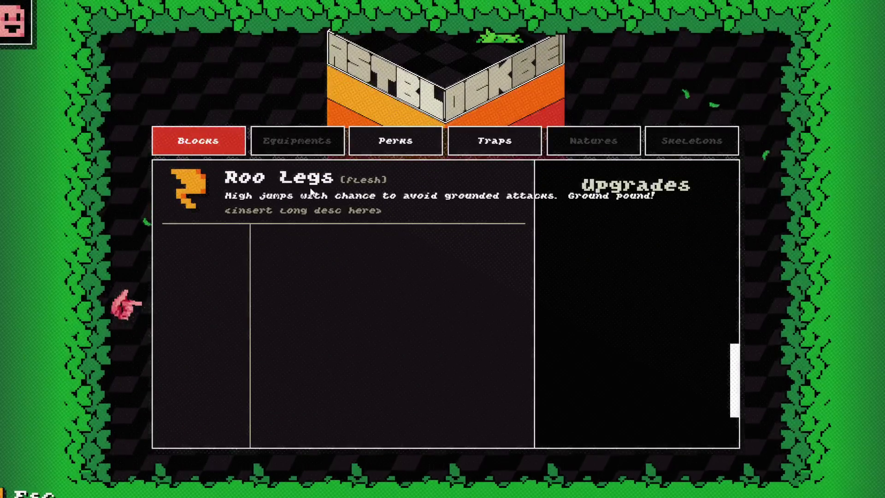
click(310, 192)
click(308, 233)
click(307, 183)
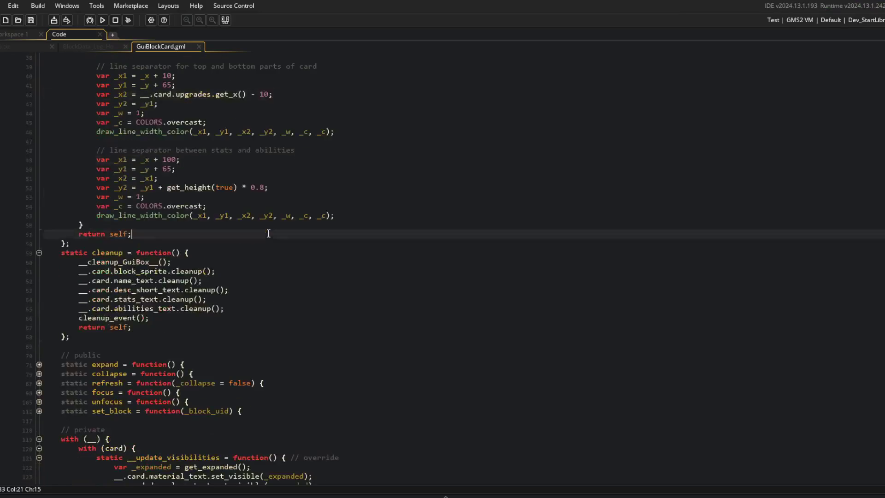
Stage all project changes in Command Prompt with git add.
key(alt+Tab)
text(git add .)
key(Return)
Commit as "display block material text. block card line separators" and git push.
text(git)
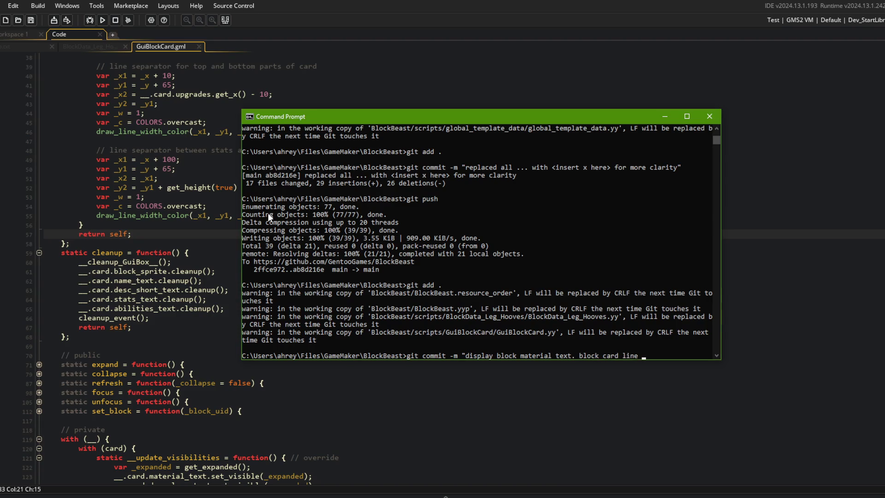
text(rs")
key(Return)
text(git push)
key(Return)
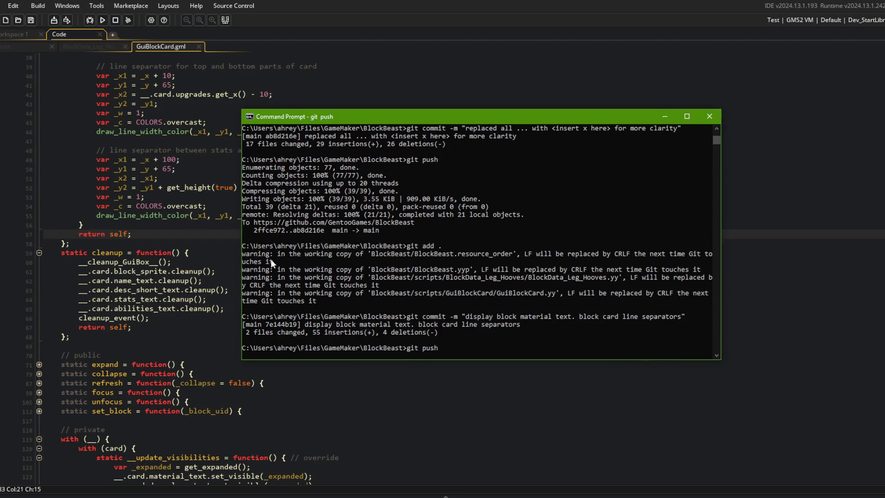
click(223, 159)
Open the GuiList script and dock it side by side with the GuiBlockCard code.
click(192, 121)
key(ctrl+t)
text(G)
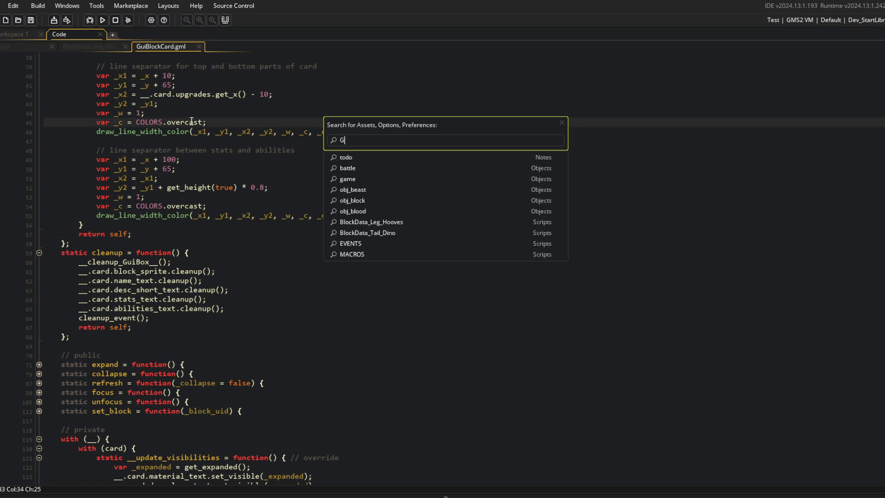
text(uiList)
key(Return)
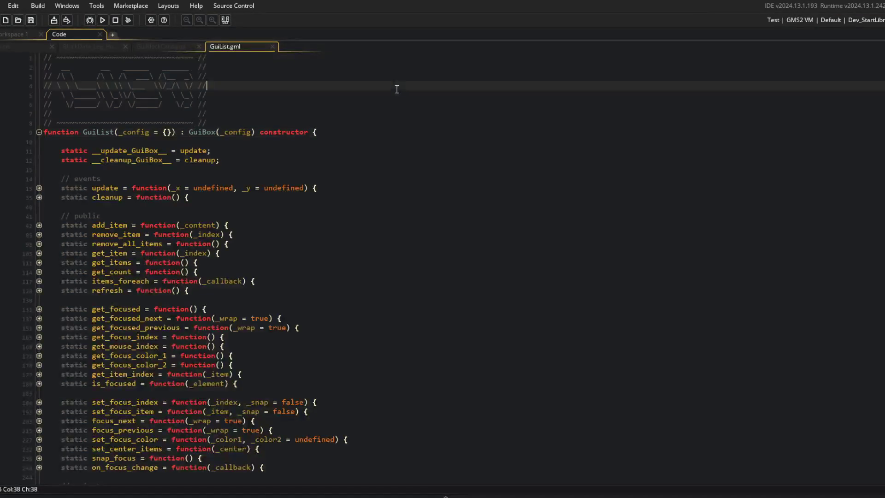
right_click(306, 132)
click(357, 287)
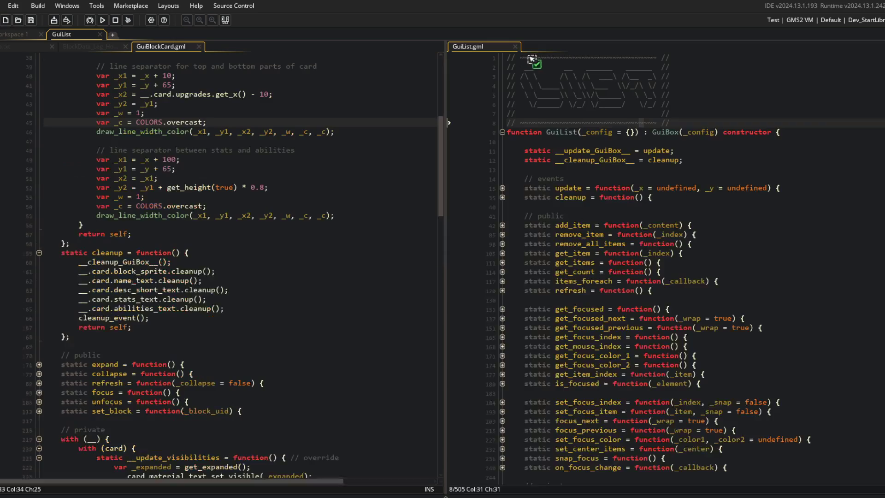
In the empty workspace, open the ui_library object's Create event code.
click(26, 35)
key(ctrl+t)
text(uilib)
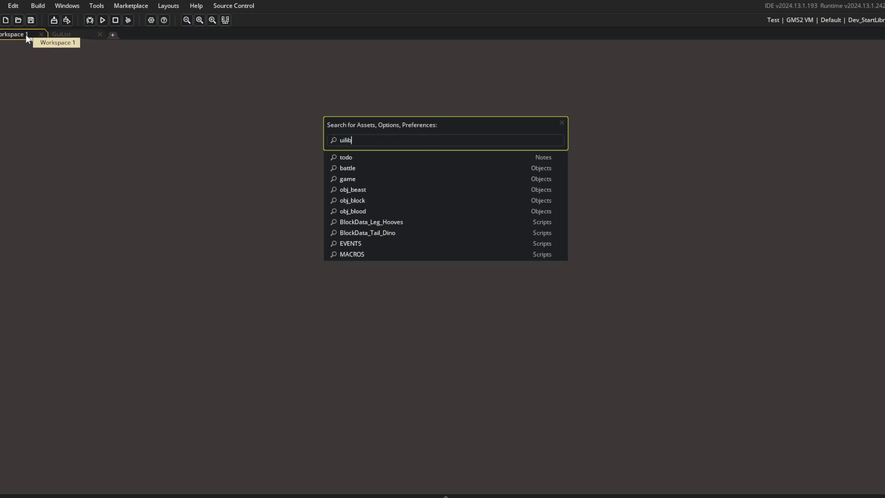
text(raraui)
key(ctrl+a)
text(ui_lib)
key(Return)
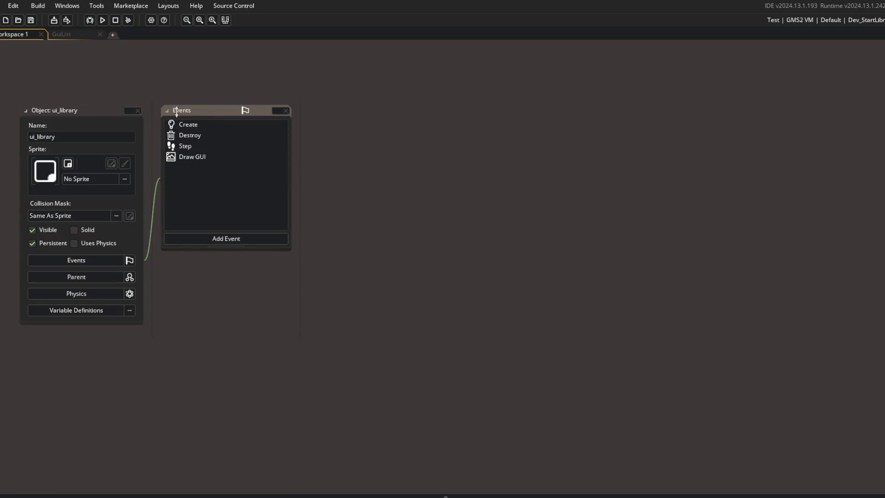
double_click(192, 123)
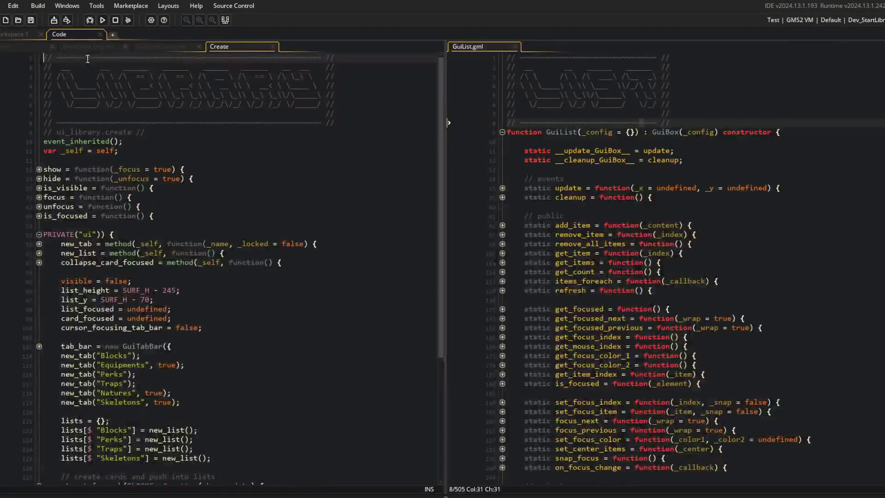
click(223, 157)
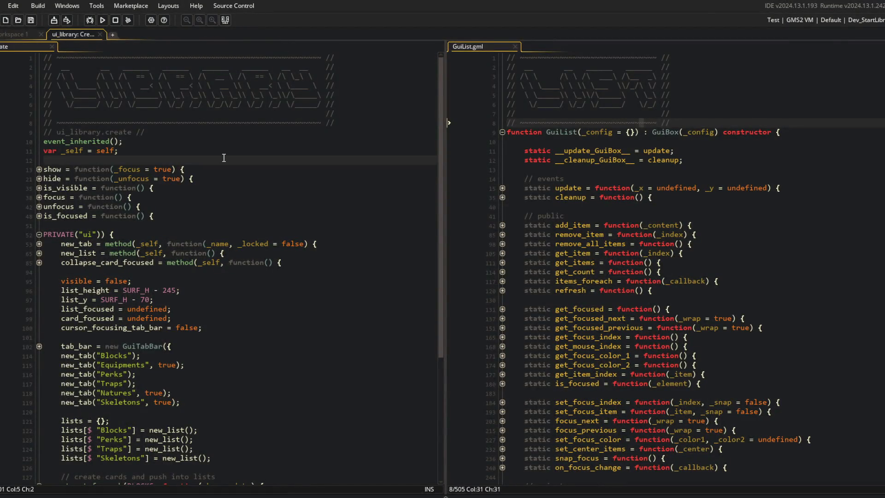
key(Down)
key(End)
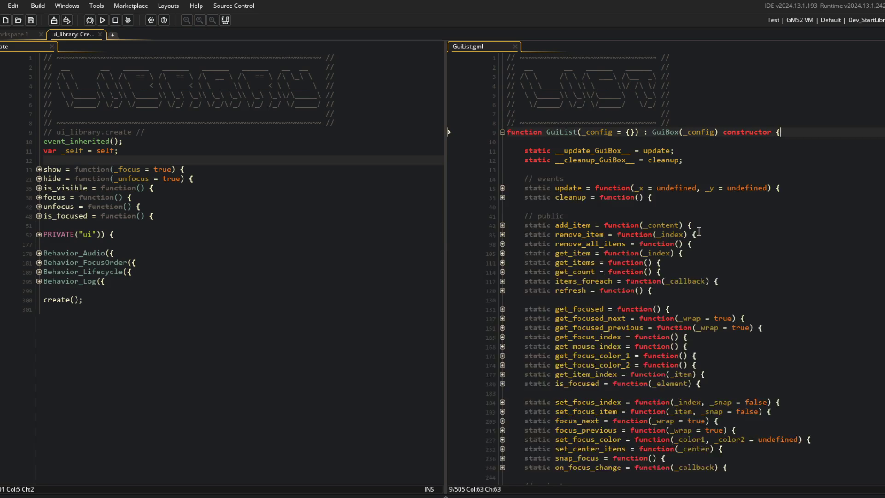
Widen the GuiList.gml pane, unfold PRIVATE("ui") and collapse_card_focused, and run the game.
drag(450, 117, 351, 123)
click(211, 235)
click(99, 178)
click(40, 235)
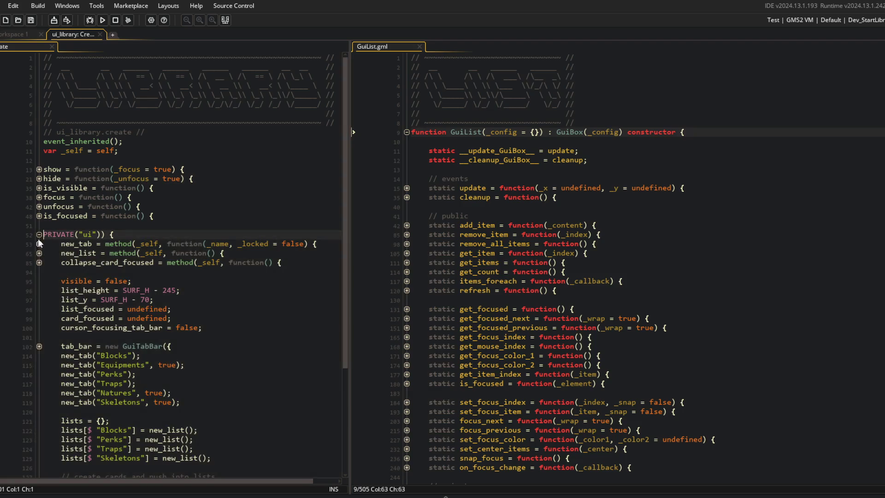
click(39, 262)
click(39, 272)
click(154, 263)
click(102, 20)
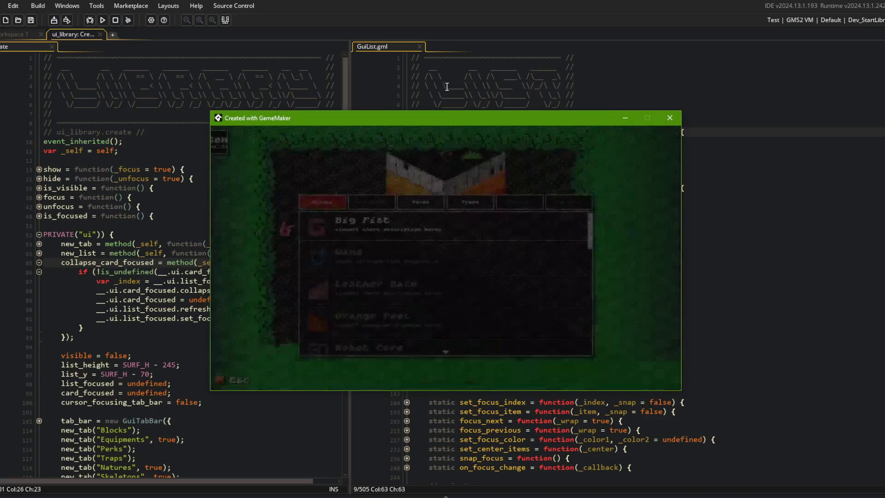
Expand and collapse the Wand card, then scroll down the Blocks list.
drag(437, 122, 420, 121)
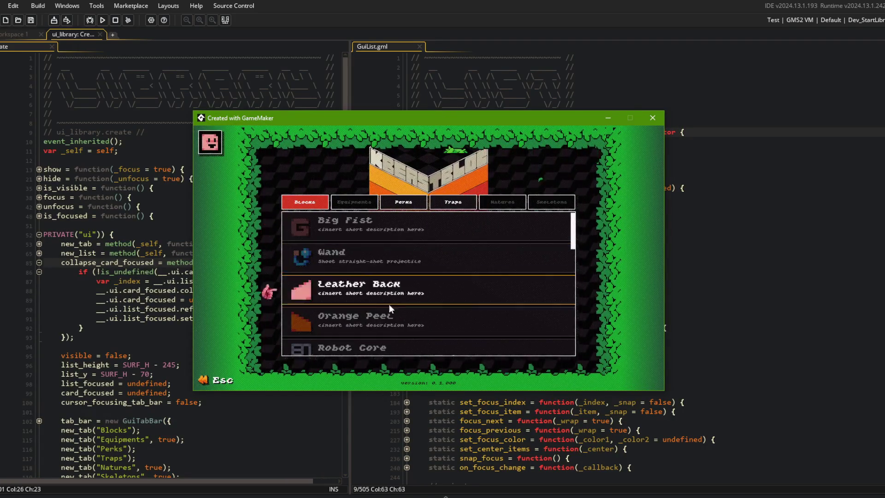
click(391, 253)
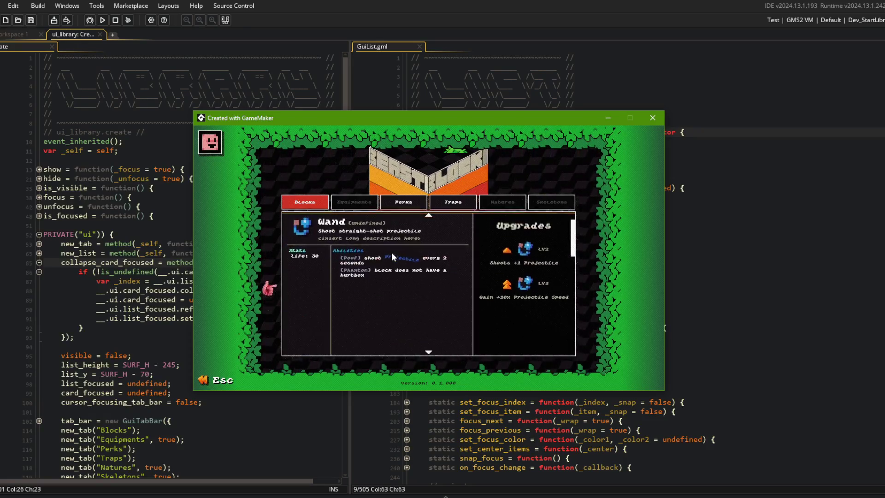
click(392, 225)
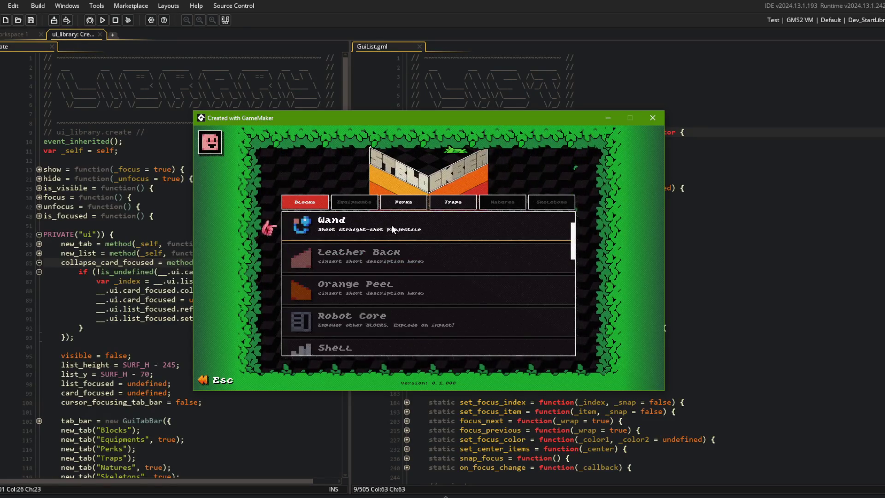
scroll(391, 240, down, 1)
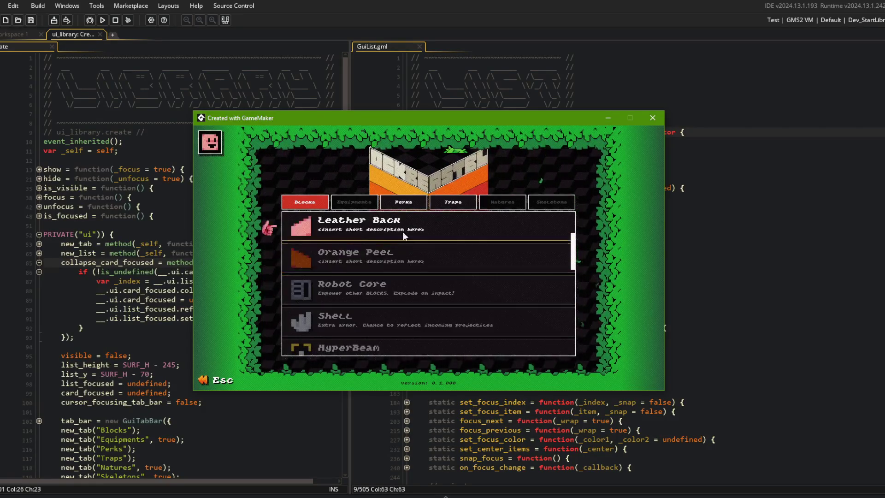
Toggle the Robot Core card's details open and closed several times by clicking it.
click(369, 283)
click(379, 225)
click(379, 225)
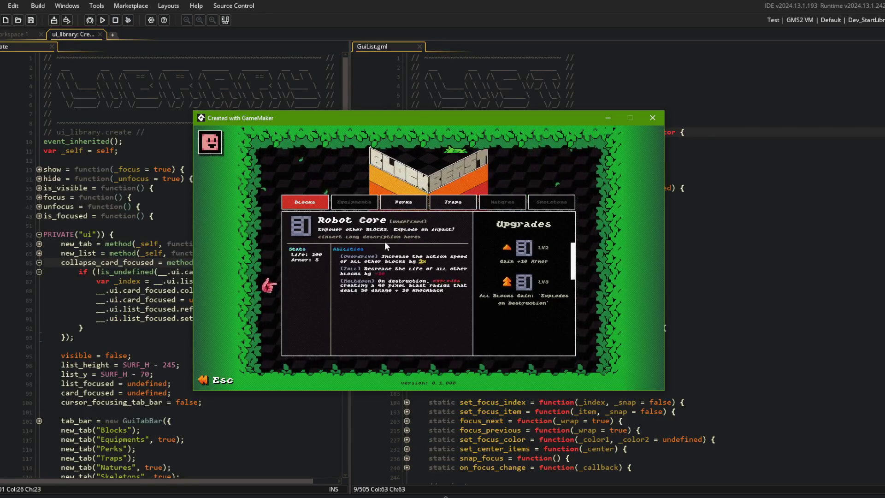
click(394, 216)
click(393, 222)
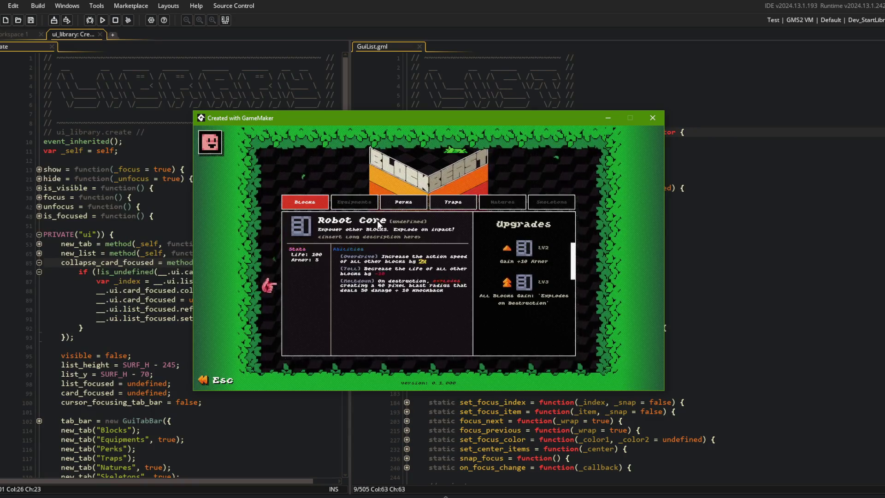
Collapse and reopen Robot Core using Escape and Enter, then quit the game.
key(Escape)
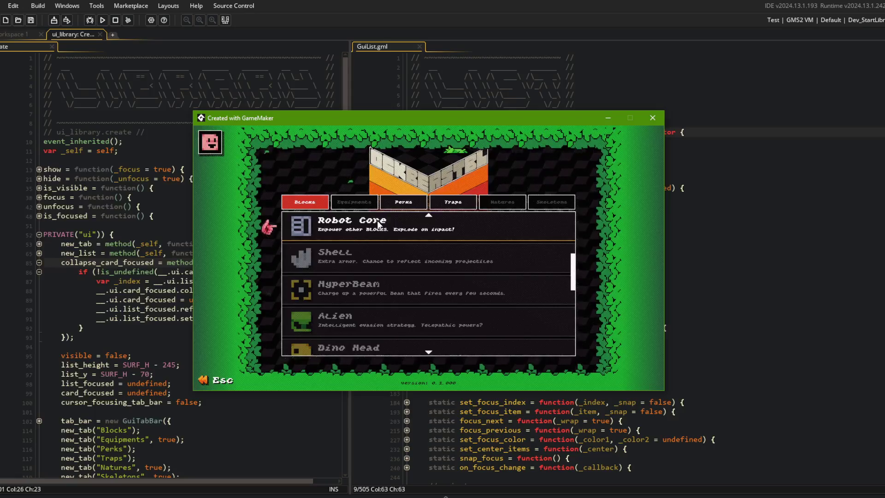
click(379, 225)
key(Escape)
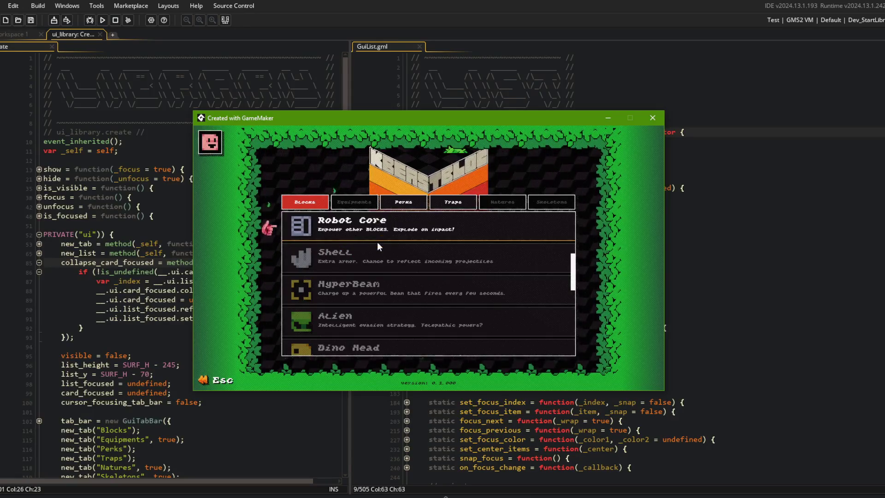
click(377, 226)
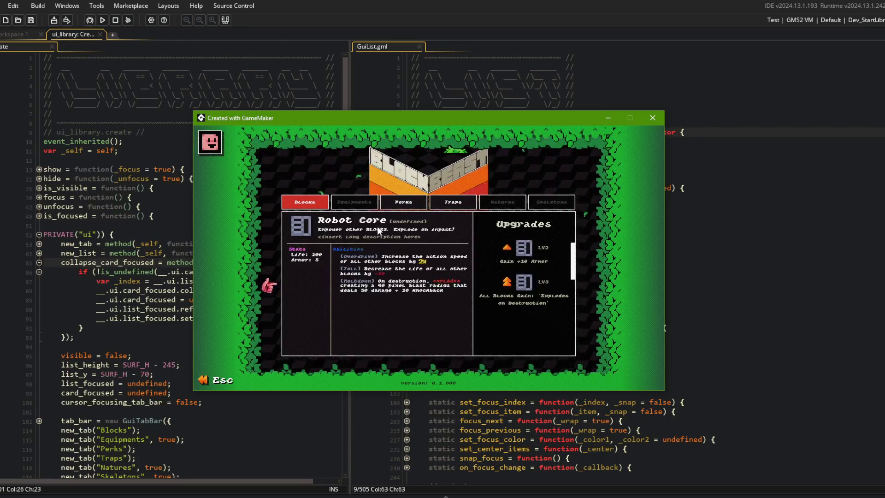
key(Escape)
key(Return)
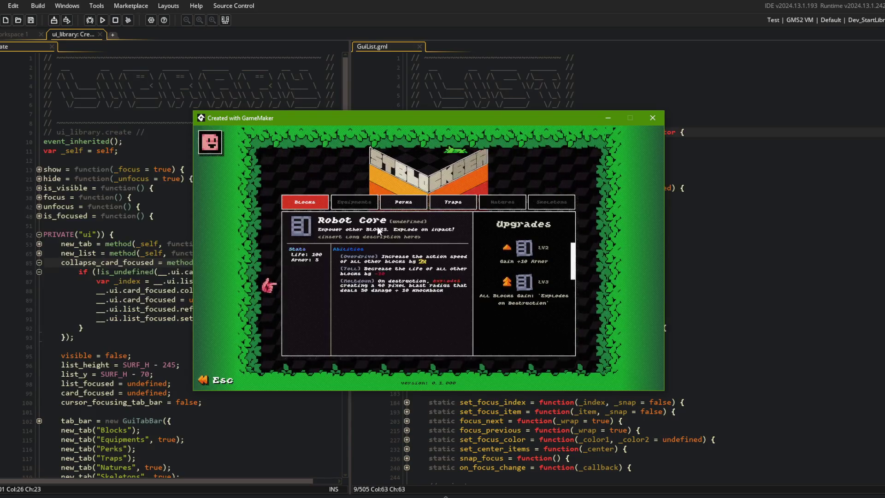
key(Escape)
key(Return)
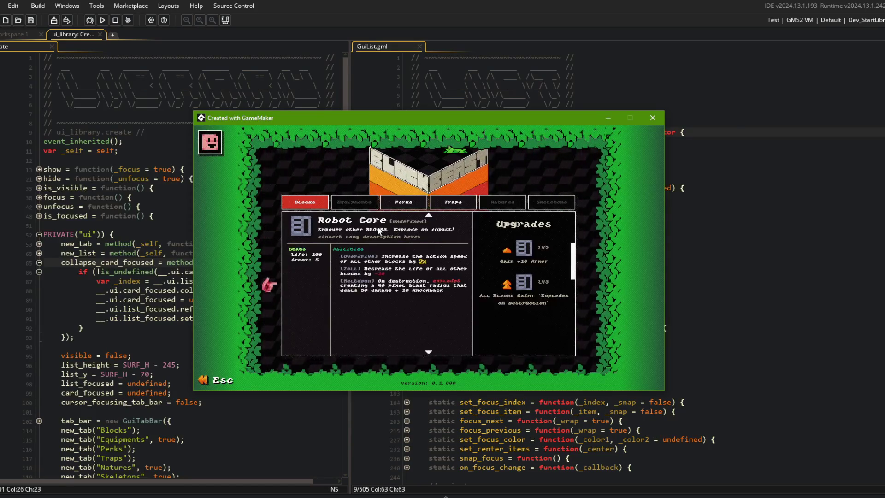
key(Escape)
key(Escape)
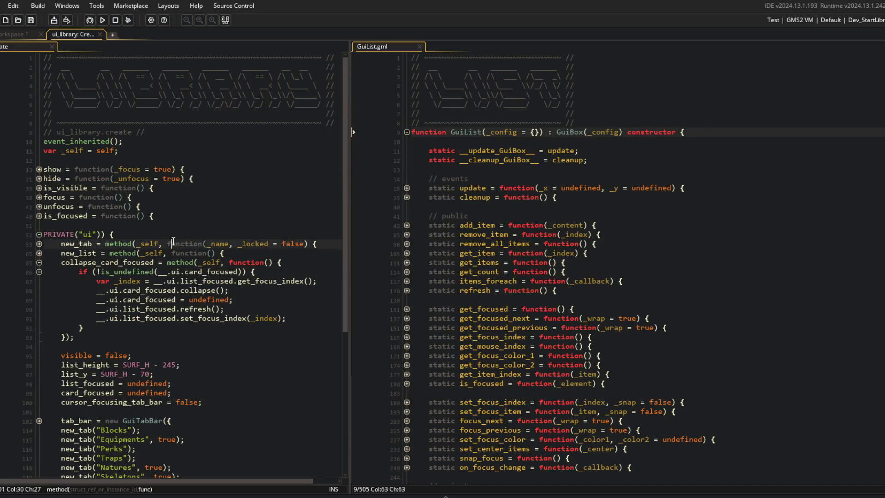
Highlight collapse_card_focused, _index, list_focused and the set_focus_index call to trace their uses.
double_click(93, 261)
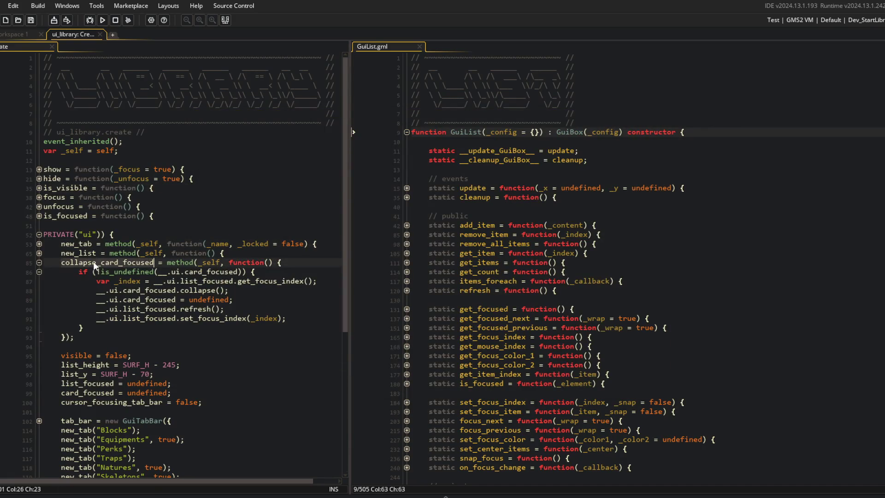
double_click(119, 281)
double_click(138, 309)
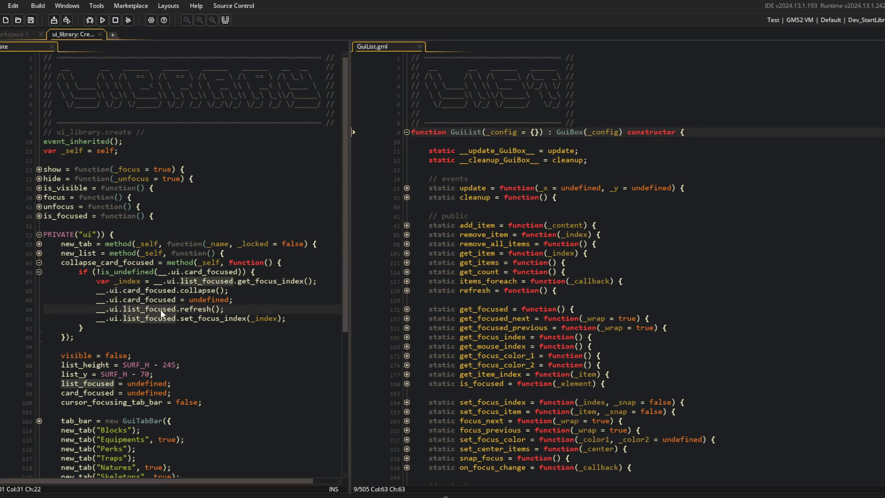
double_click(153, 318)
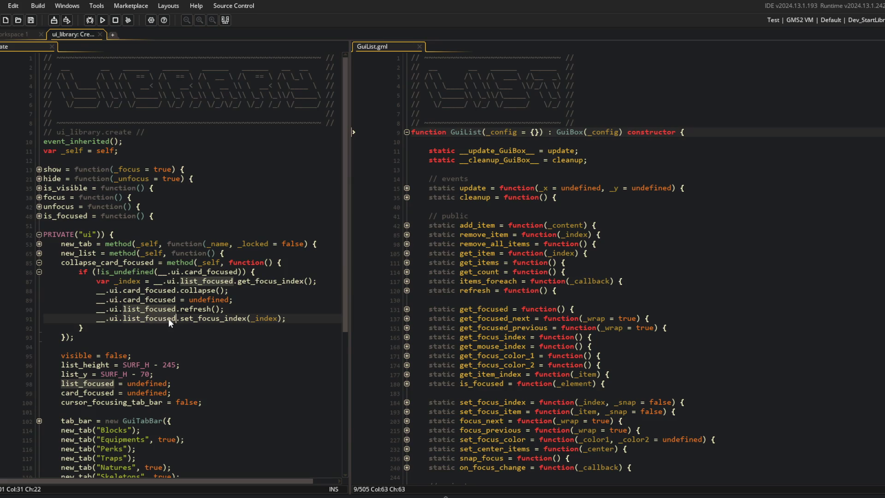
double_click(193, 318)
click(194, 318)
In GuiList.gml, peek into refresh, then unfold set_focus_index and highlight _index_prev.
scroll(546, 258, down, 2)
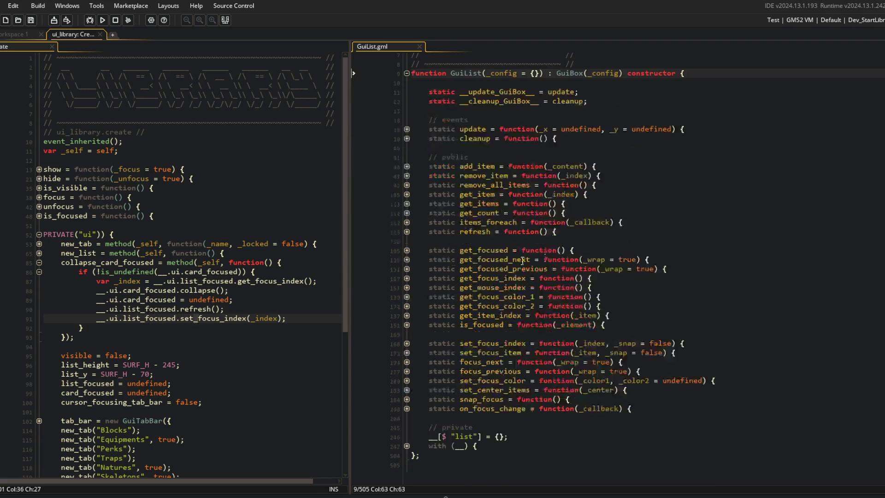
click(406, 231)
click(405, 250)
click(406, 241)
click(406, 241)
click(406, 231)
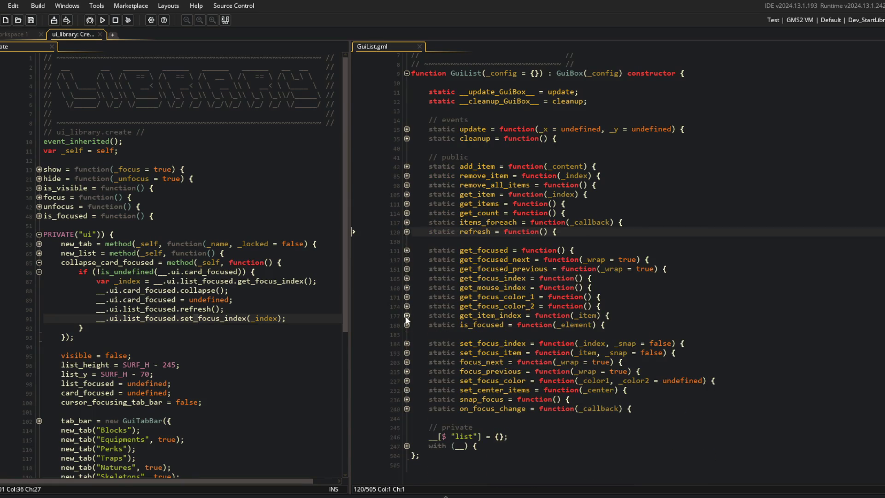
click(407, 344)
scroll(515, 299, down, 2)
click(513, 295)
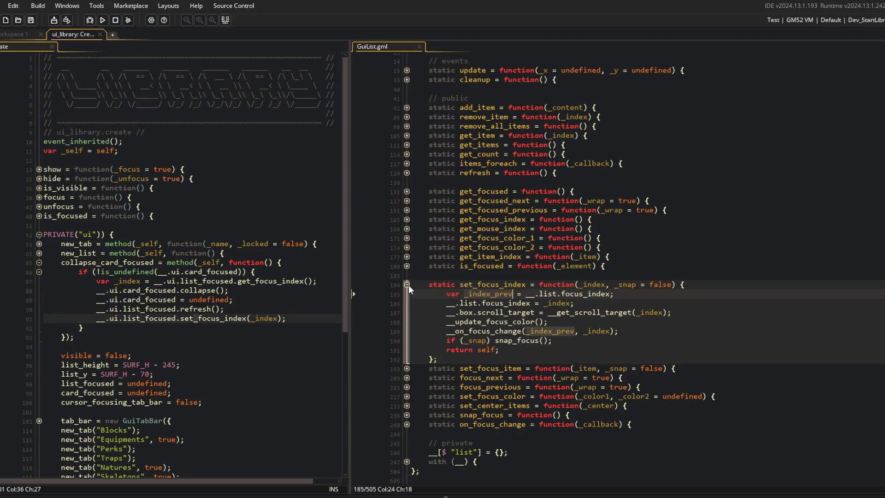
Comment out lines 87 and 91 of collapse_card_focused and run the game again.
click(107, 282)
click(211, 282)
key(End)
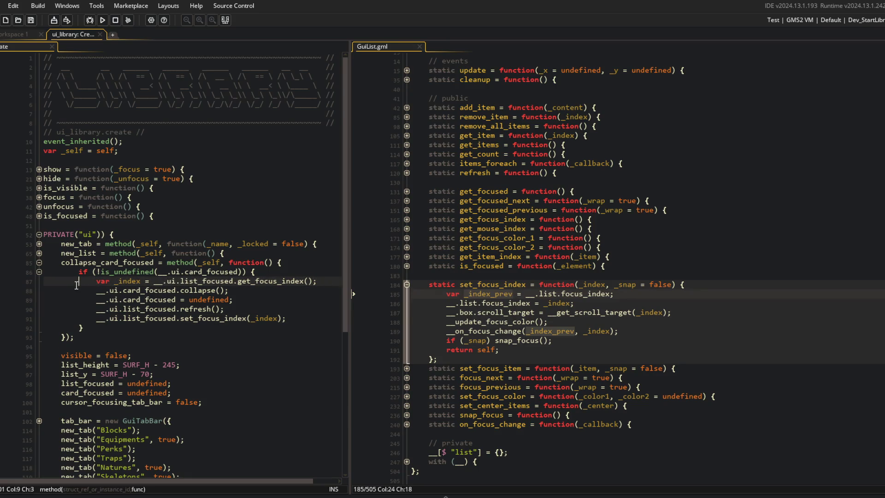
key(ctrl+k)
click(79, 319)
key(ctrl+k)
click(92, 243)
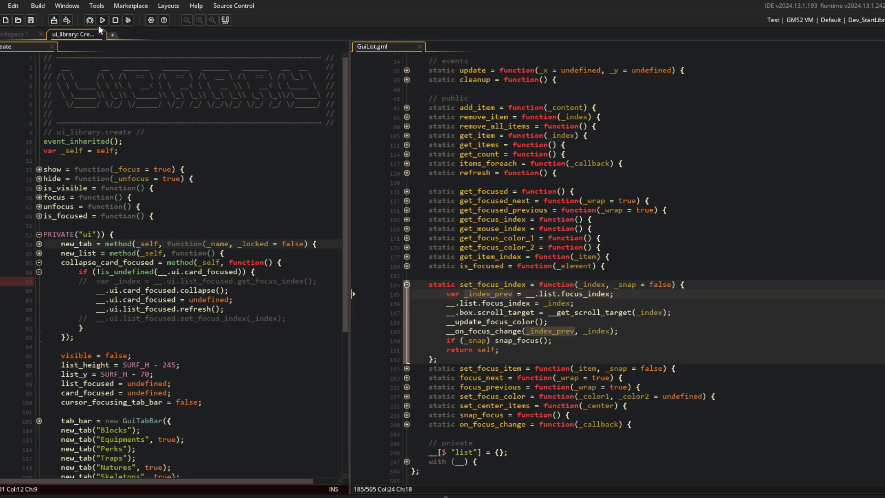
click(104, 20)
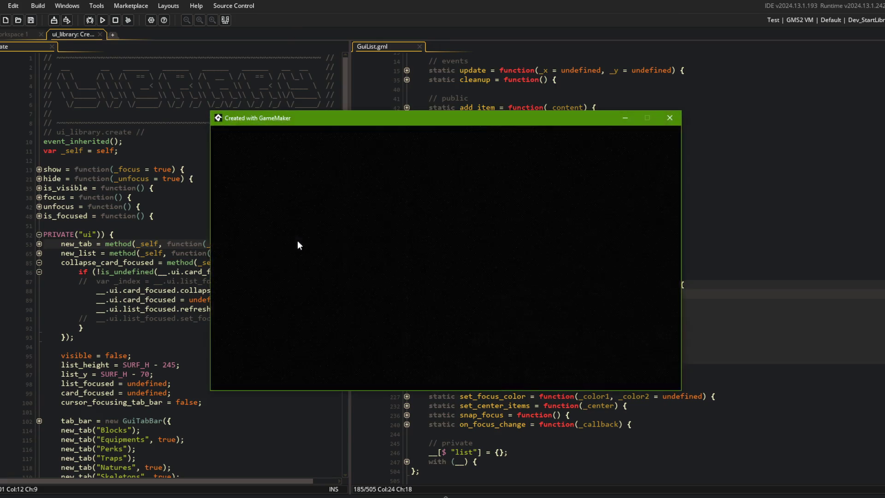
Adjust the music player briefly, then bring the game window back to the front.
key(alt+Tab)
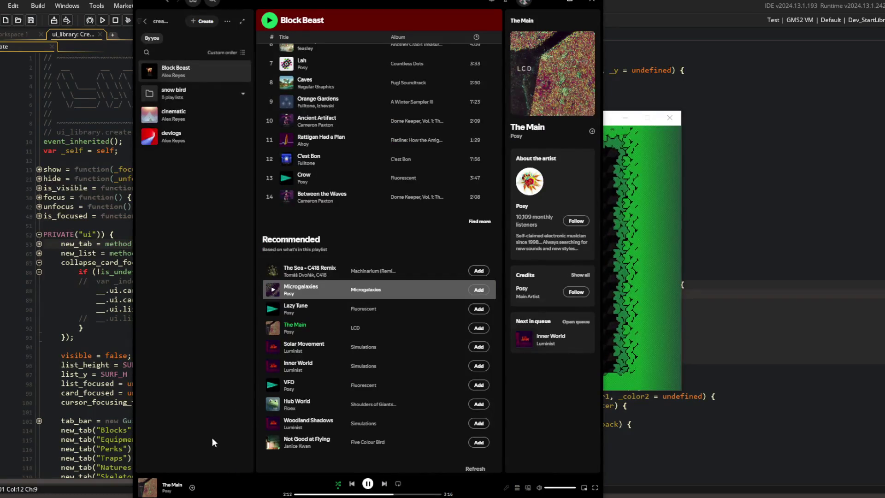
drag(149, 493, 316, 203)
scroll(378, 231, up, 3)
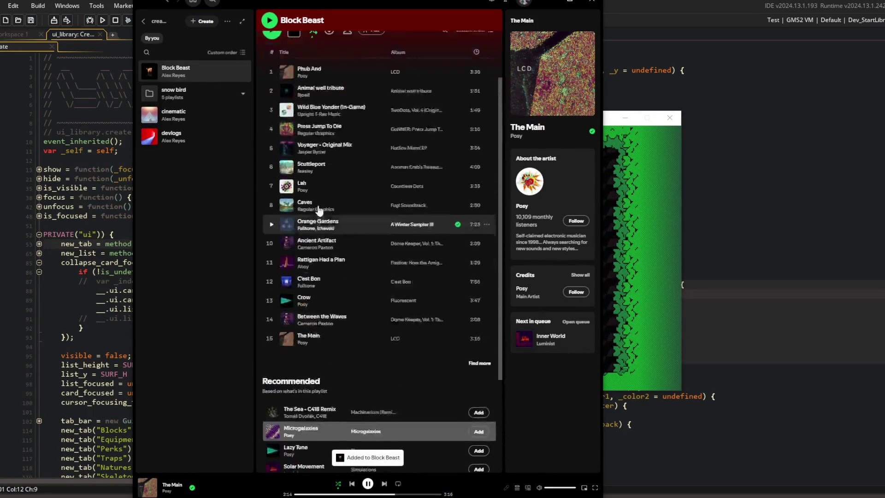
click(628, 144)
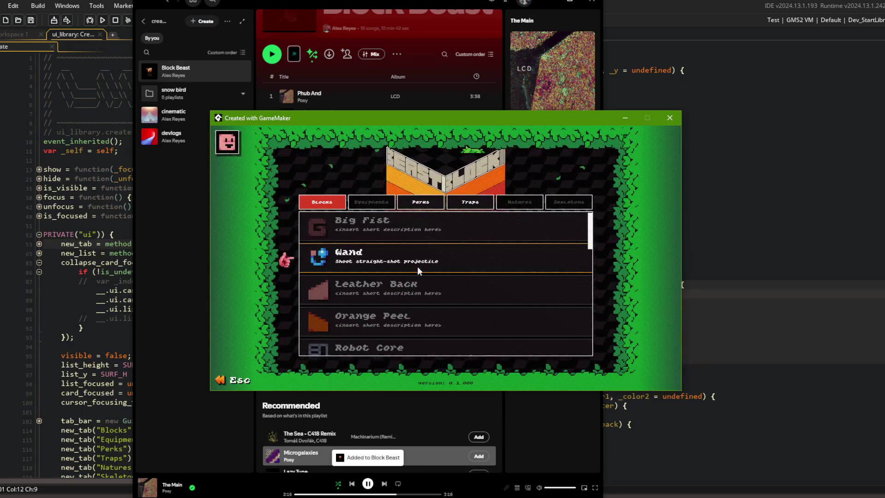
Expand and collapse the Leather Back, Robot Core and HyperBeam cards.
click(414, 288)
click(414, 226)
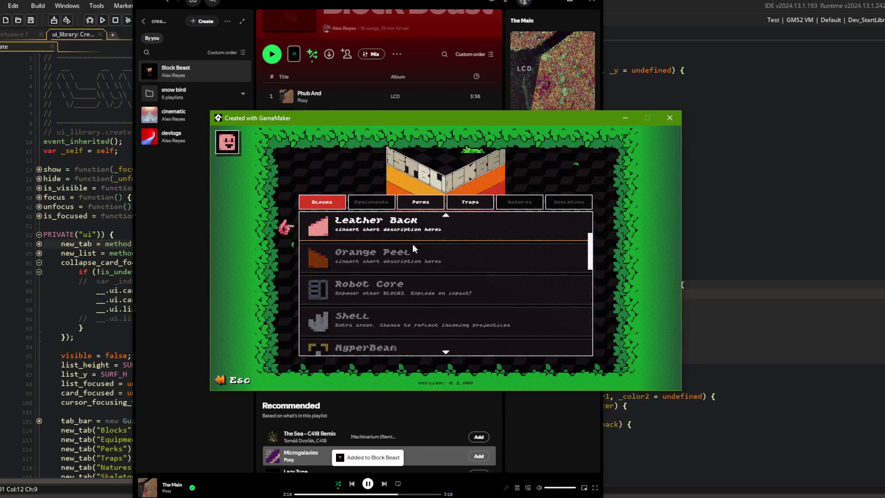
click(410, 283)
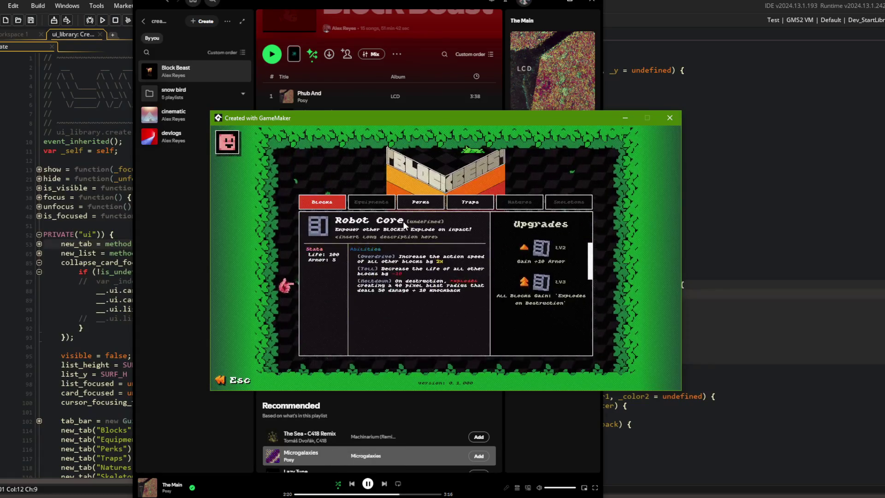
click(404, 225)
click(399, 294)
click(385, 233)
Scroll down and toggle the Teeth card, then return to the editor at line 87.
scroll(384, 235, down, 1)
scroll(384, 258, down, 1)
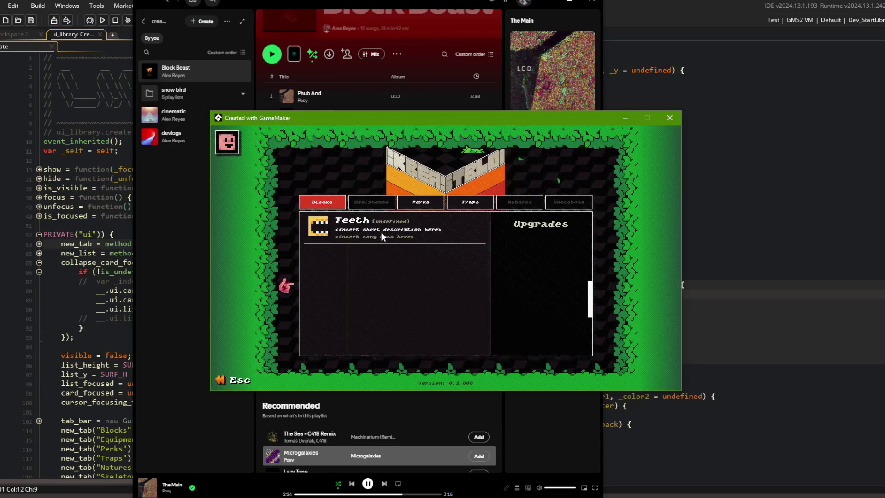
click(381, 232)
click(380, 231)
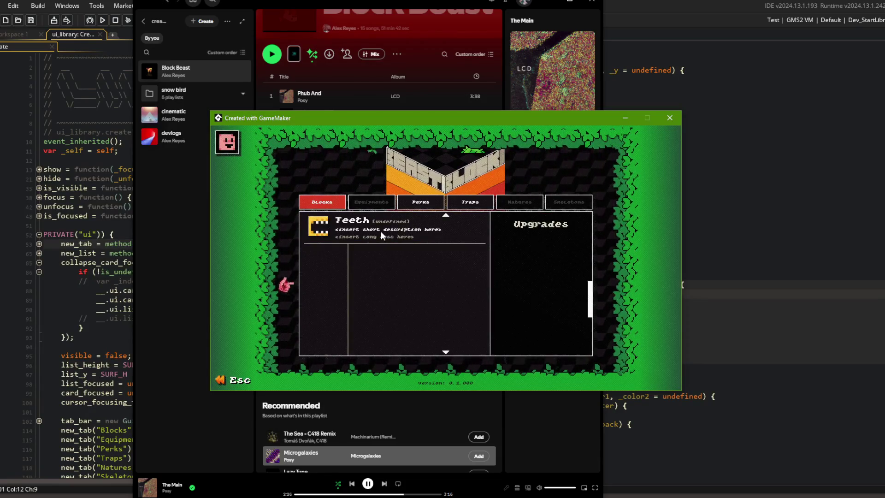
click(381, 231)
key(alt+Tab)
click(177, 278)
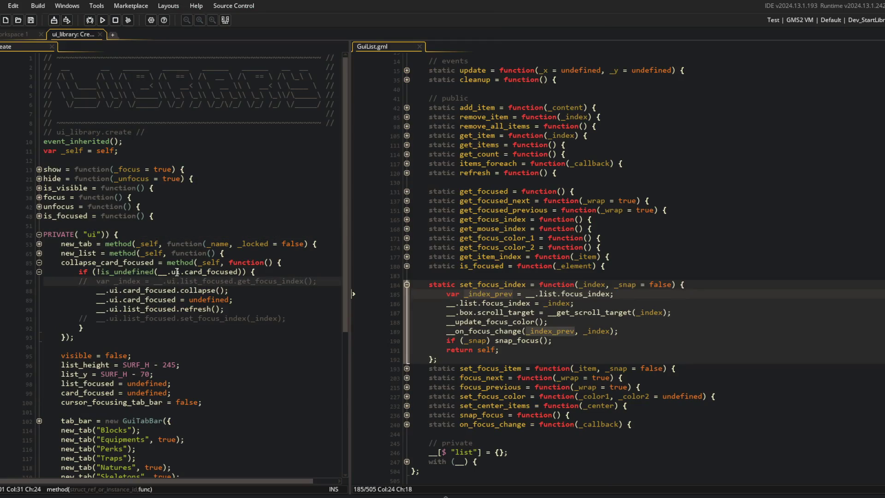
Delete the commented-out lines 87 and 91 from collapse_card_focused.
key(ctrl+x)
click(177, 308)
key(ctrl+x)
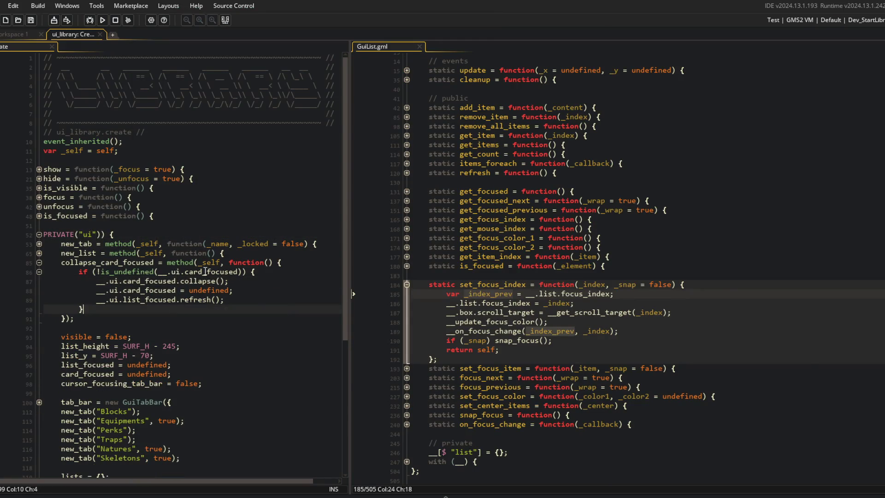
In Command Prompt, stage all changes with git add . and start git commit.
key(alt+Tab)
key(Tab)
key(Tab)
text(git add .)
key(Return)
text(git commit -m "fixed library list focus bug afte)
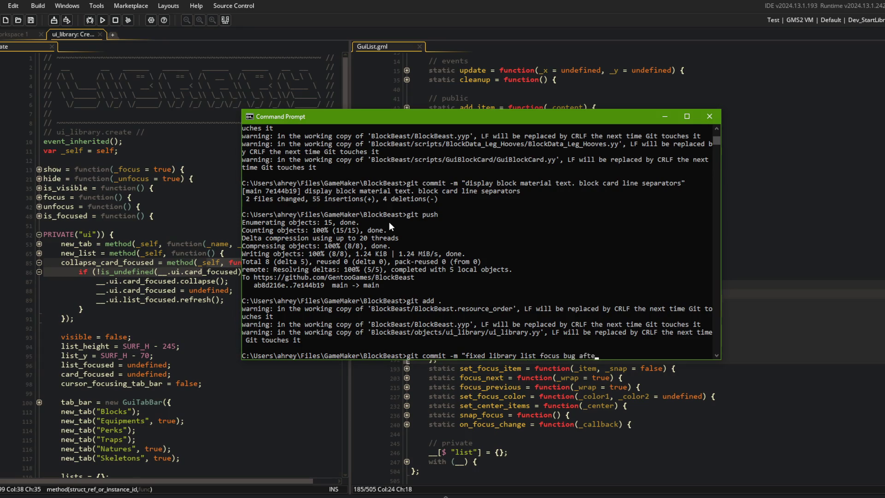
Commit with message "fixed library list focus bug after collapsing card" and git push it.
text(ard")
key(Return)
text(git push)
key(Return)
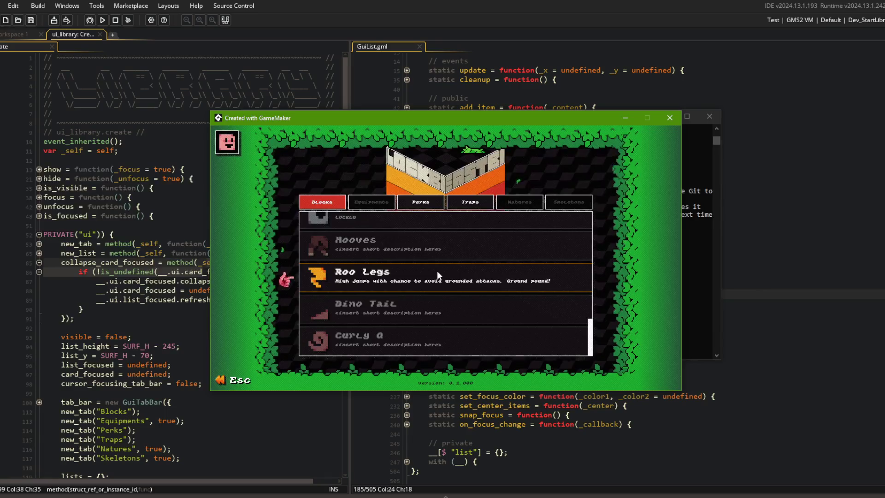
Scroll the Blocks list up and down repeatedly to test its scrolling.
scroll(429, 231, up, 4)
scroll(429, 233, down, 4)
scroll(433, 263, up, 2)
scroll(422, 290, down, 2)
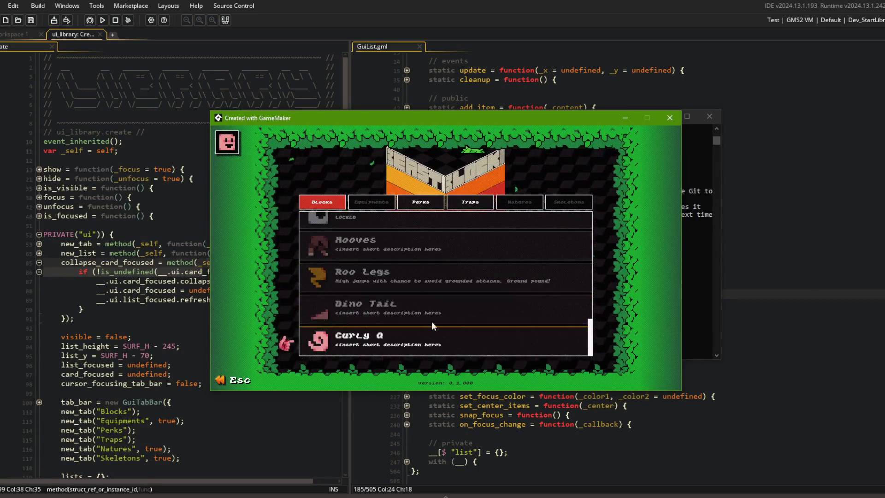
scroll(444, 231, up, 4)
scroll(444, 230, down, 4)
scroll(444, 230, up, 8)
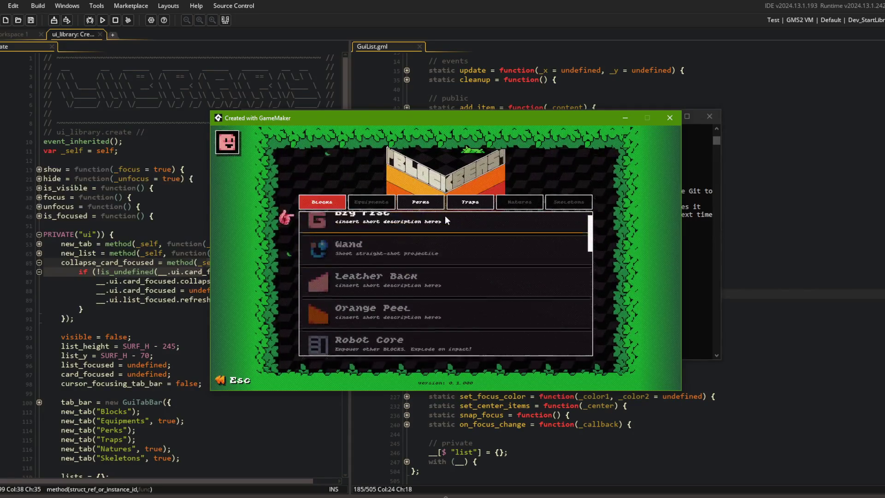
scroll(462, 347, down, 8)
scroll(453, 247, up, 8)
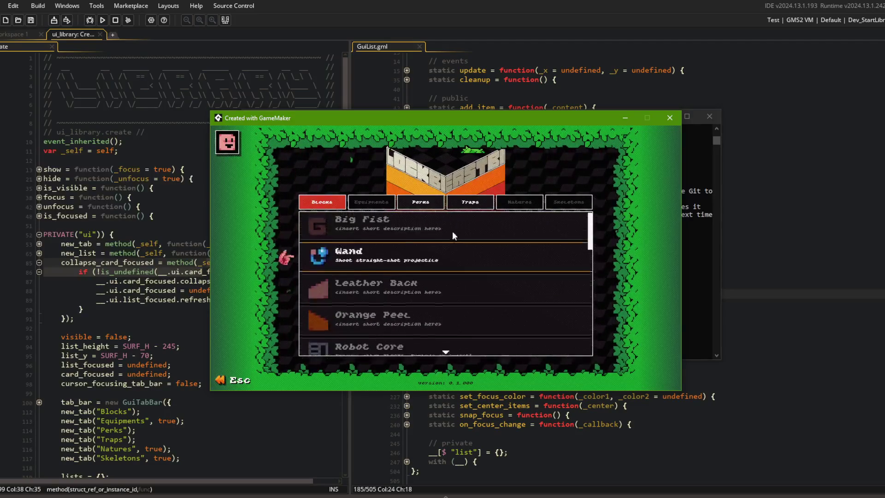
scroll(454, 217, down, 3)
scroll(456, 219, up, 3)
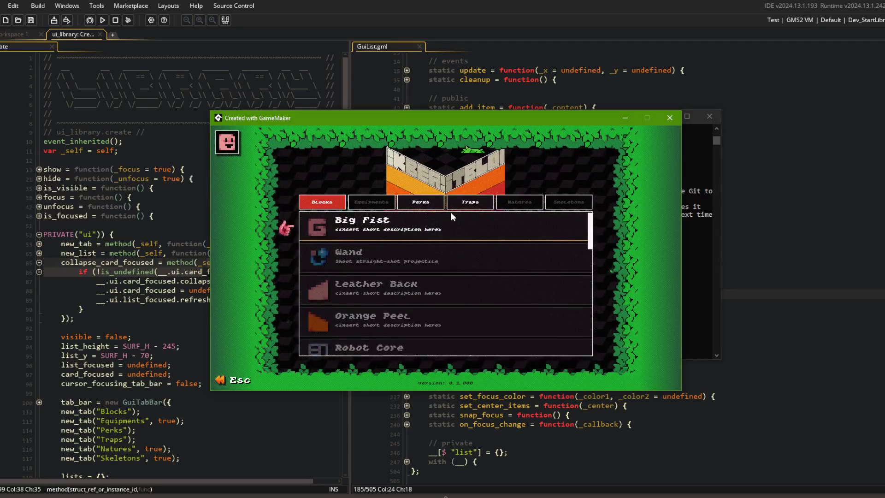
Check the Perks and Traps collections, then return to the Blocks collection.
click(420, 202)
scroll(438, 264, down, 3)
scroll(439, 264, up, 4)
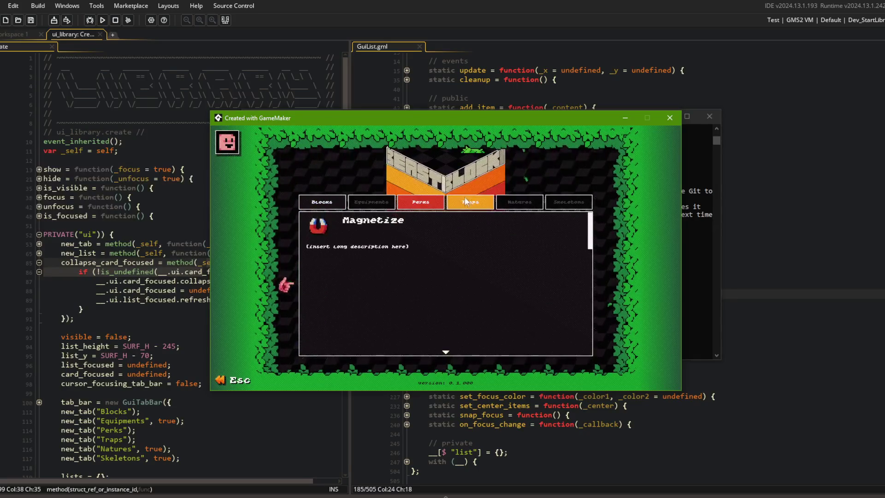
click(466, 201)
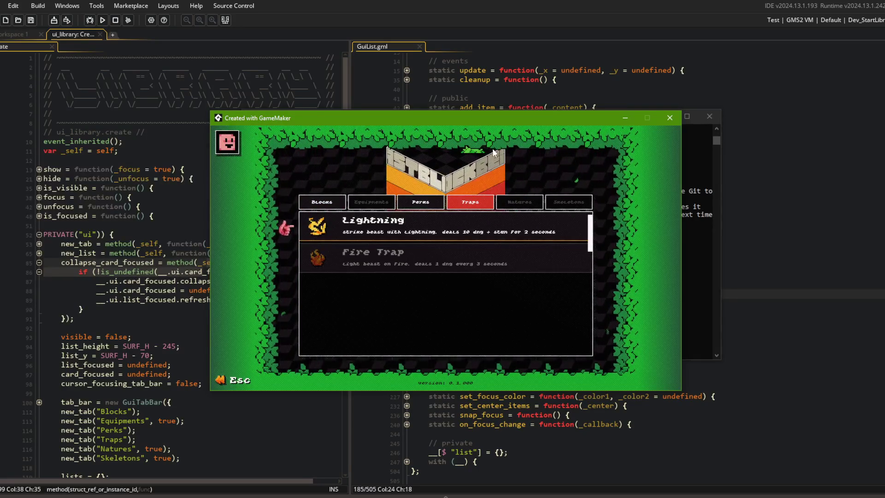
click(425, 197)
click(322, 202)
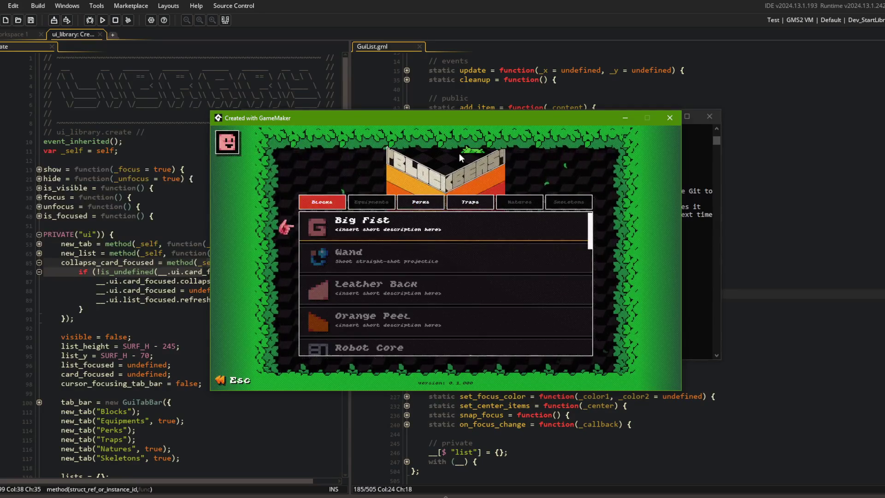
Scroll the Blocks list once more, then bring the code editor back in front.
scroll(461, 236, down, 3)
scroll(461, 236, up, 3)
scroll(461, 236, down, 5)
scroll(461, 236, up, 5)
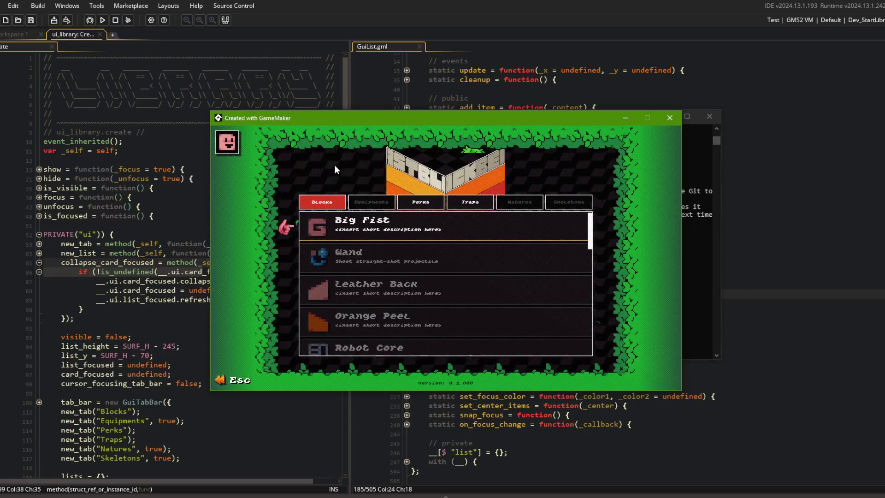
click(494, 80)
scroll(467, 217, down, 1)
Fold the set_focus_index function in GuiList.gml and review the public list functions.
click(402, 264)
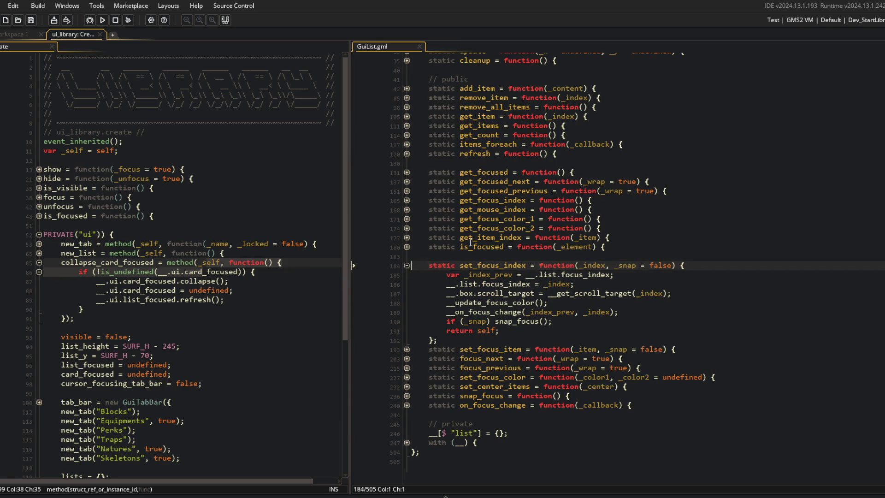
click(406, 266)
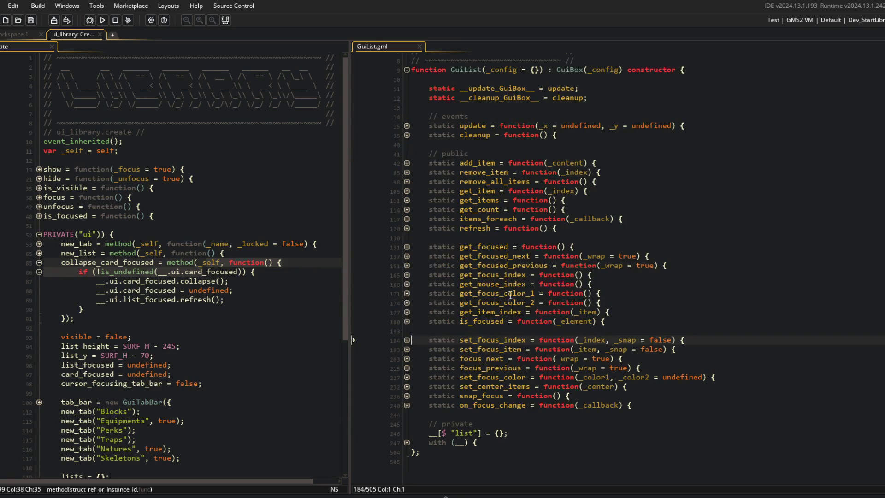
scroll(464, 269, up, 3)
click(455, 218)
key(Up)
scroll(464, 263, down, 3)
Expand the private helpers and __update_scroll_bar_scroll's mouse-touching if block, then switch to the browser.
click(406, 442)
scroll(406, 281, down, 6)
scroll(420, 224, down, 2)
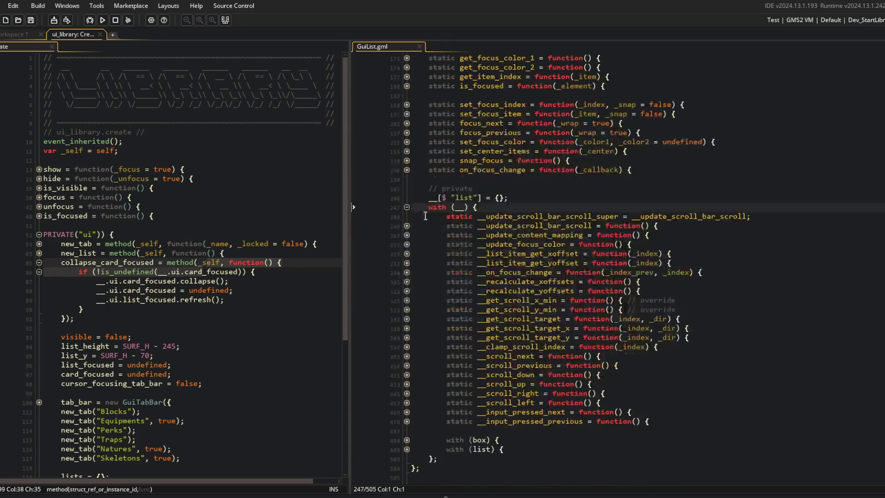
click(406, 226)
click(406, 235)
click(567, 291)
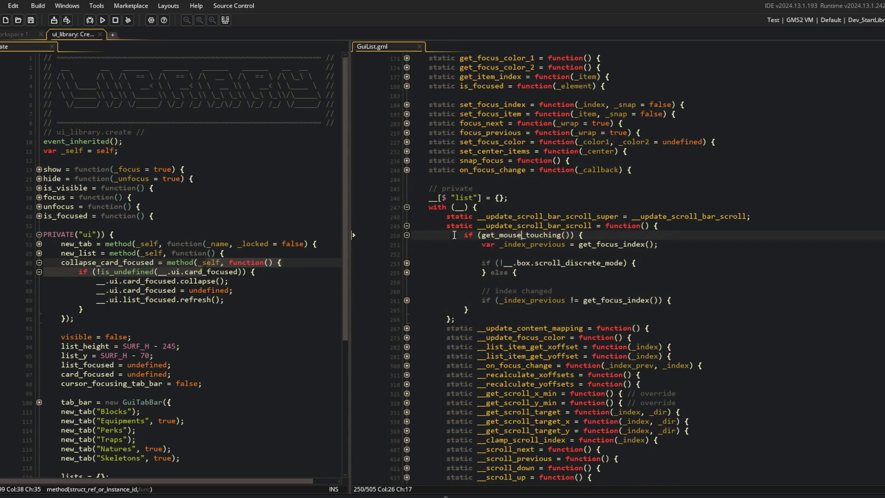
click(580, 312)
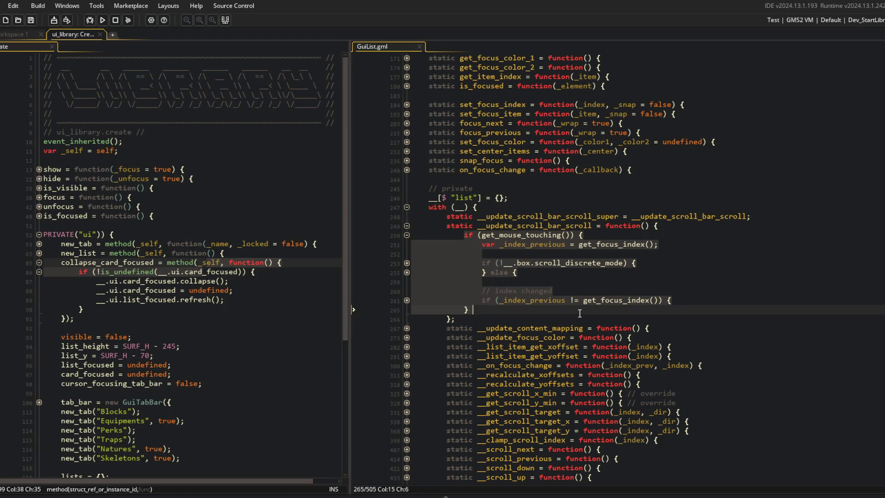
click(173, 495)
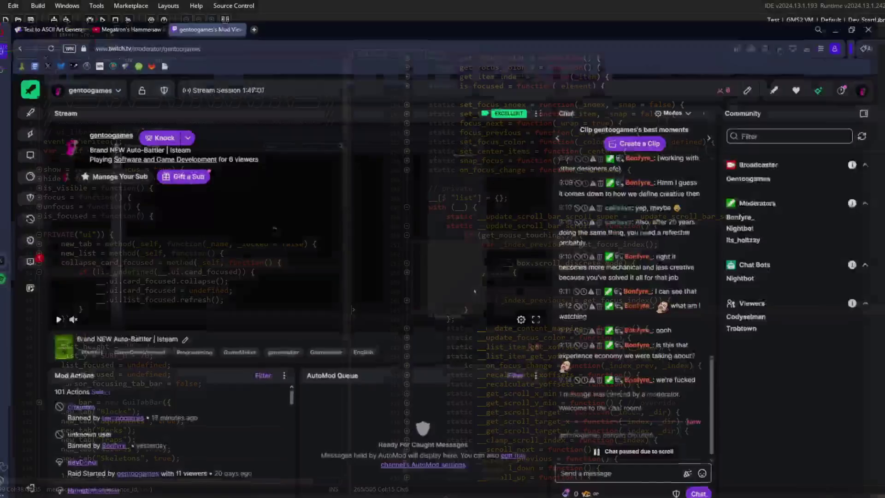
Restore Opera's window size and scroll through the YouTube Shorts tab.
double_click(245, 7)
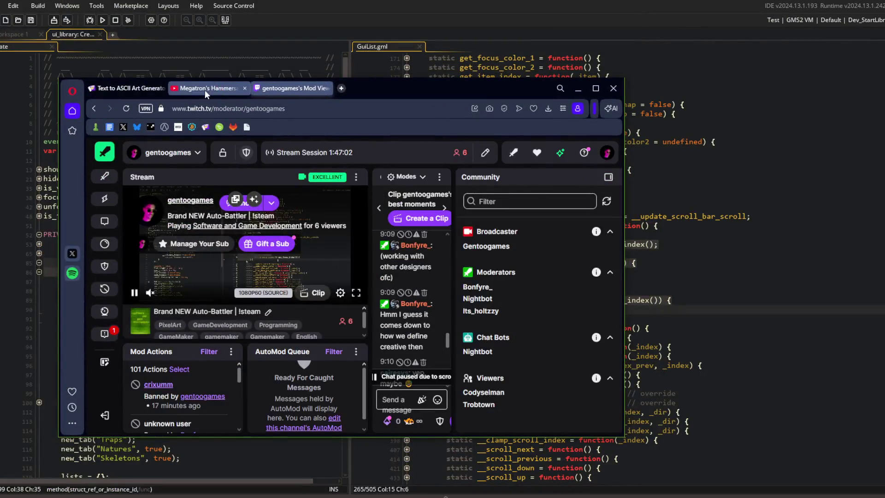
click(205, 90)
scroll(438, 252, down, 1)
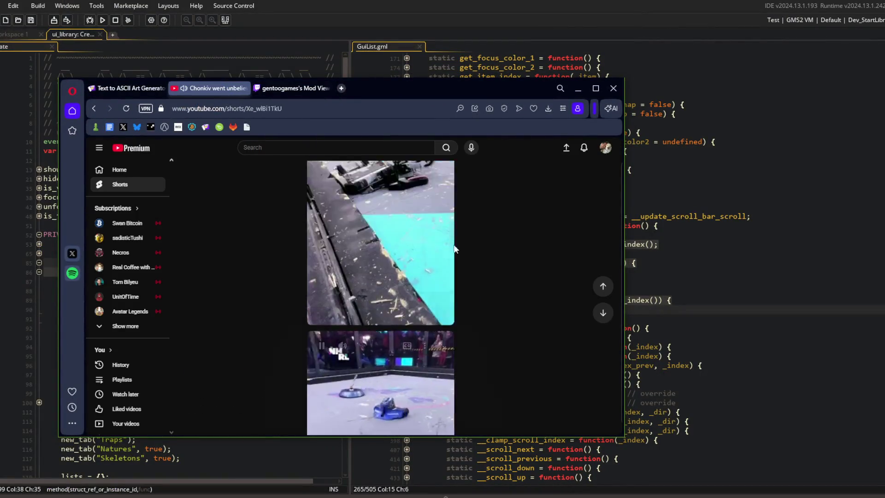
scroll(446, 251, up, 1)
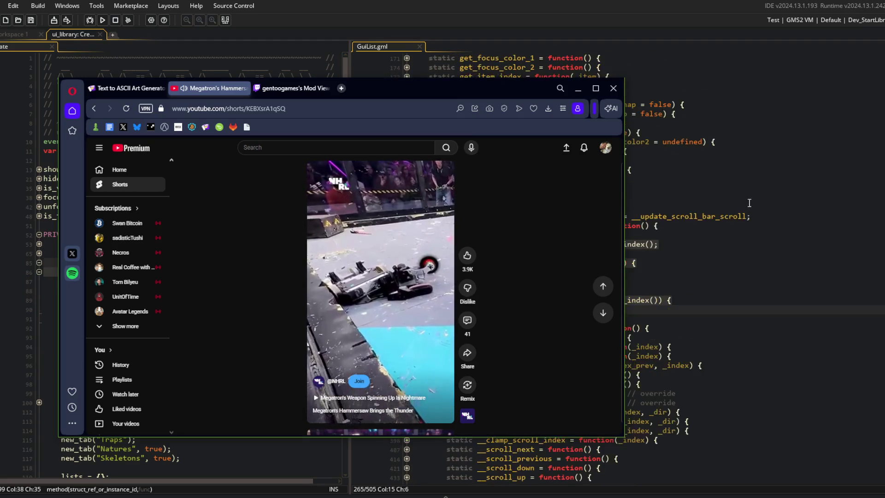
scroll(750, 203, up, 1)
scroll(454, 246, down, 1)
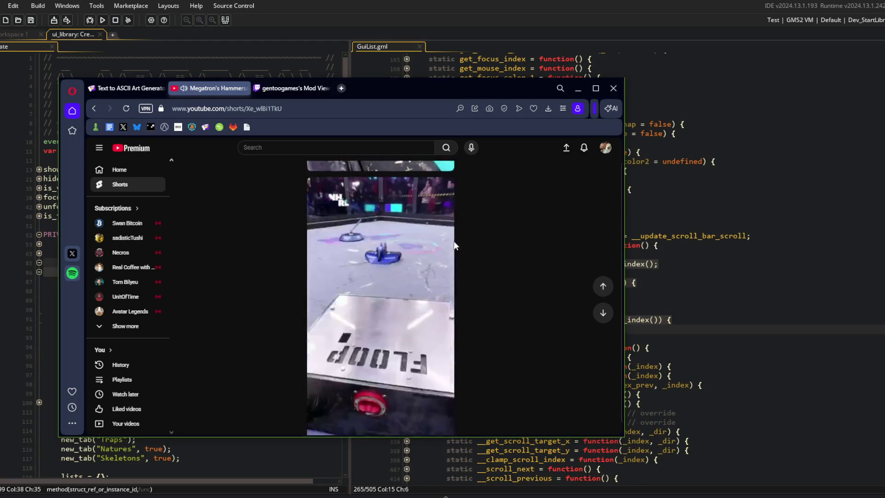
scroll(392, 198, up, 1)
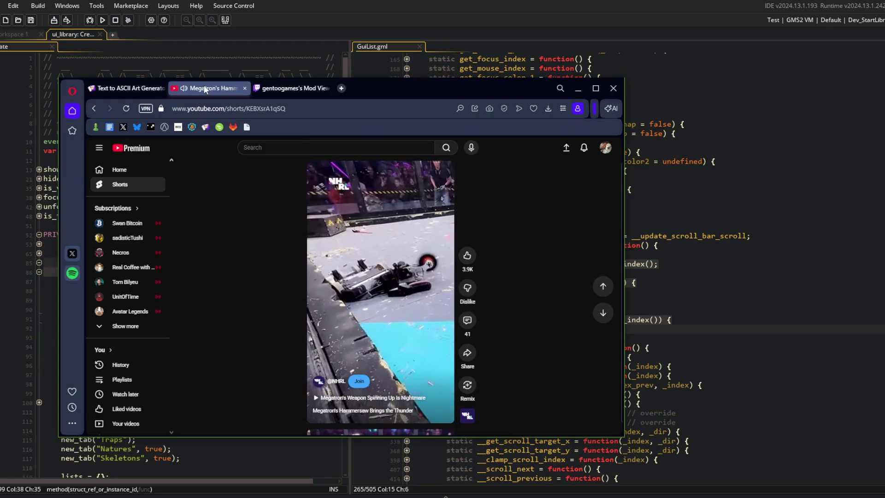
Close the YouTube Shorts tab, minimize Opera, and bring the running game forward.
click(244, 88)
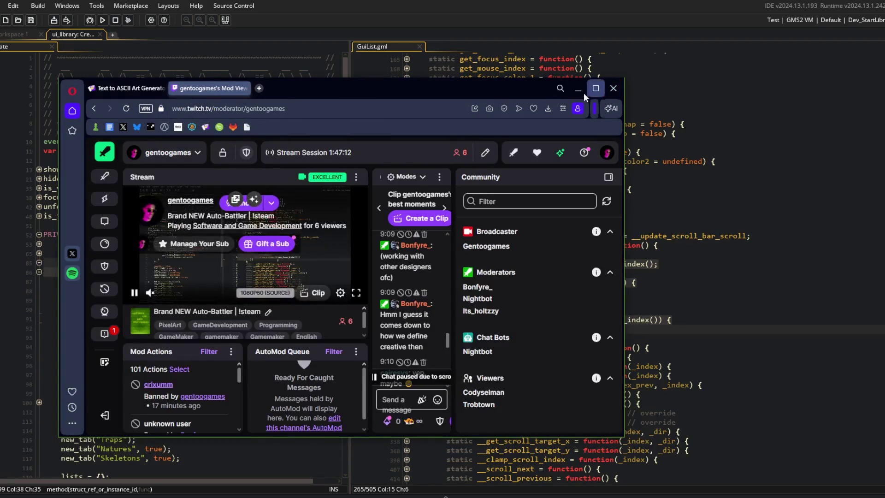
click(578, 88)
click(442, 496)
Scroll the Blocks list and switch between the Perks and Traps collections.
scroll(437, 282, down, 2)
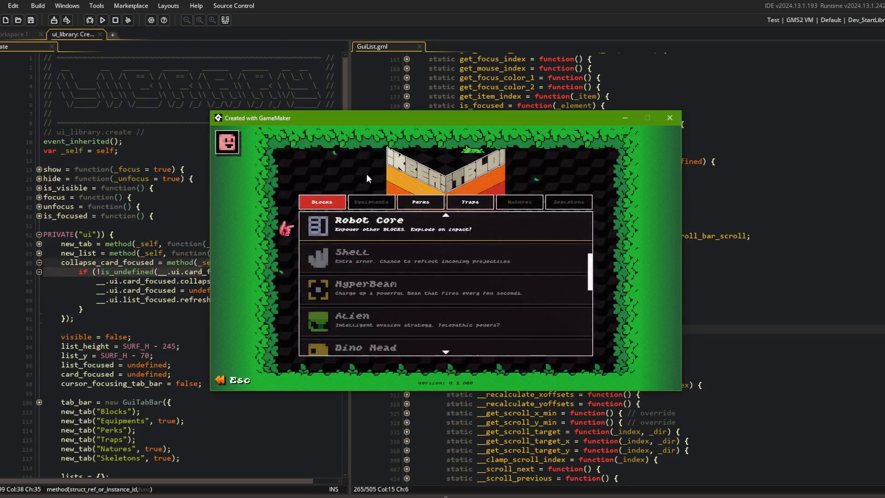
click(420, 202)
click(470, 202)
click(420, 202)
scroll(424, 220, down, 2)
scroll(424, 220, up, 3)
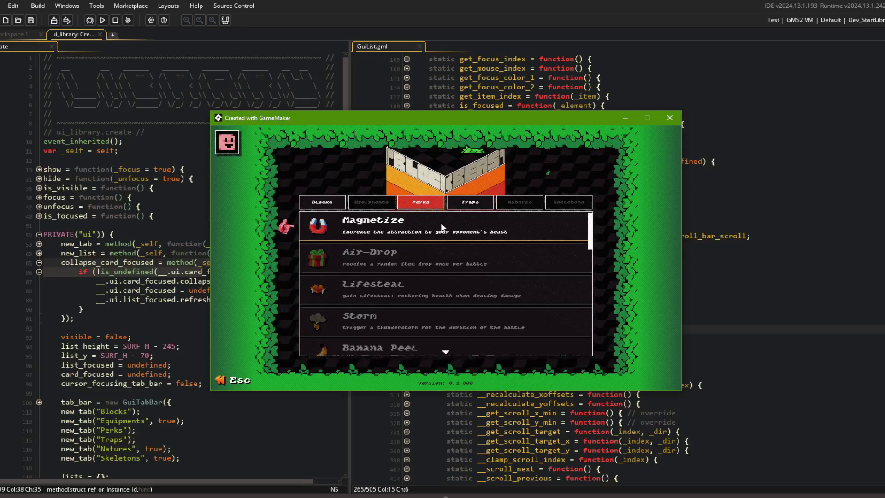
click(452, 204)
Expand and collapse the Magnetize perk card, finishing on the Perks collection.
key(Left)
key(Left)
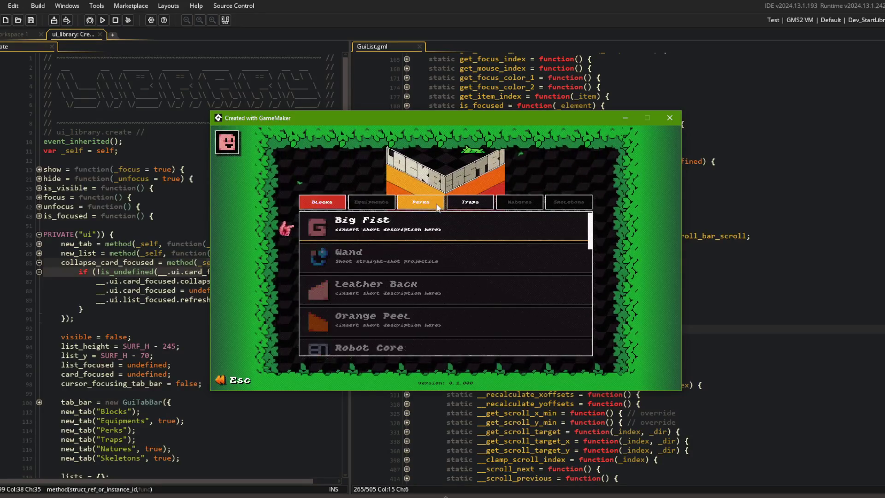
key(Right)
key(Return)
click(464, 203)
click(422, 202)
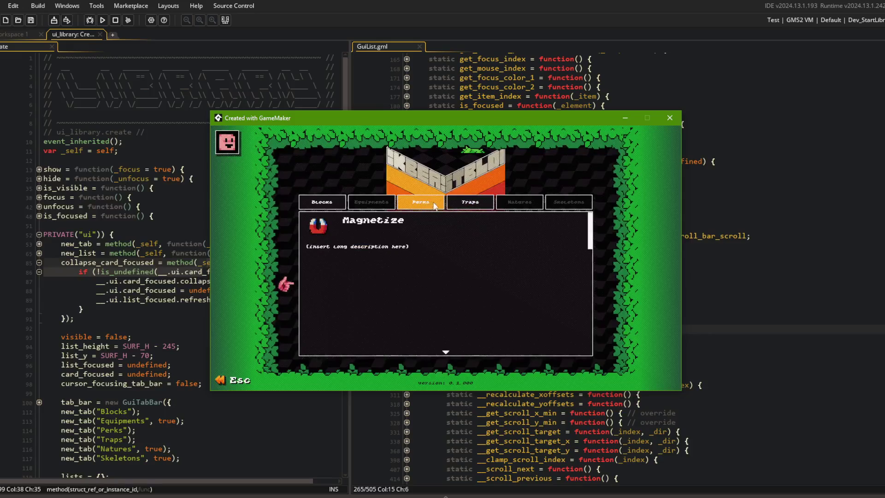
click(468, 202)
click(428, 205)
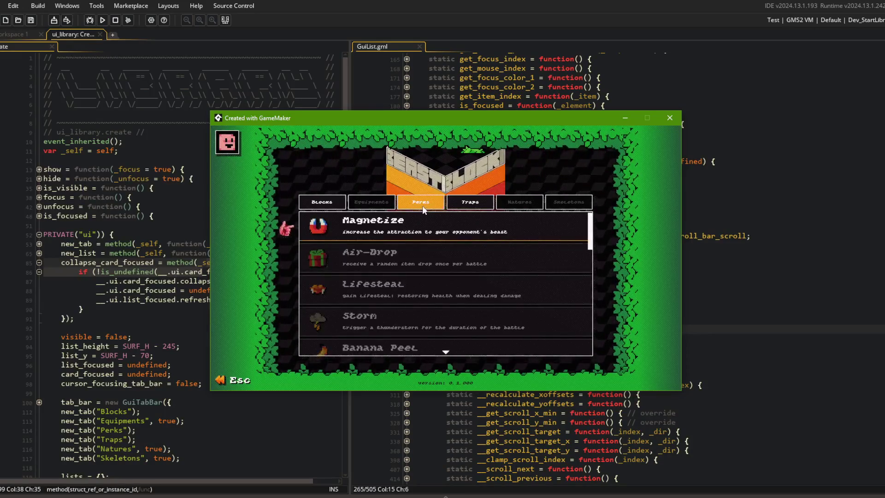
Unfold new_tab and its nested _click_callback body in ui_library's Create code.
click(203, 216)
scroll(109, 323, down, 4)
click(39, 165)
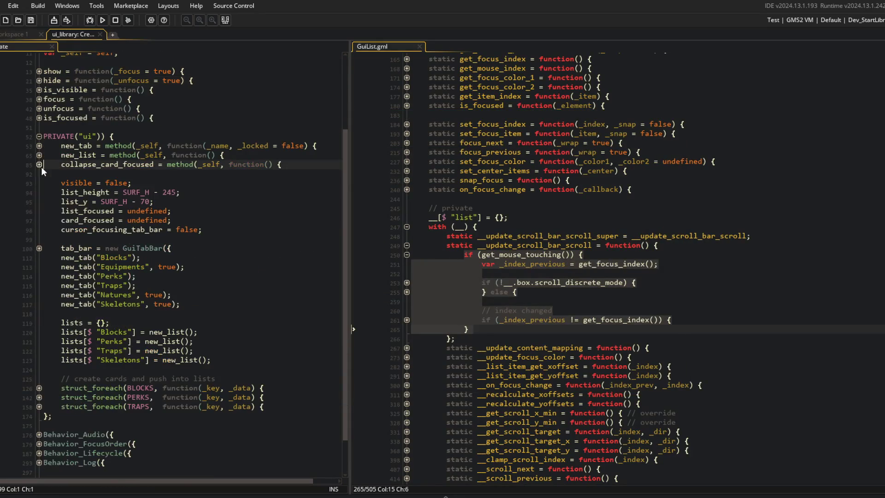
click(39, 145)
click(39, 155)
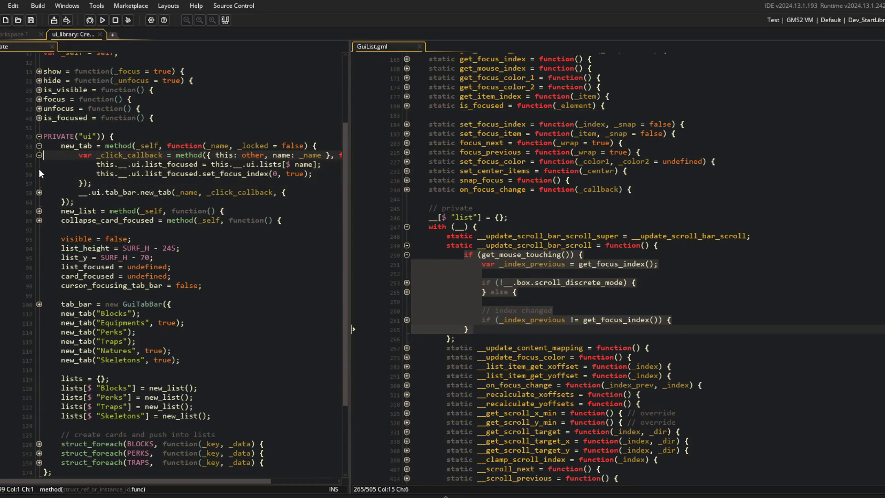
click(196, 194)
drag(349, 116, 427, 115)
click(185, 165)
click(350, 156)
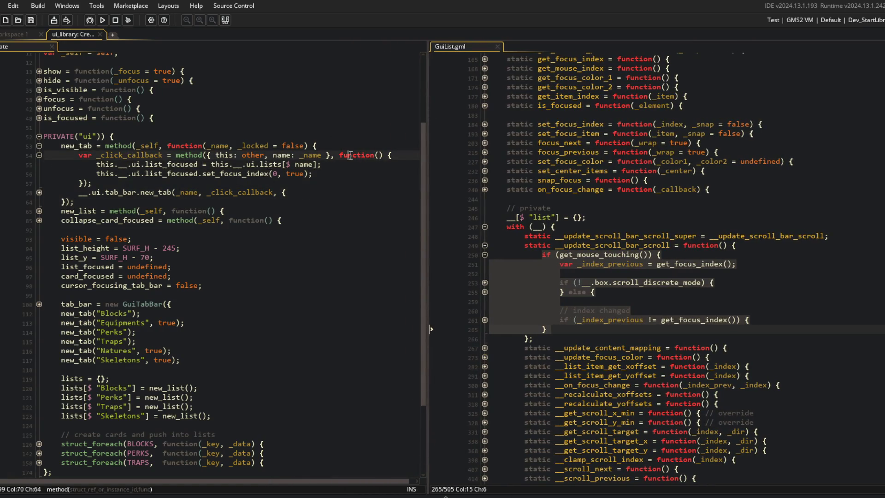
Add this.__.ui.collapse_card_focused(); at the start of _click_callback, fix the typo, and run.
key(Return)
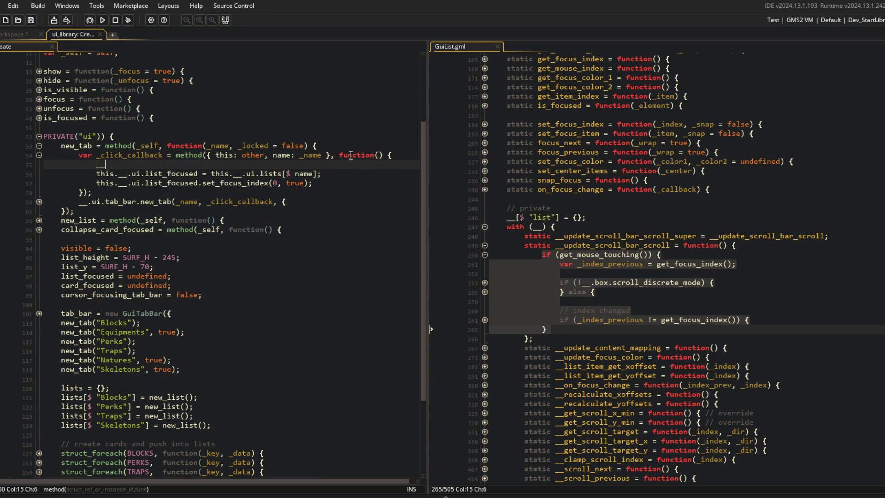
text(thi)
text(s.__.ui.collaps_c)
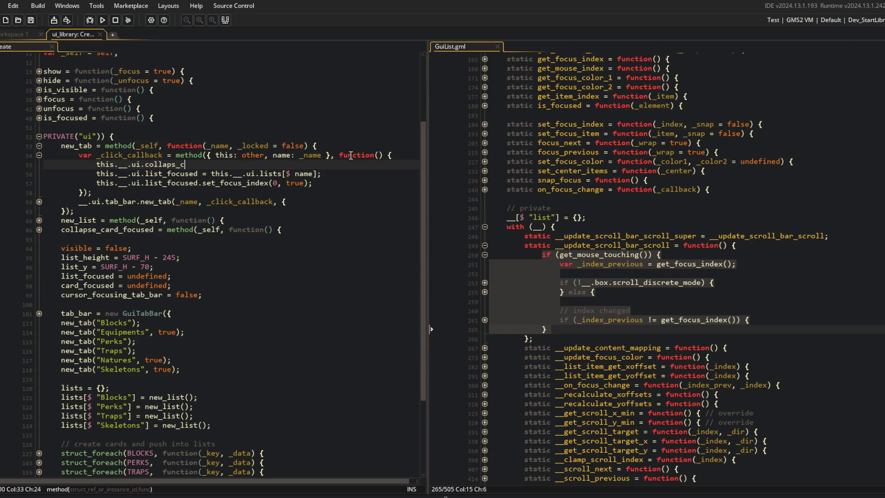
text(;)
key(F5)
click(176, 164)
text(e)
click(103, 20)
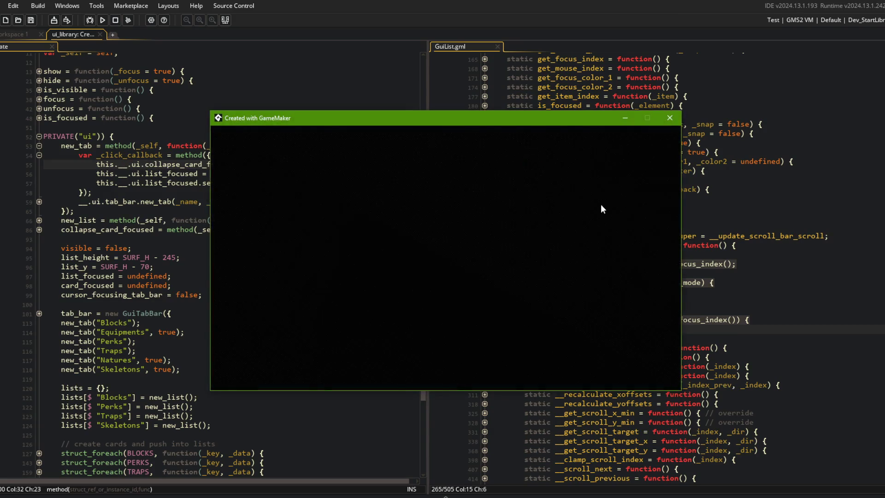
Switch between Perks and Traps, expand Magnetize, and confirm it collapses on tab switch.
key(Right)
key(Right)
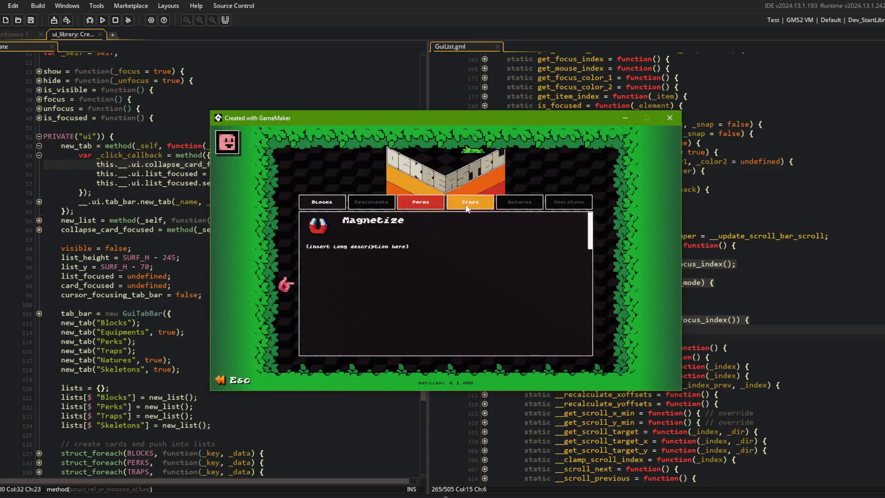
click(426, 207)
key(Right)
click(430, 201)
click(426, 215)
Close the game window and bring Command Prompt into focus.
click(672, 117)
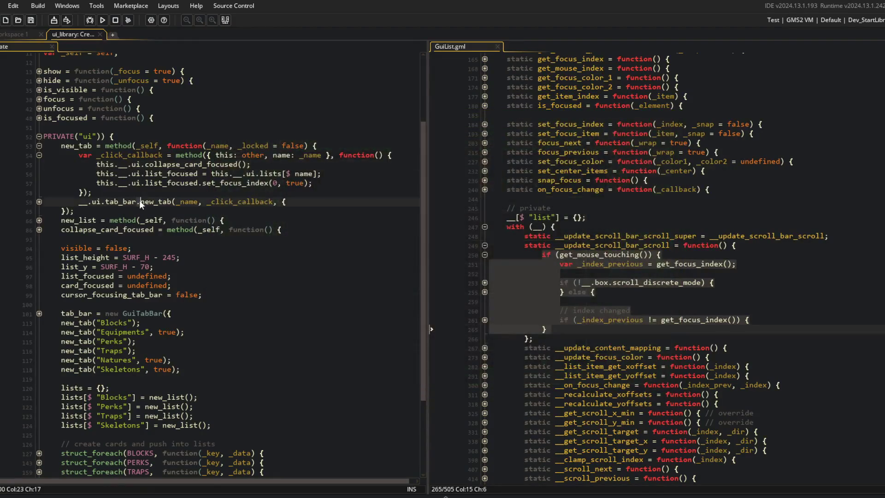
key(alt+Tab)
key(Tab)
drag(399, 213, 343, 220)
Stage all changes, commit "collapse library card when switching tabs", and push to main.
text(git a)
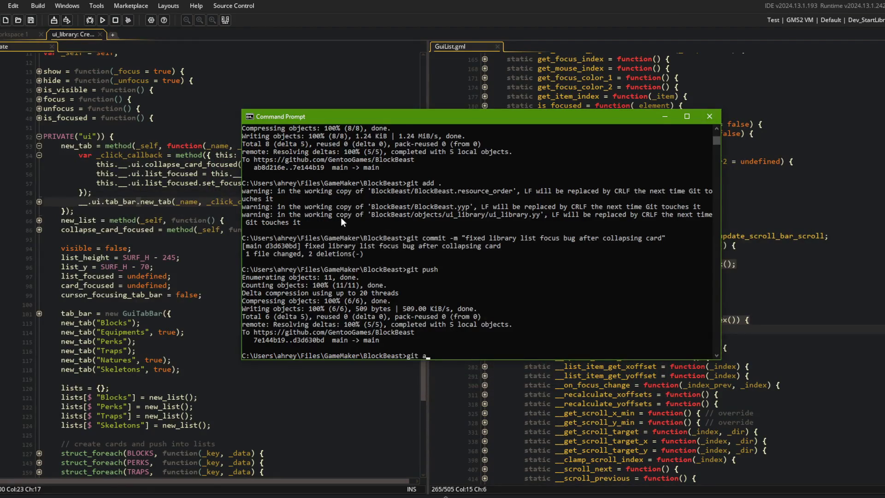
text(dd .)
key(Return)
text(git commit -m "collapse library card when s)
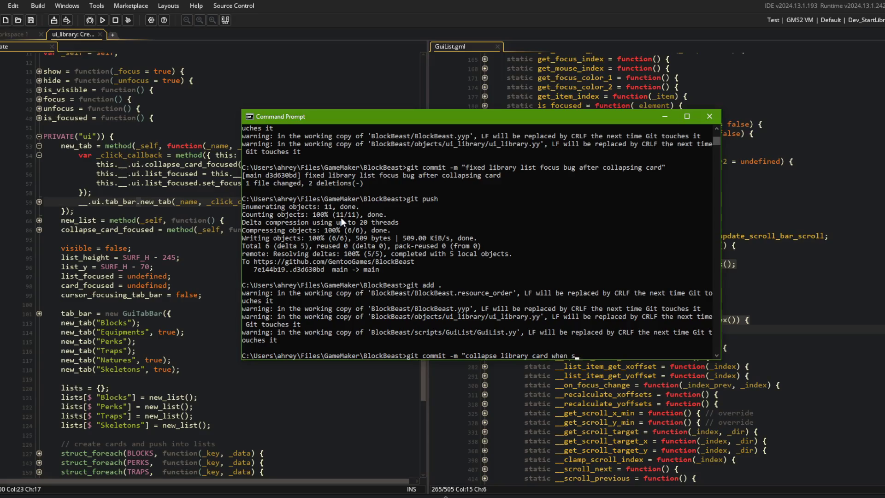
text(")
key(Return)
text(git push)
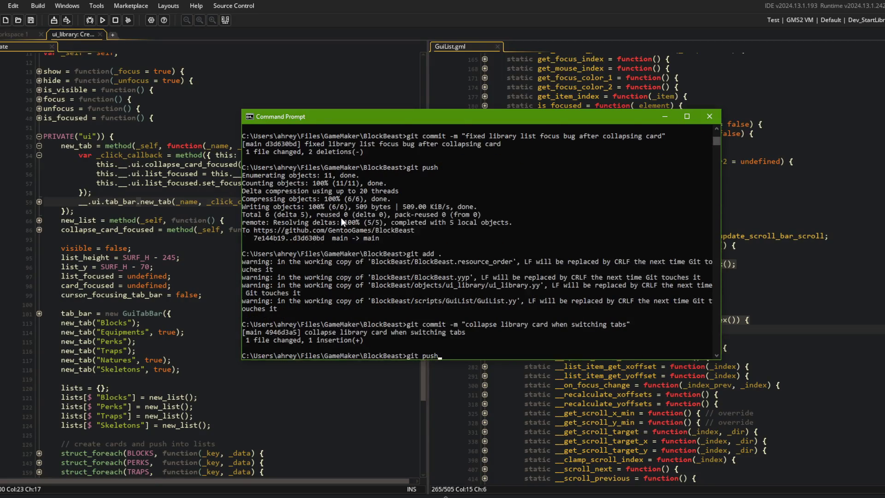
key(Return)
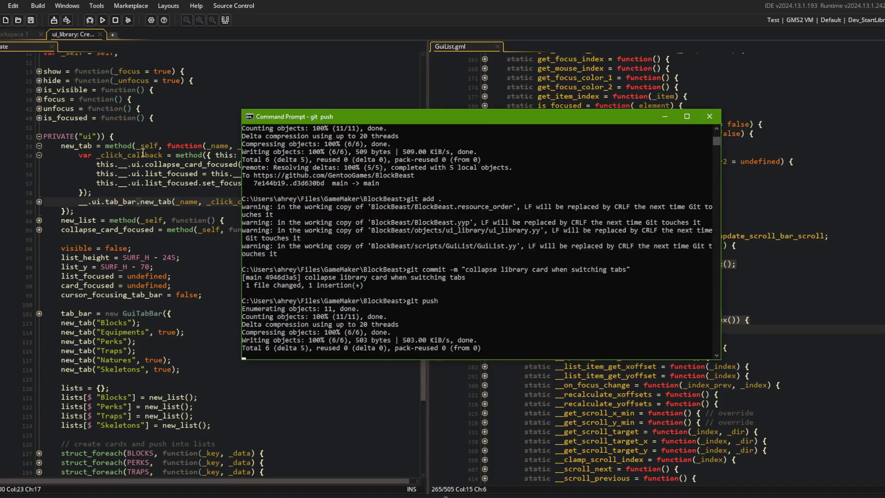
Return to the GameMaker code editor and review the new_list state variables and card_focused line.
click(159, 141)
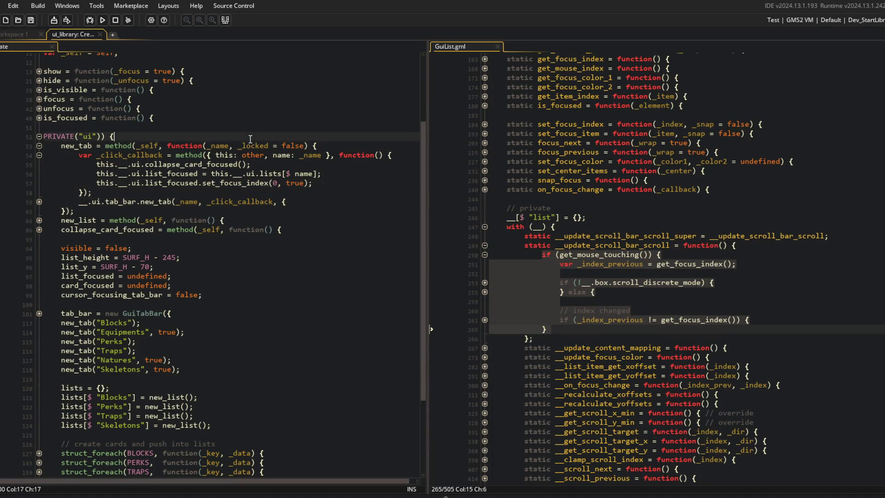
click(236, 216)
click(313, 292)
scroll(311, 304, up, 2)
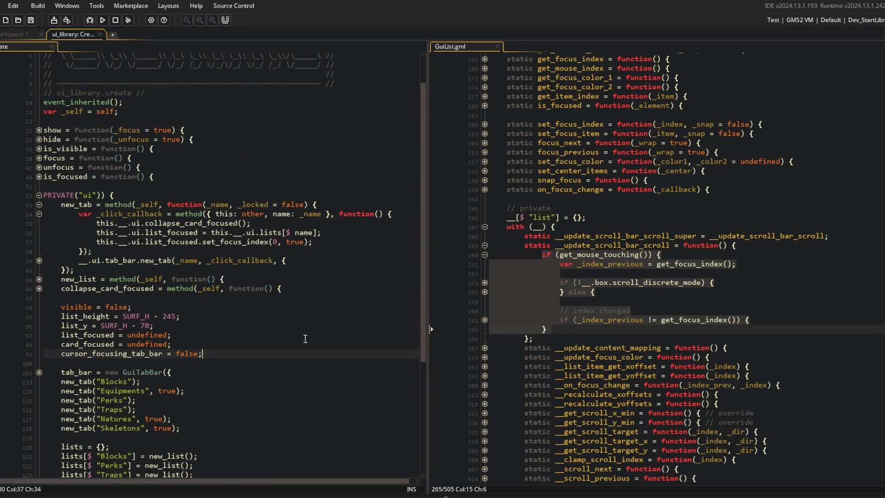
scroll(305, 339, down, 3)
click(304, 249)
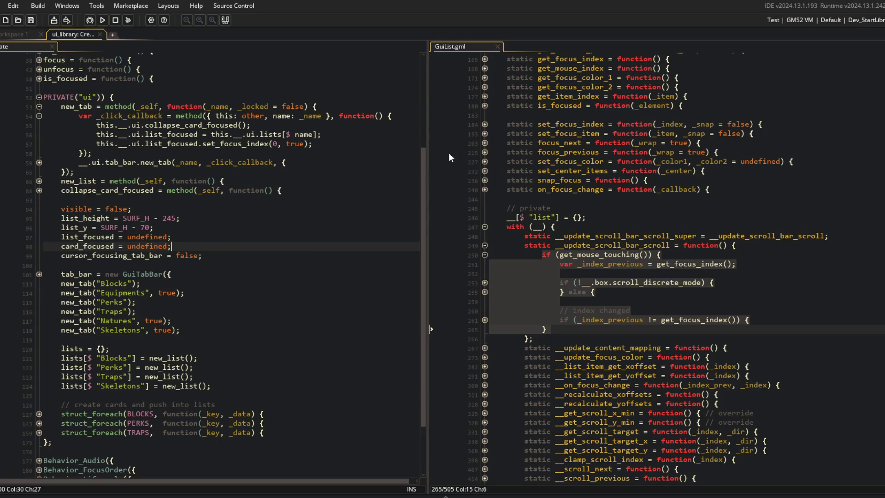
Widen the GuiList.gml pane, unfold __update_scroll_bar_scroll, and put else on its own line.
drag(428, 118, 325, 120)
click(421, 199)
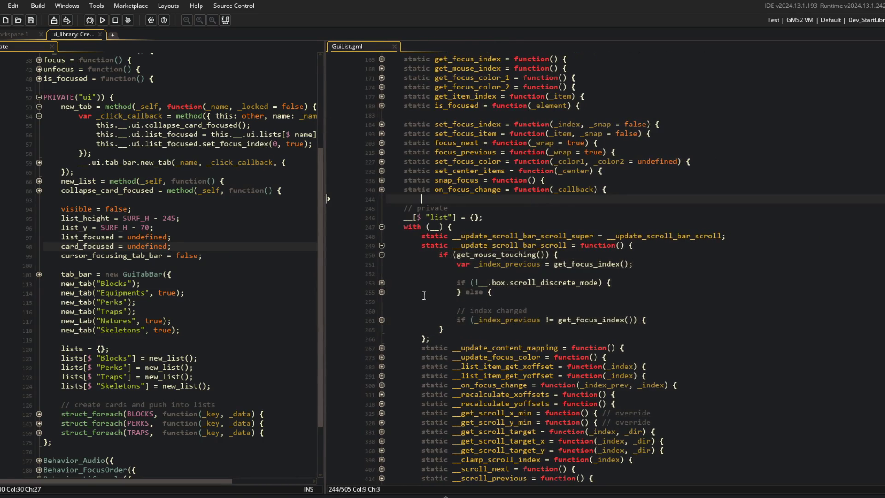
click(382, 291)
click(382, 283)
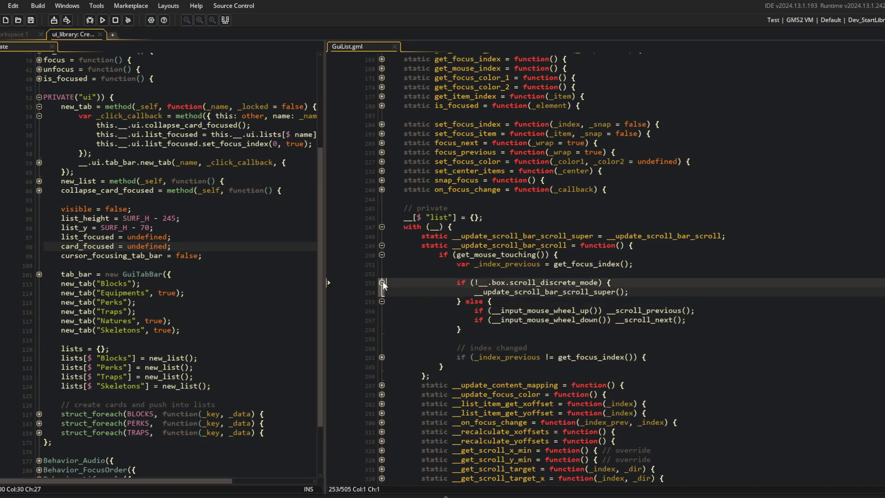
scroll(383, 290, down, 2)
click(382, 298)
click(465, 243)
key(Return)
Check the get_mouse_touching and discrete-mode lines, then build and run the game.
click(560, 196)
click(522, 249)
click(661, 226)
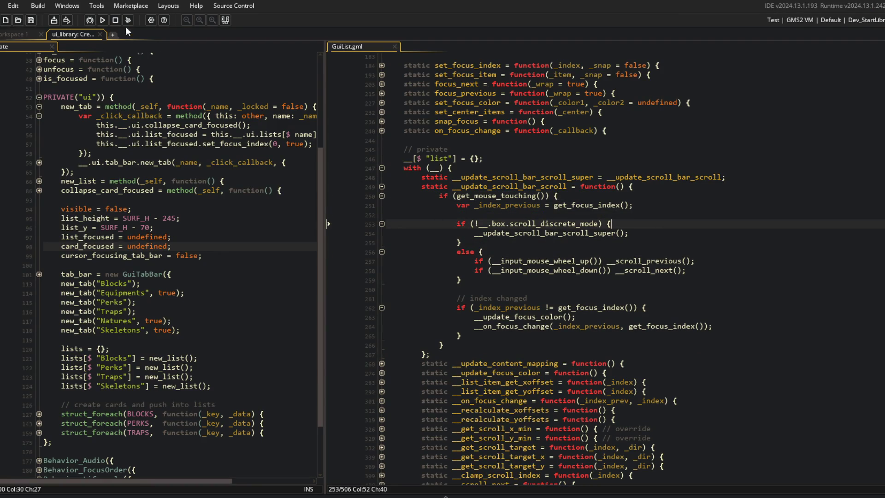
click(102, 20)
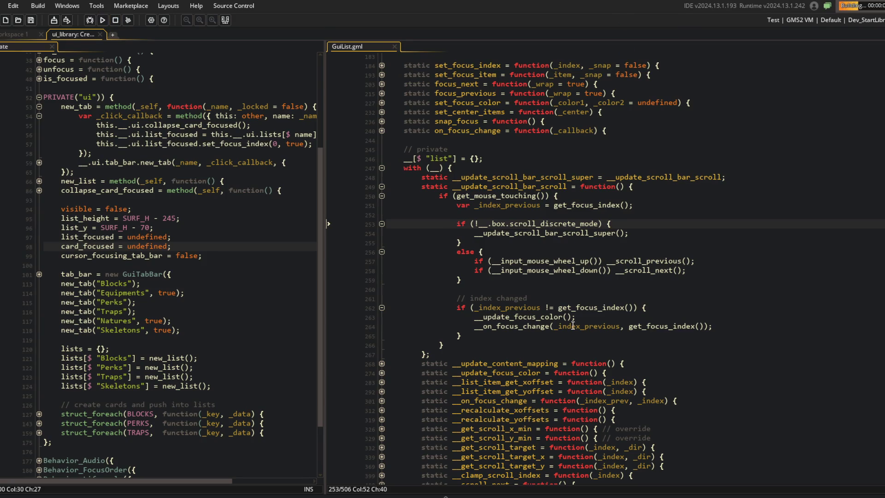
click(444, 493)
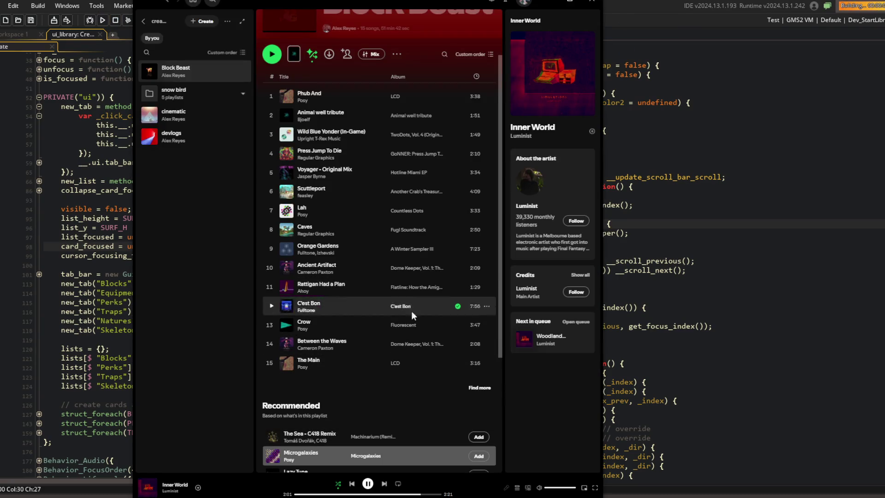
Skip to the next music track, then scroll the game's Blocks list down and back up.
click(384, 483)
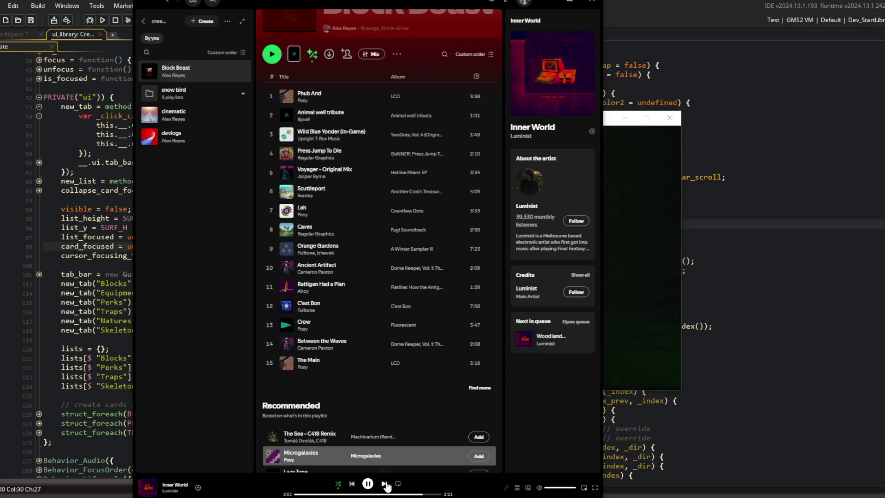
click(608, 290)
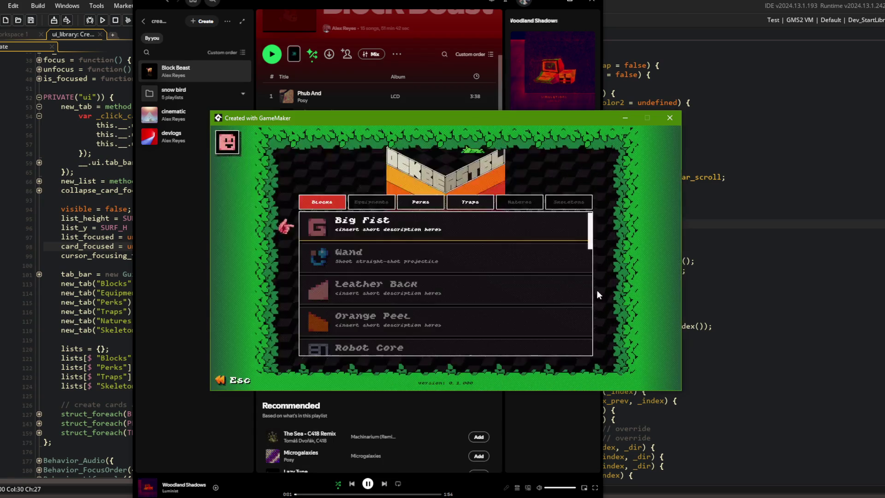
scroll(375, 248, down, 3)
scroll(384, 255, down, 5)
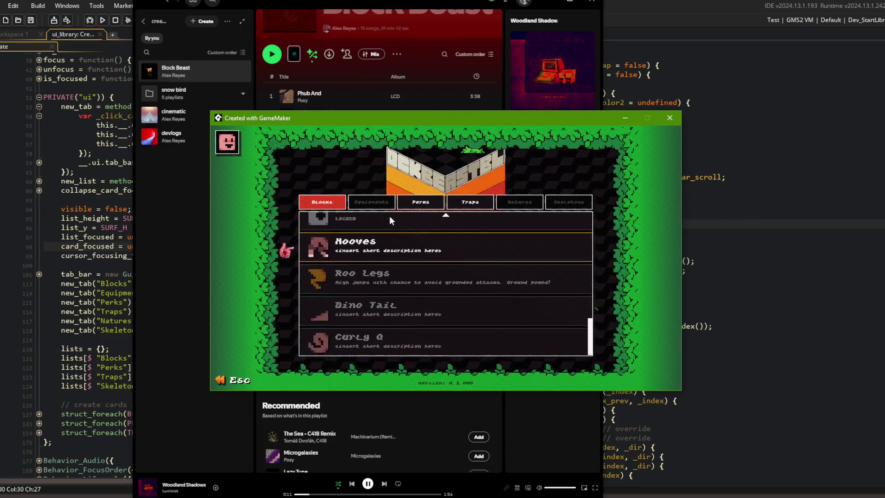
scroll(389, 215, up, 3)
scroll(389, 216, up, 5)
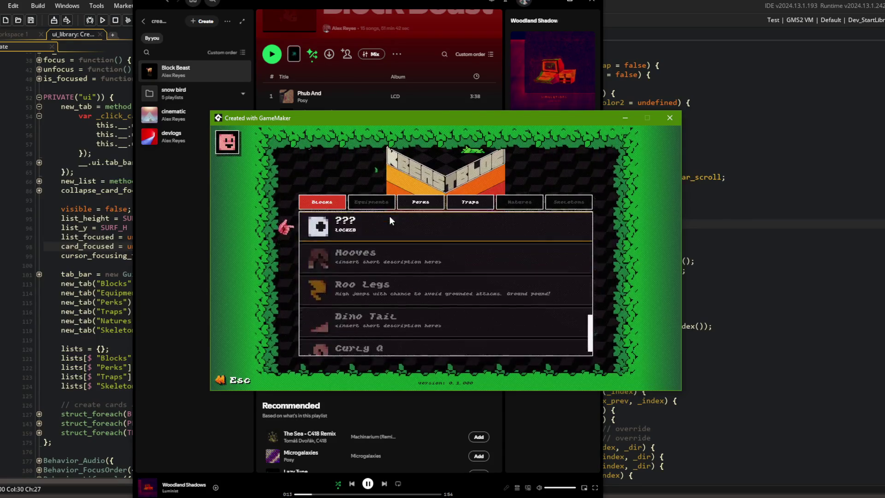
scroll(411, 227, up, 3)
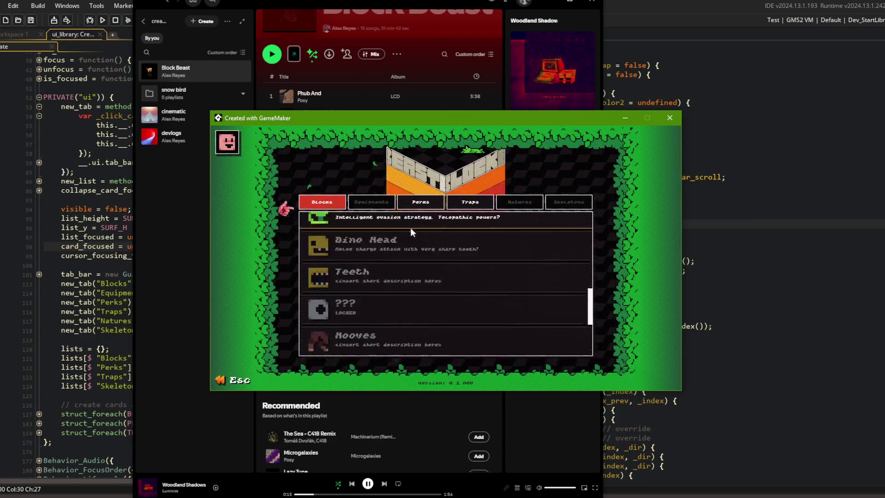
Switch to Perks and back to Blocks, scrolling down to Hooves, Roo Legs, Dino Tail and Curly Q.
click(421, 202)
scroll(402, 270, down, 3)
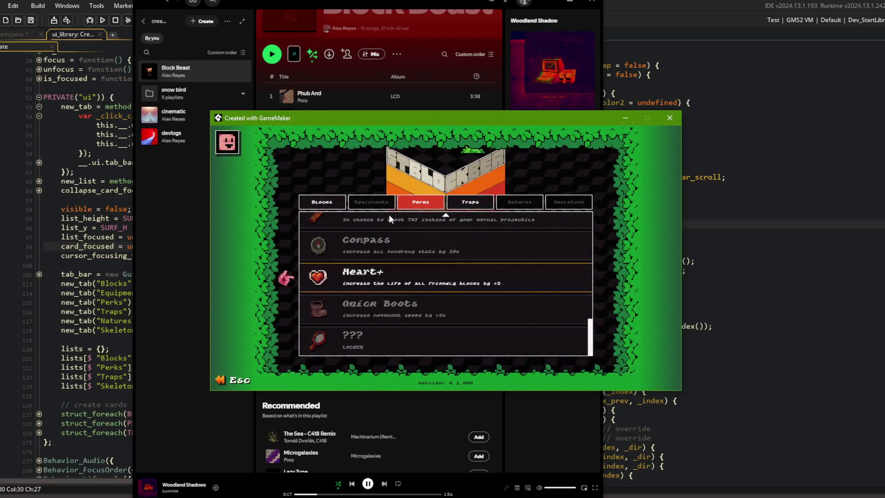
click(322, 202)
scroll(335, 298, down, 8)
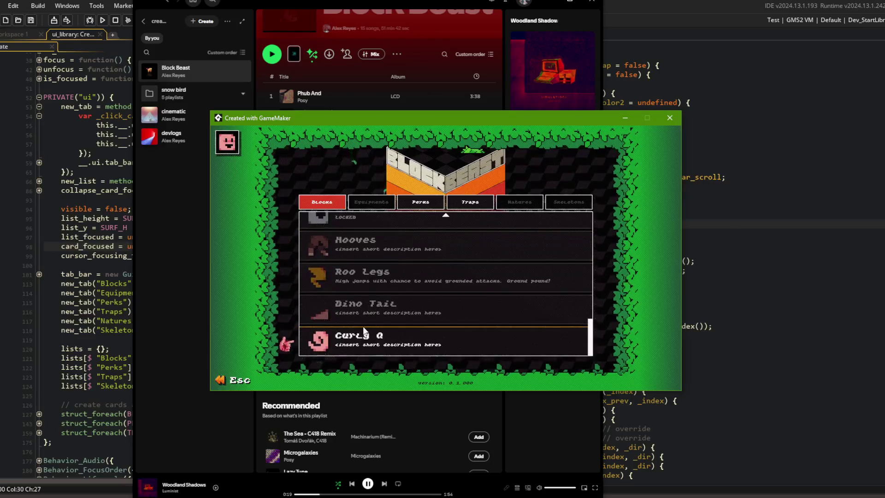
scroll(361, 252, up, 2)
scroll(360, 251, down, 2)
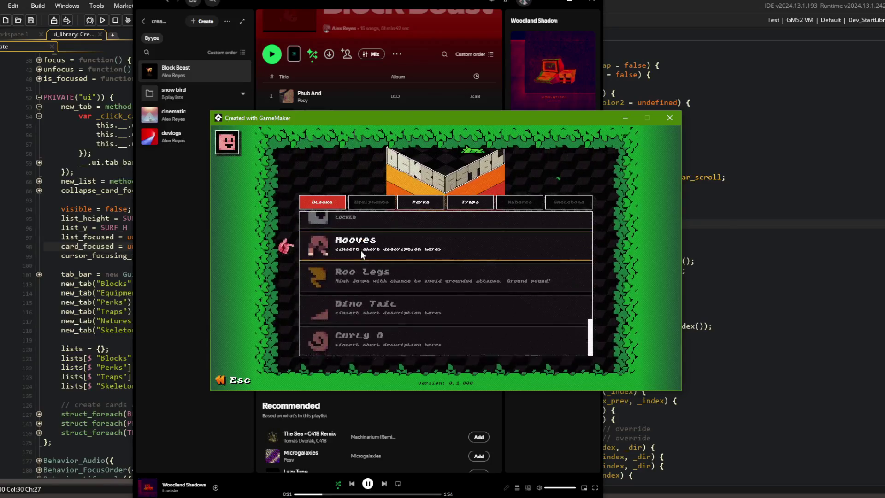
scroll(414, 238, up, 5)
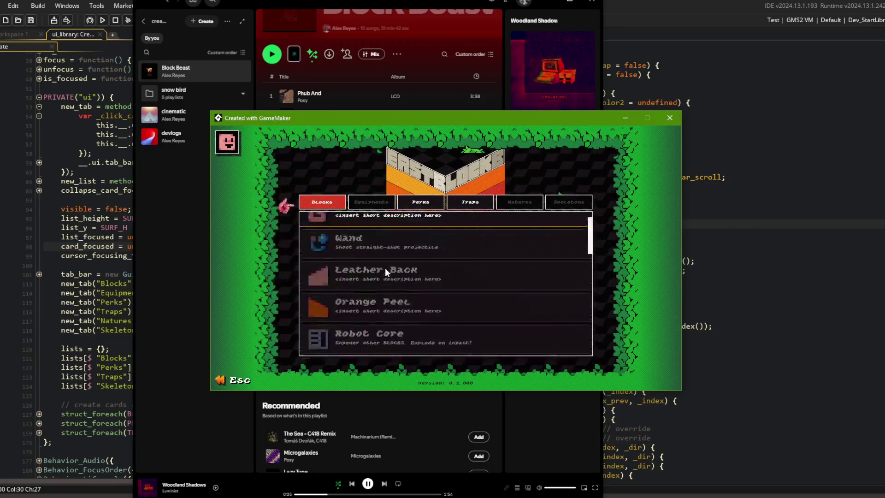
scroll(386, 268, down, 5)
scroll(385, 267, up, 4)
scroll(386, 268, down, 5)
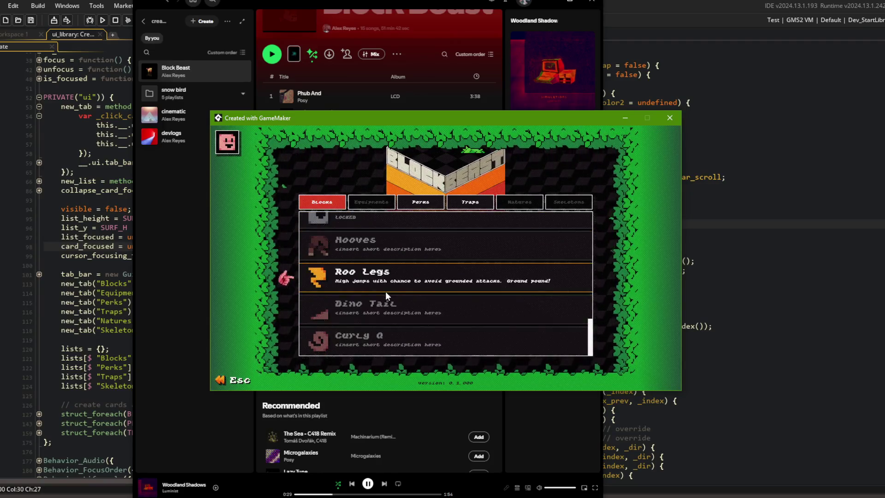
scroll(394, 250, up, 3)
scroll(394, 250, down, 3)
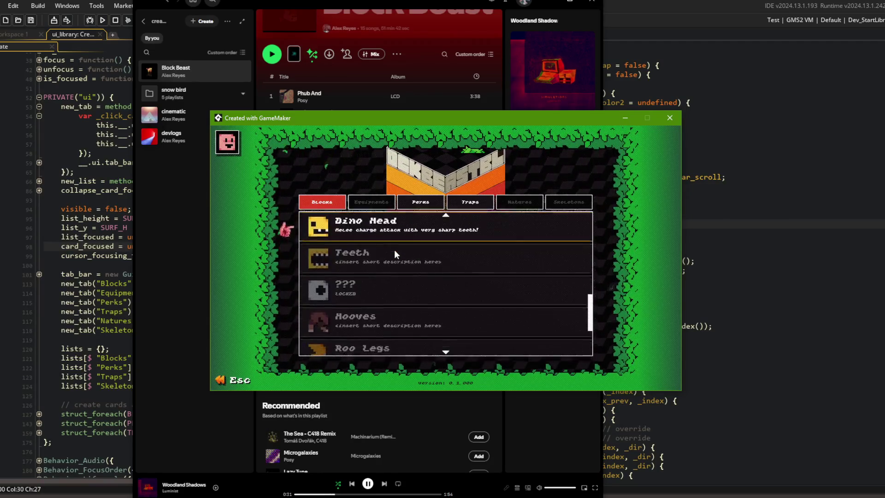
scroll(394, 250, down, 1)
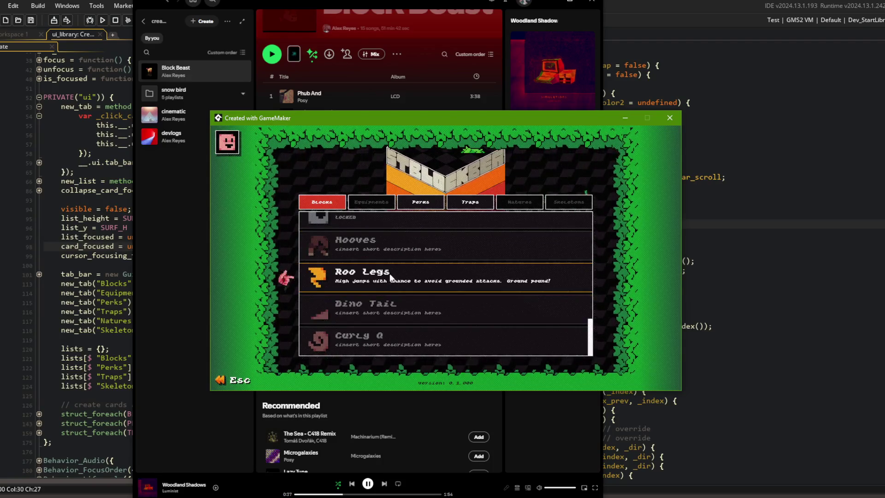
scroll(389, 250, up, 2)
scroll(389, 250, down, 2)
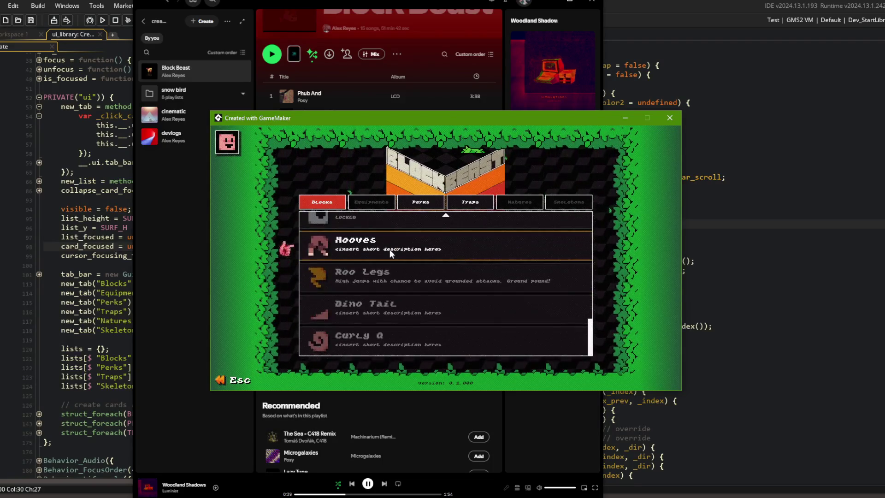
scroll(389, 244, up, 2)
scroll(389, 244, down, 2)
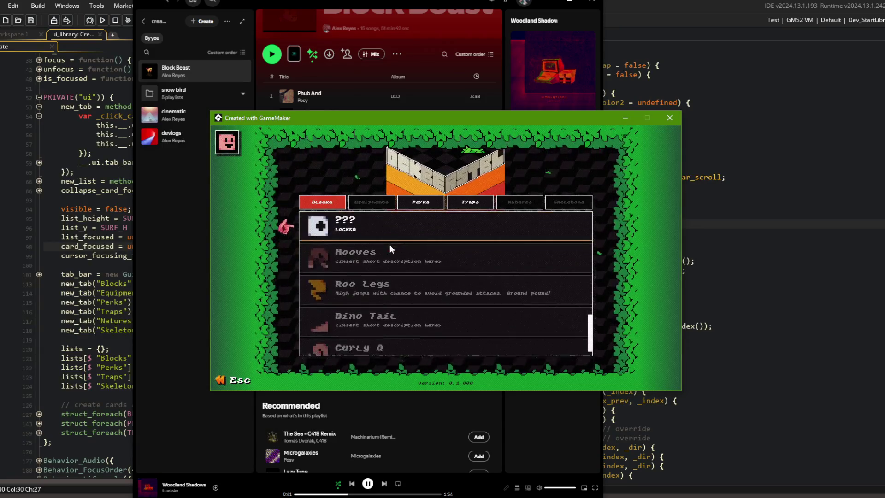
Scroll the Blocks list up and down repeatedly, then bring the GuiList.gml code editor forward.
scroll(386, 240, up, 2)
scroll(365, 348, down, 2)
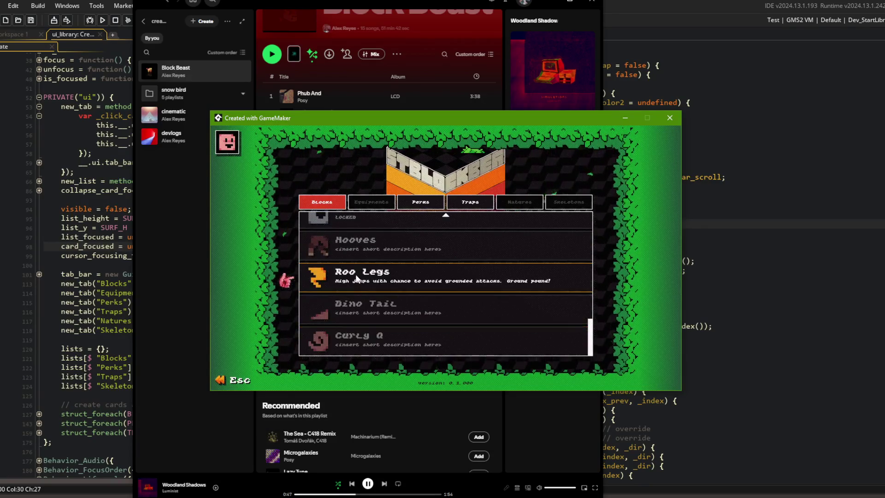
scroll(391, 245, up, 1)
scroll(390, 254, up, 1)
scroll(440, 247, down, 2)
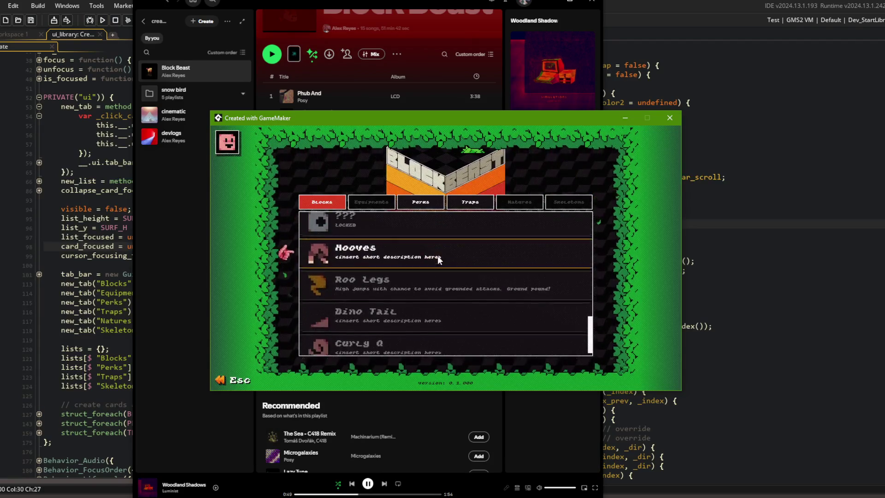
scroll(436, 260, up, 2)
scroll(447, 224, up, 5)
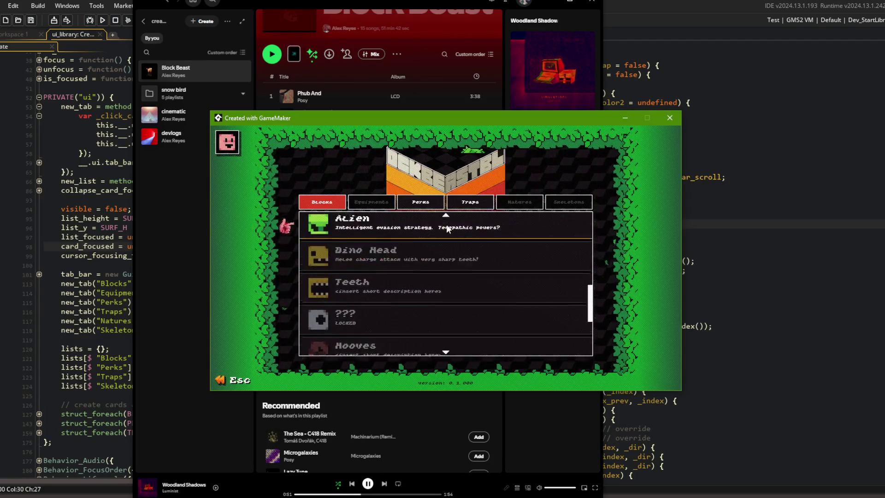
scroll(379, 230, down, 1)
scroll(378, 228, down, 1)
scroll(327, 222, up, 5)
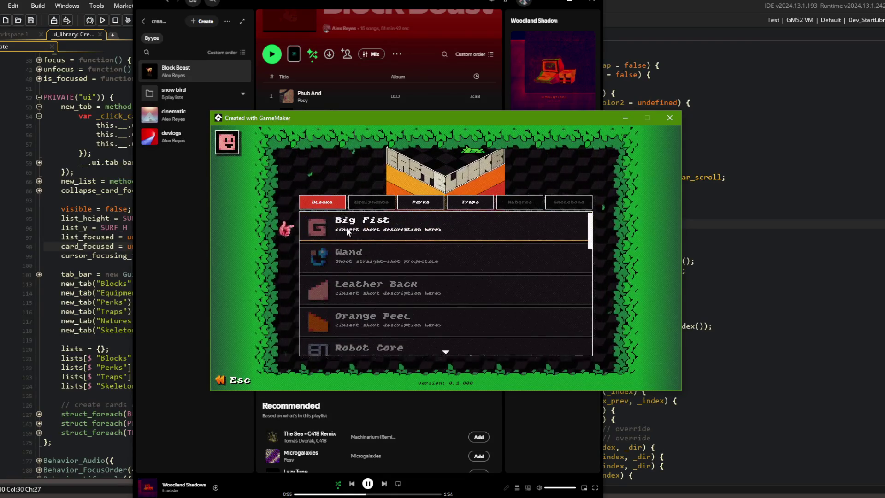
scroll(344, 226, down, 1)
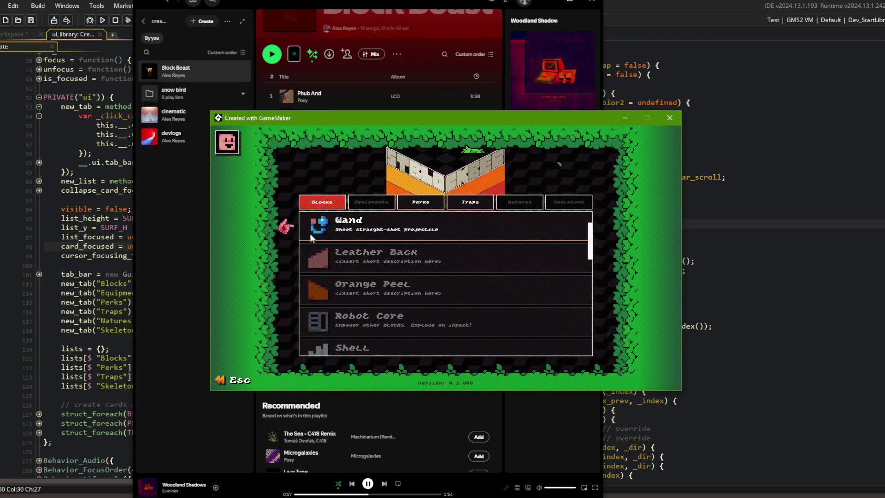
scroll(319, 223, down, 1)
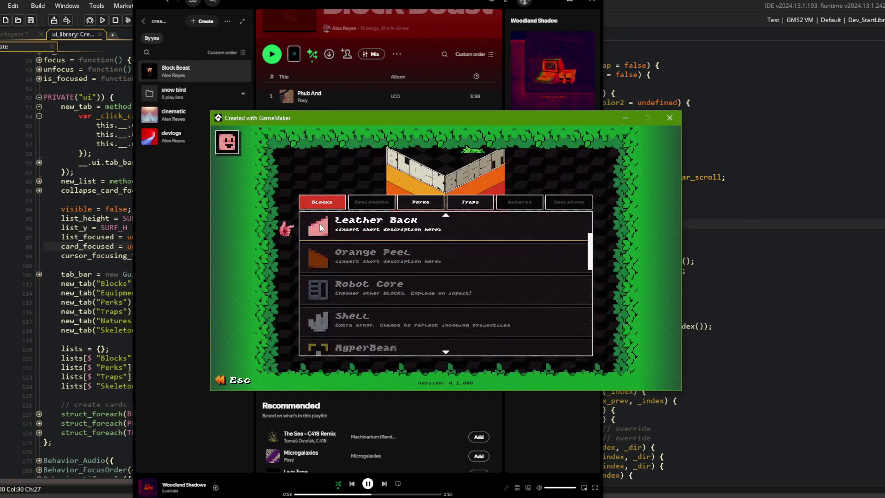
scroll(327, 262, down, 2)
scroll(327, 261, down, 3)
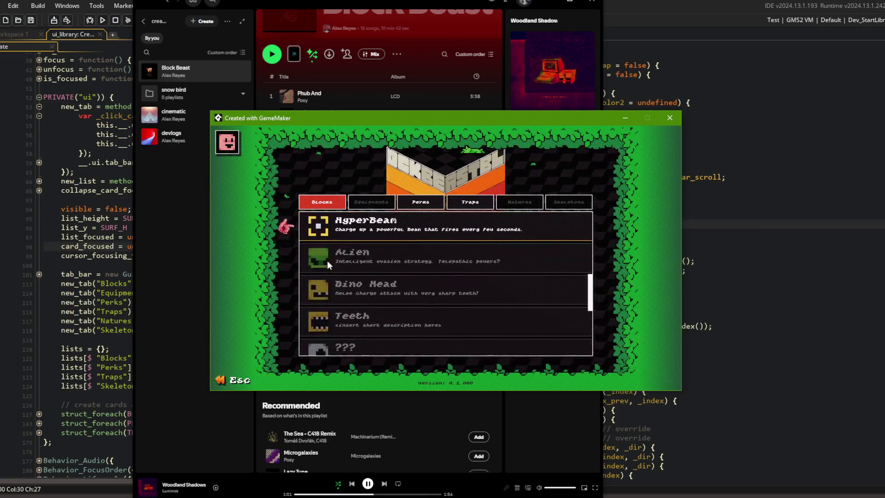
scroll(328, 261, up, 3)
scroll(327, 261, down, 1)
scroll(327, 261, up, 1)
scroll(328, 261, down, 2)
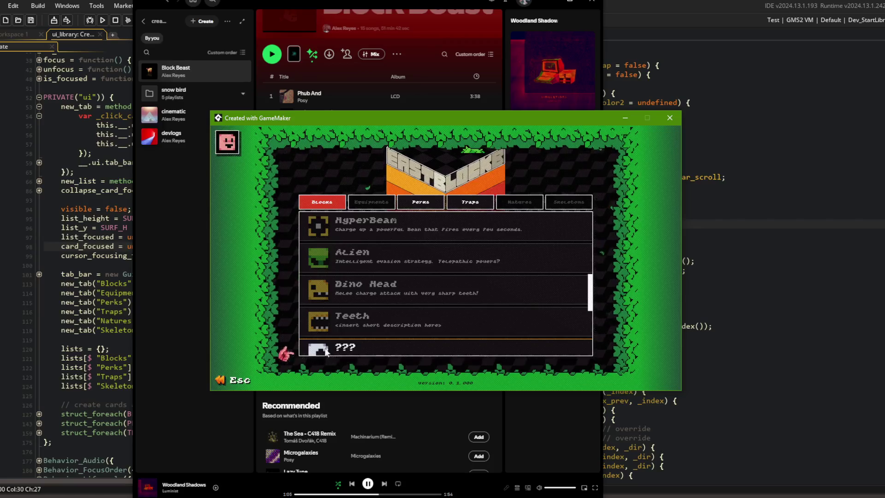
scroll(323, 323, down, 4)
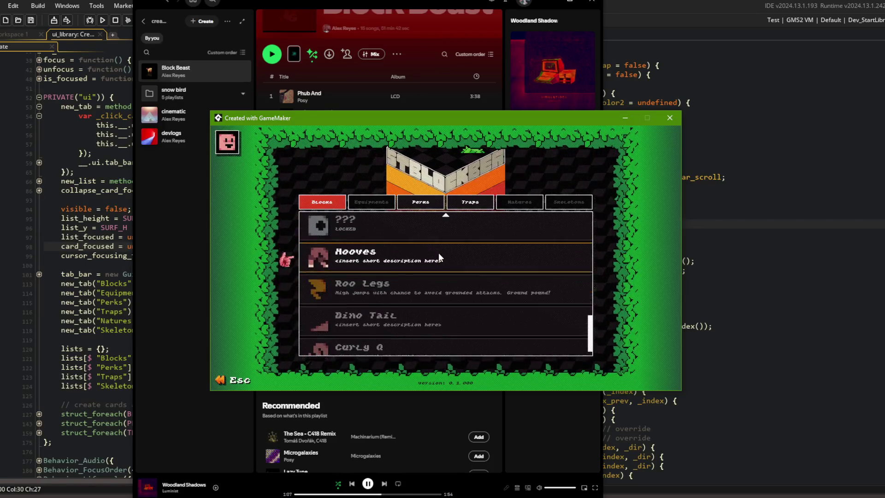
scroll(438, 245, up, 3)
scroll(415, 258, up, 2)
scroll(378, 322, down, 5)
scroll(370, 239, up, 1)
scroll(369, 239, up, 4)
scroll(368, 242, down, 5)
scroll(368, 249, up, 5)
scroll(376, 244, up, 1)
scroll(383, 229, down, 6)
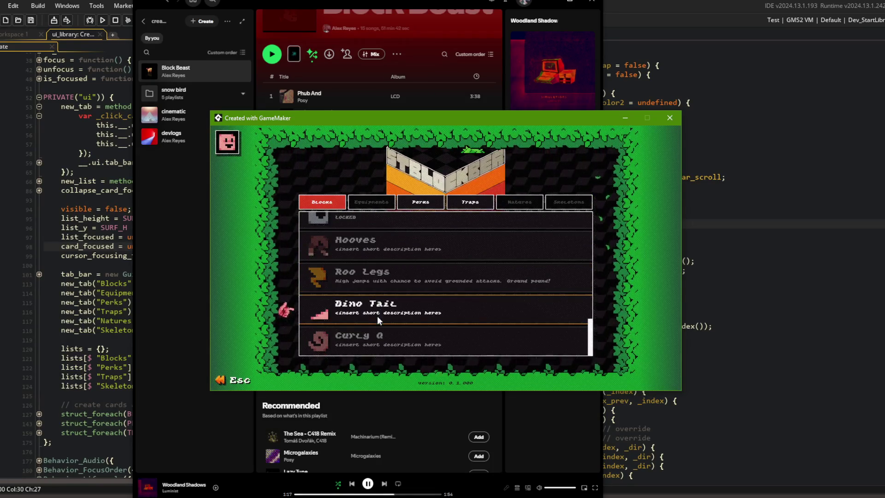
scroll(389, 237, up, 6)
scroll(385, 237, down, 4)
scroll(381, 264, up, 1)
scroll(378, 313, down, 3)
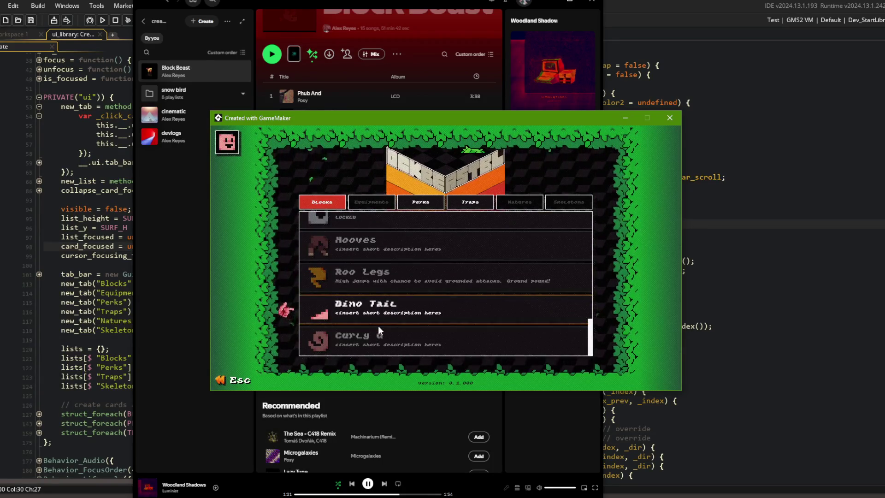
scroll(379, 224, up, 7)
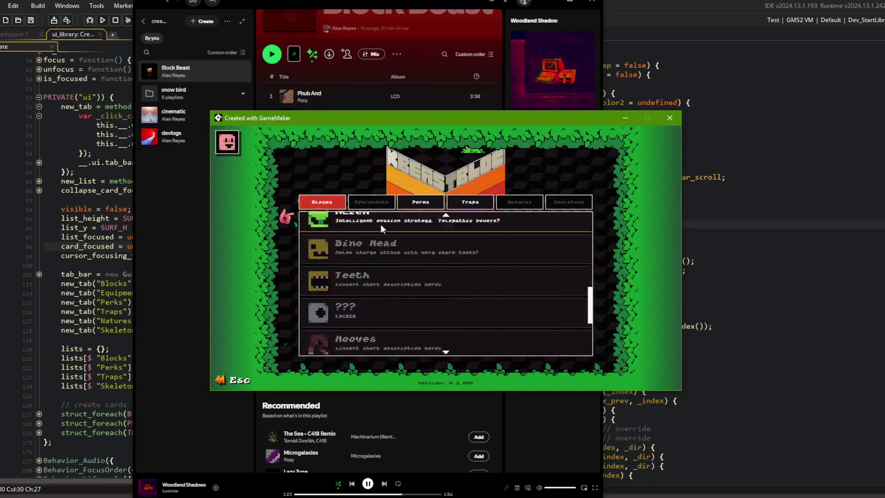
scroll(375, 332, down, 5)
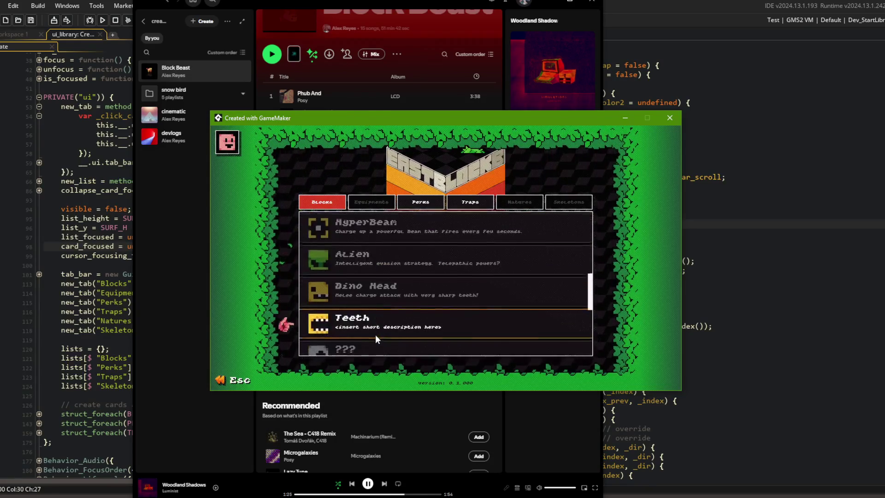
scroll(375, 335, up, 4)
scroll(375, 304, down, 4)
scroll(389, 225, up, 1)
scroll(389, 216, up, 1)
click(628, 152)
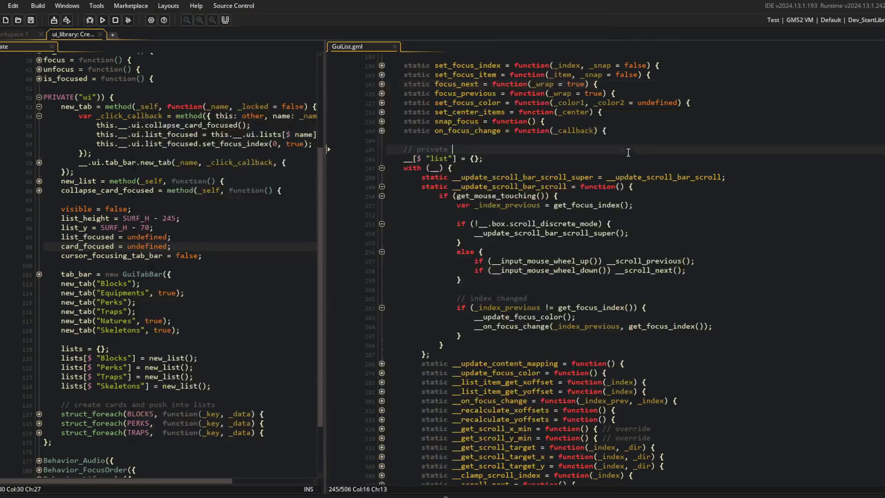
Fold the new_tab method and unfold the BLOCKS card-creation loop with its card click callback.
key(Up)
key(Up)
key(Up)
click(39, 106)
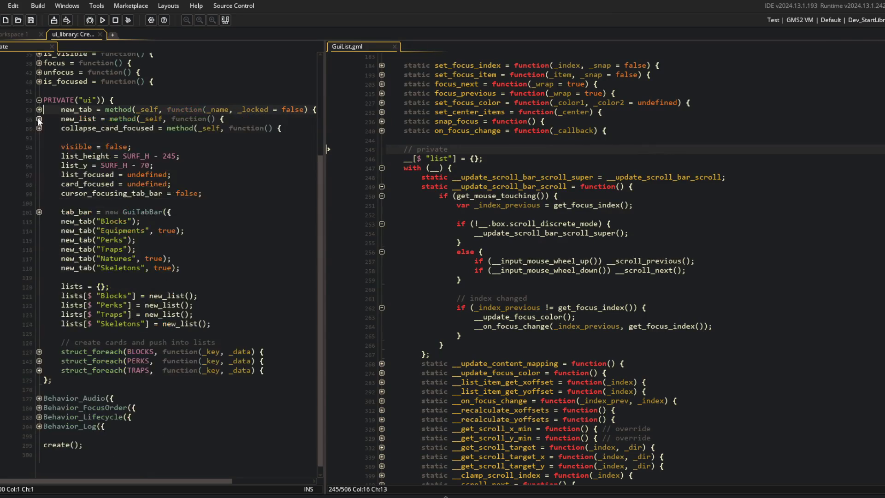
click(39, 352)
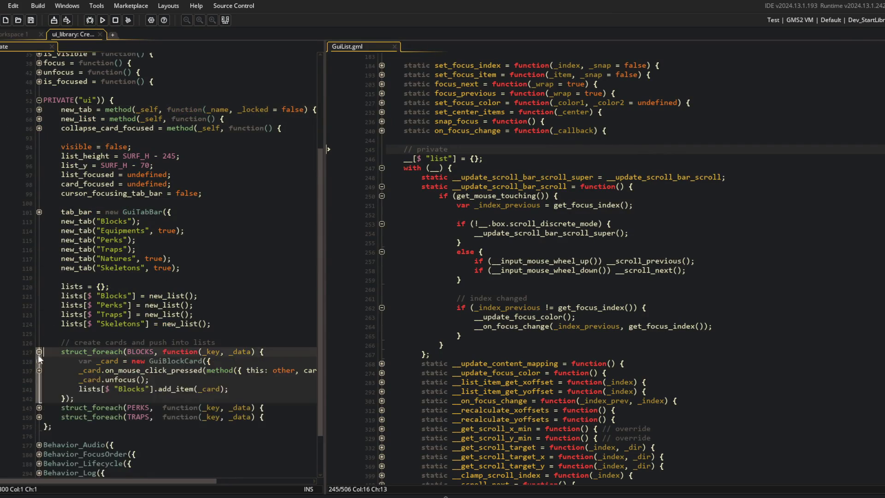
click(39, 370)
click(112, 397)
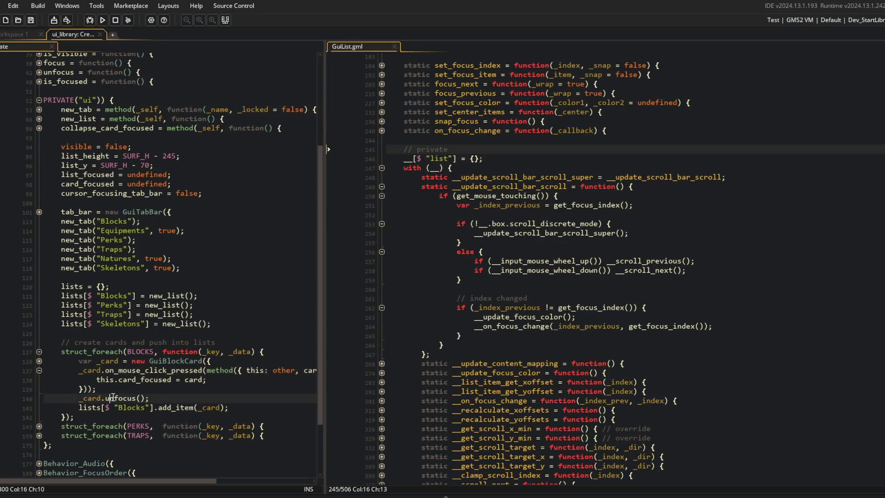
Open the GuiBlockCard definition in its own tab and skim it.
middle_click(177, 359)
scroll(156, 166, down, 10)
scroll(155, 157, down, 20)
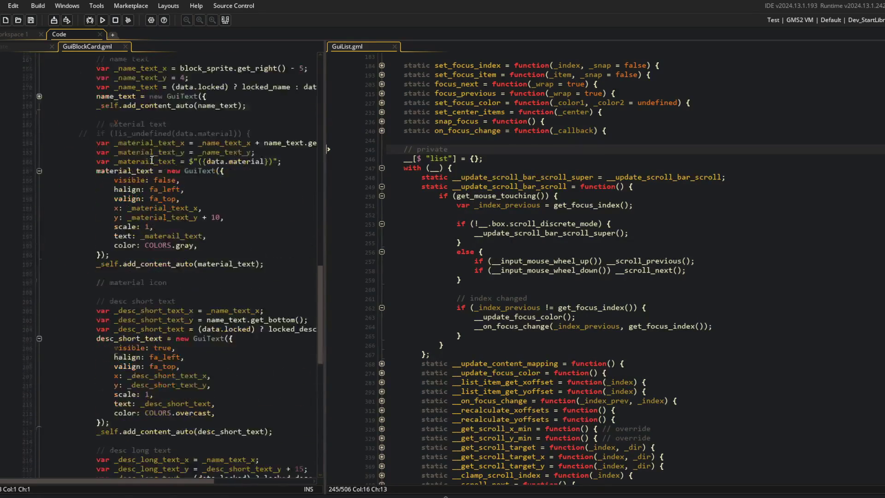
scroll(152, 160, up, 5)
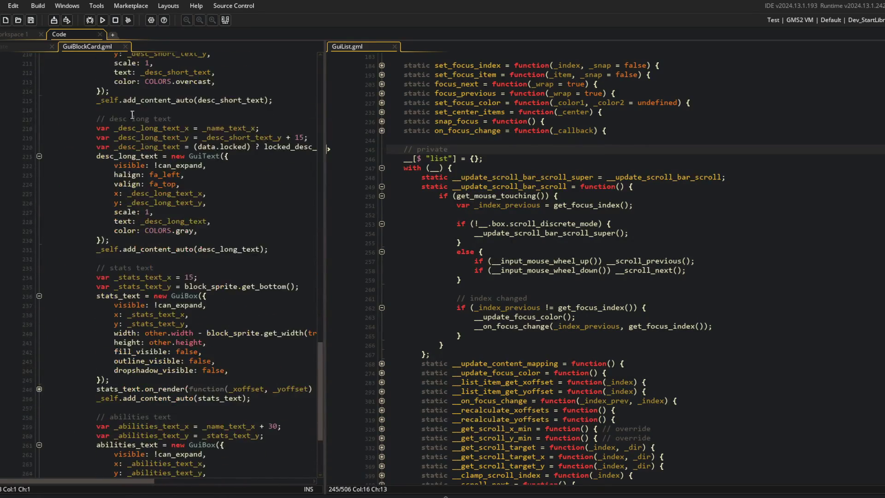
Return to the UI library tab and go to the GuiList scroll-bar update function.
click(29, 46)
click(484, 289)
scroll(486, 240, up, 3)
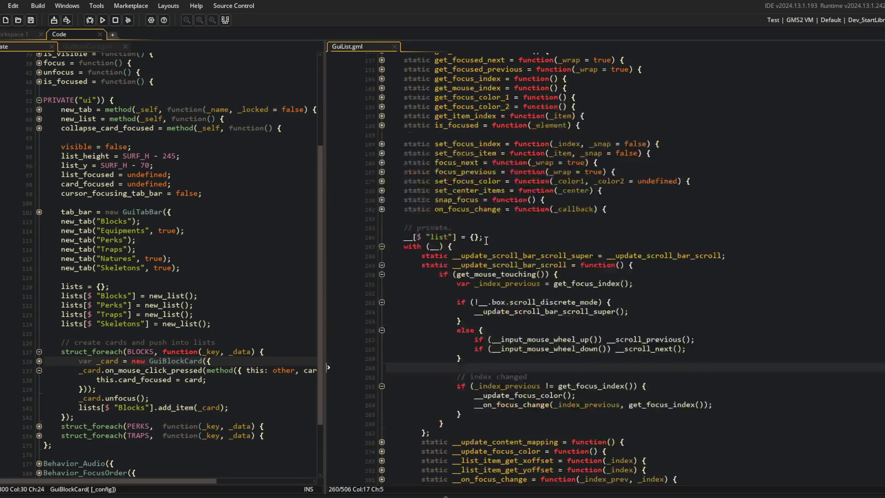
Wrap the mouse-wheel-up __scroll_previous call in a braced block.
double_click(486, 283)
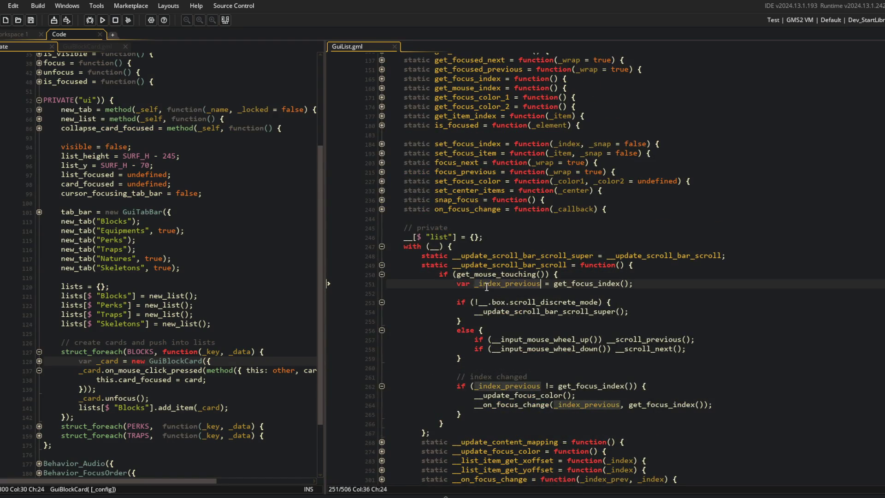
click(482, 302)
double_click(633, 339)
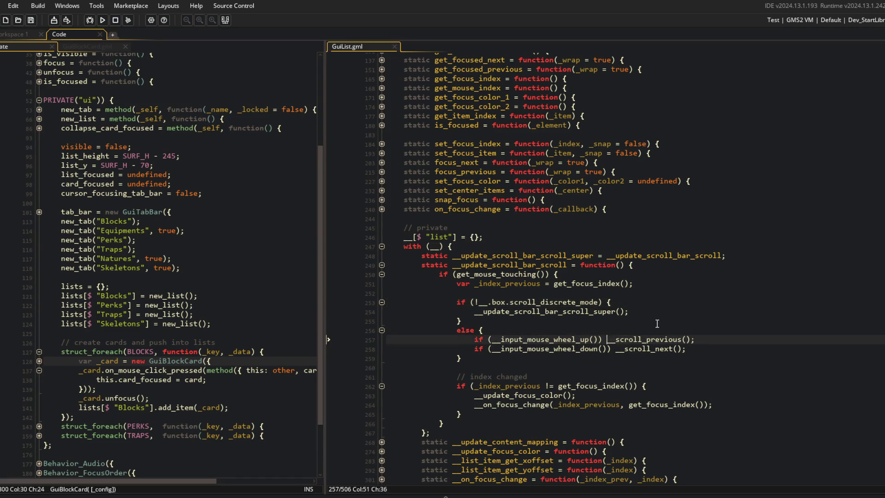
text({)
key(Return)
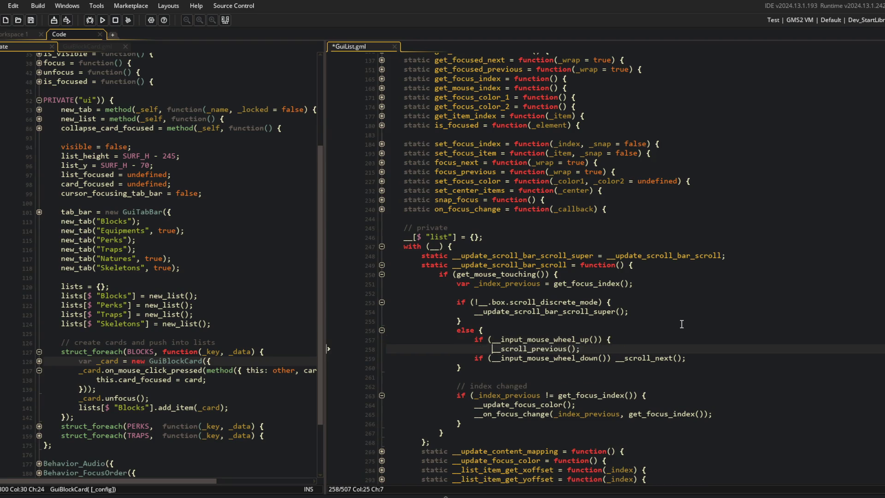
key(End)
key(Return)
Make the wheel-down check an else if with __scroll_next() inside braces.
key(Down)
key(Home)
text(else {)
key(Home)
key(ctrl+Right)
key(Delete)
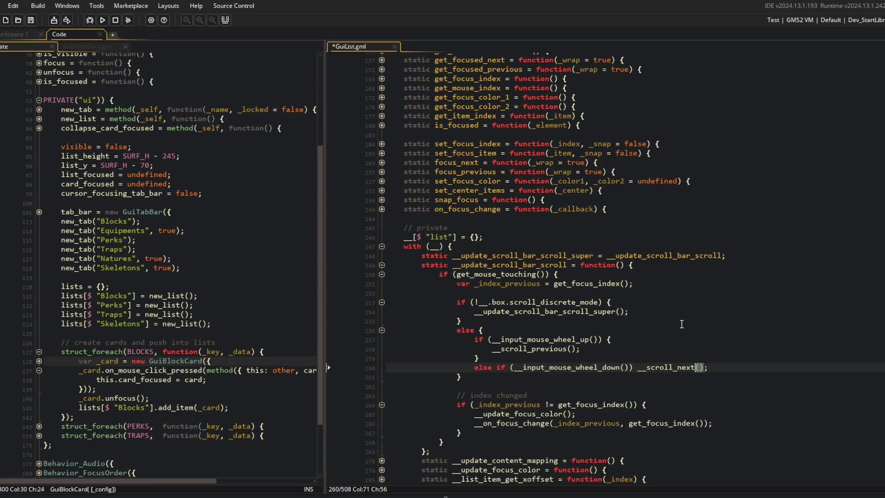
text({)
key(Return)
key(End)
key(Return)
text(})
Save GuiList.gml and unfold the __scroll_down function.
click(682, 324)
key(Down)
scroll(682, 324, down, 5)
click(682, 324)
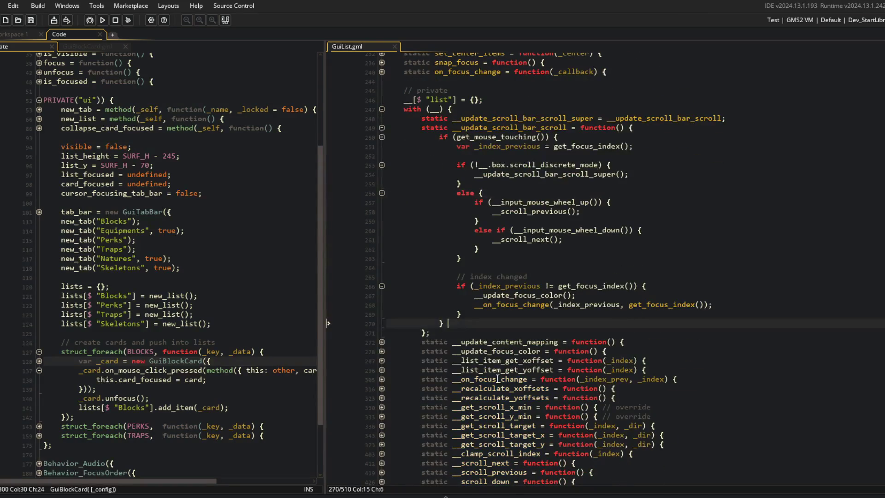
scroll(510, 394, down, 3)
click(382, 404)
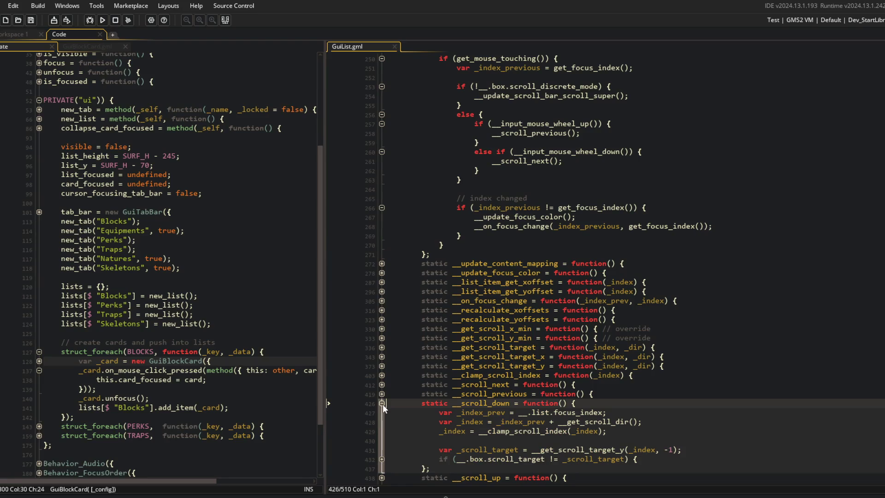
scroll(506, 337, down, 3)
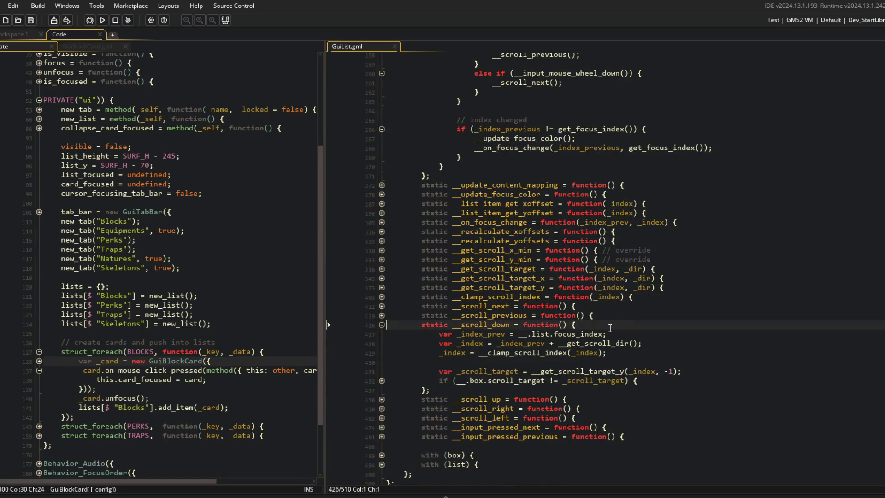
Highlight _index and _index_prev in __scroll_down and unfold its scroll-target update block.
click(545, 343)
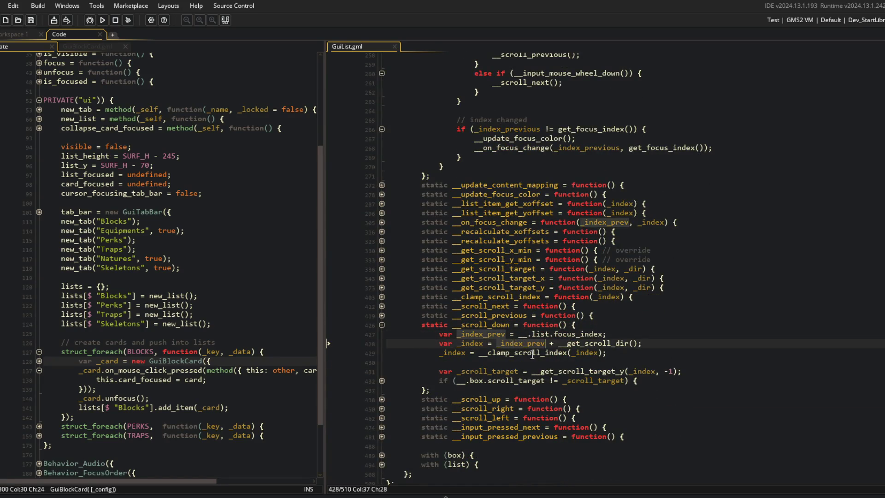
double_click(467, 344)
double_click(513, 340)
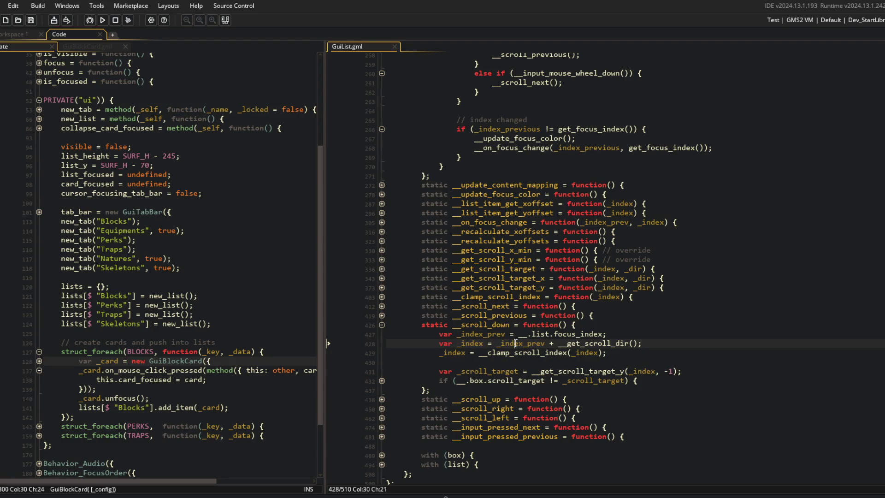
click(382, 382)
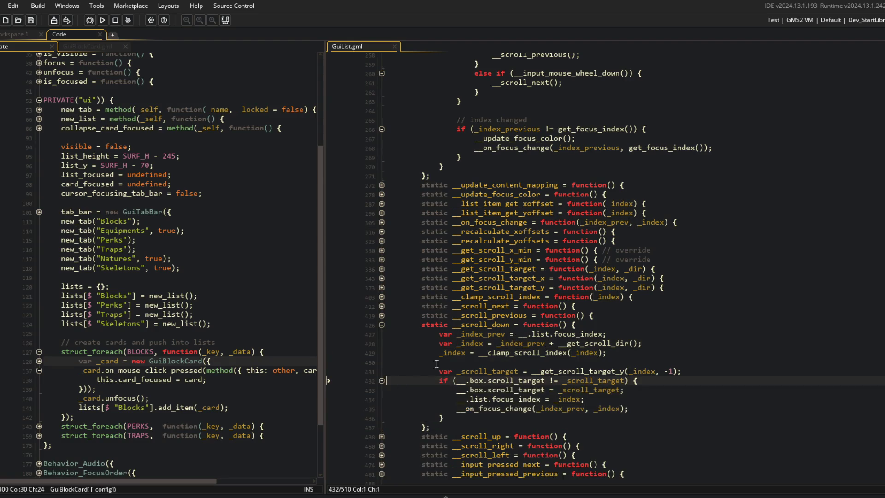
double_click(596, 373)
click(647, 378)
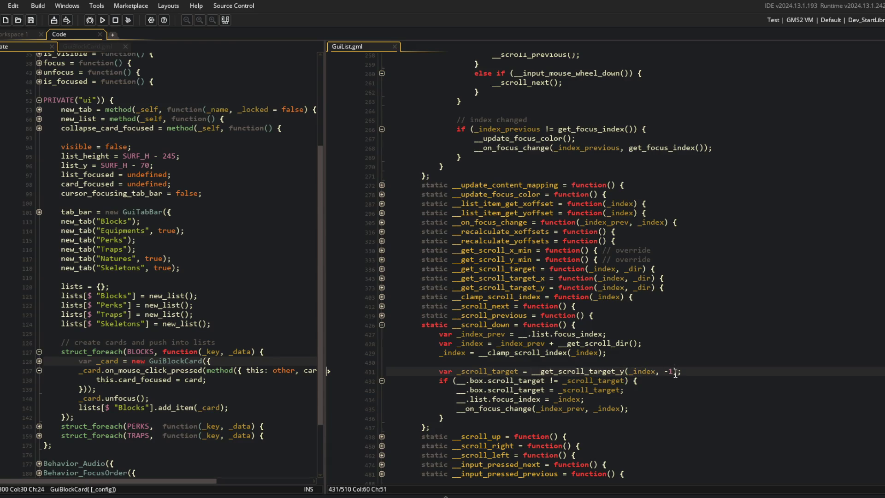
Highlight the uses of _scroll_target and unfold the __scroll_up function.
click(585, 374)
double_click(485, 373)
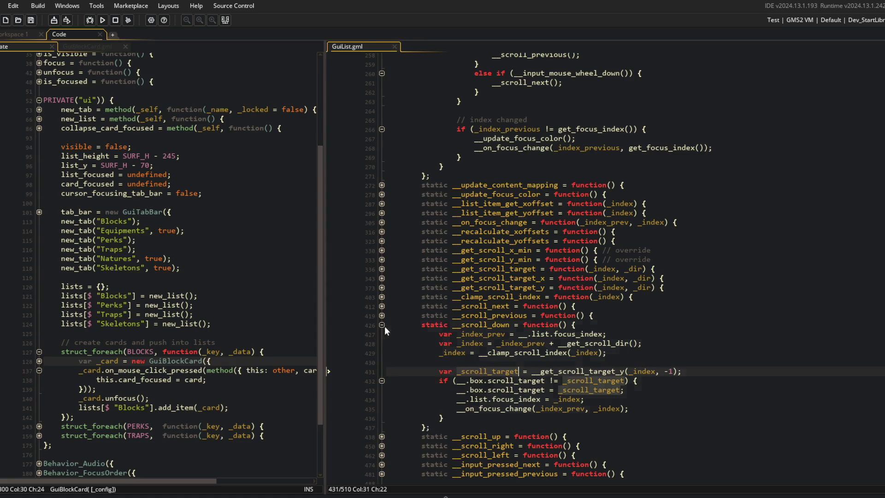
click(383, 437)
scroll(384, 427, down, 4)
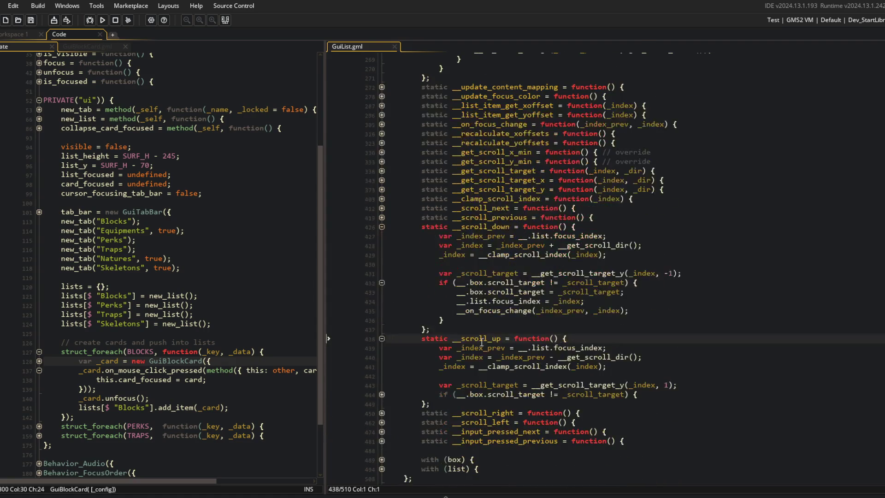
Unfold __get_scroll_target_y and all its nested center_items, item-count, loop and clamp branches.
click(382, 395)
double_click(480, 189)
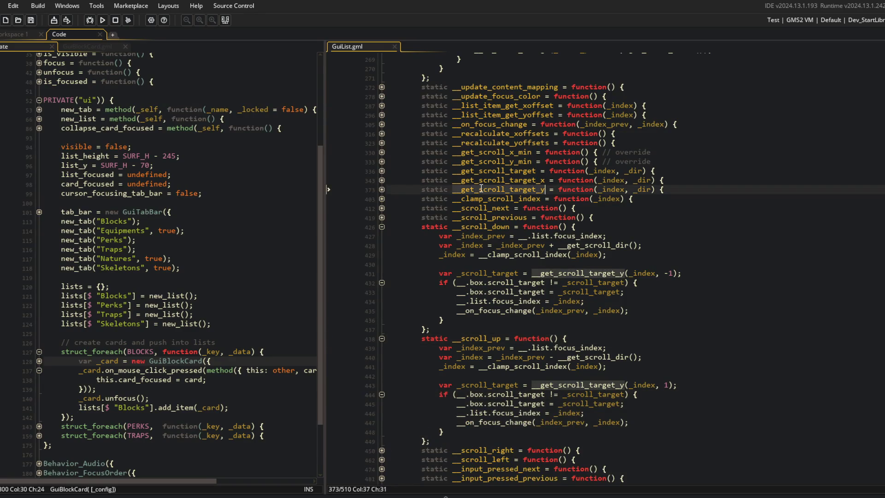
click(382, 190)
click(382, 209)
click(382, 217)
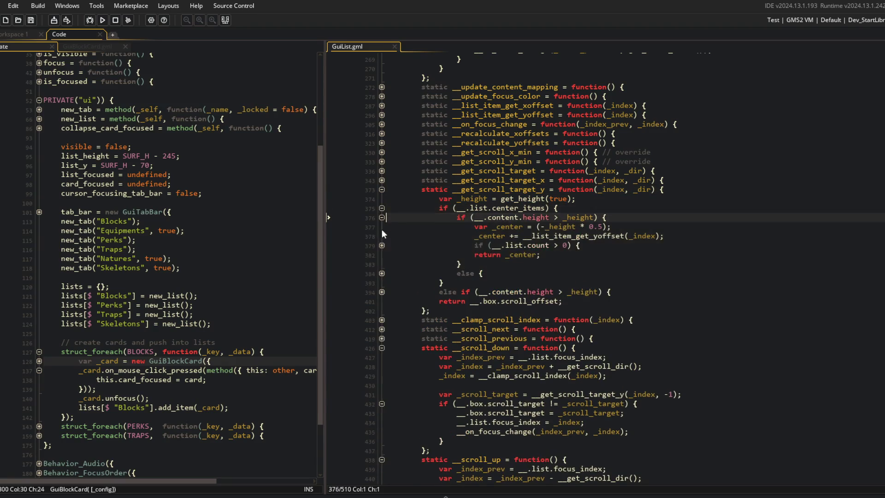
click(384, 246)
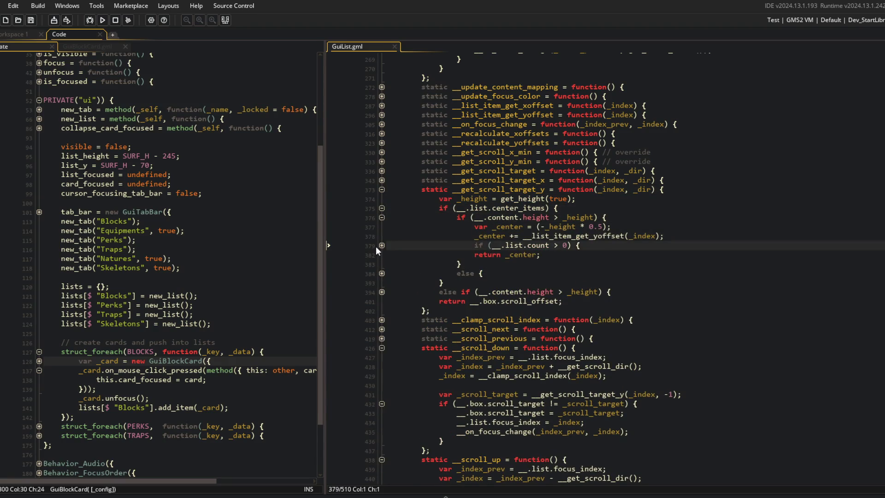
click(382, 246)
click(382, 292)
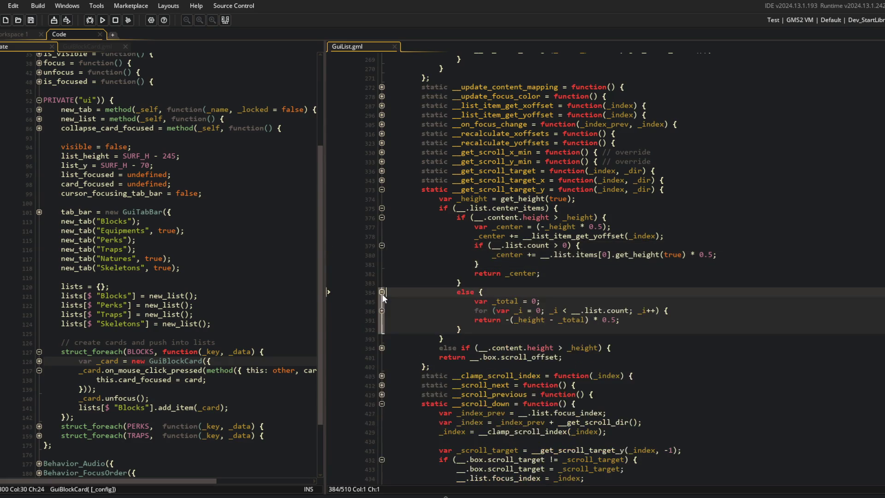
click(382, 311)
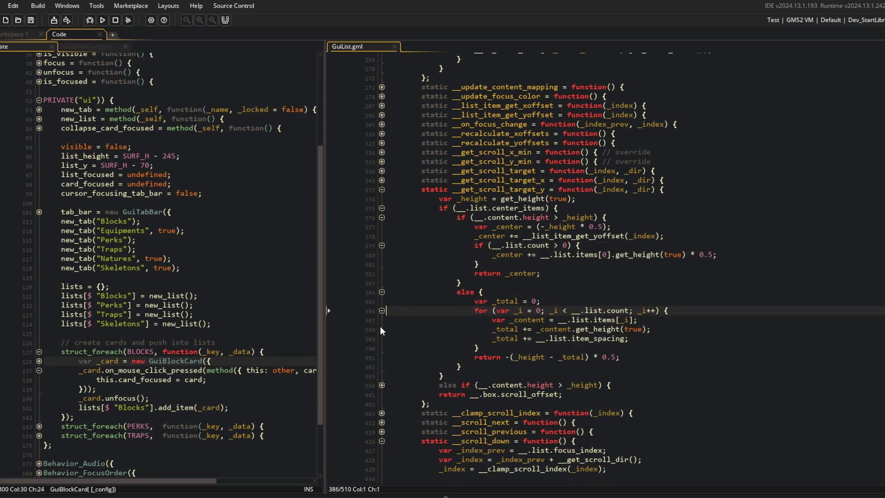
click(382, 385)
Review the _dir parameter of __get_scroll_target_y, then fold the function back up.
click(599, 282)
click(643, 190)
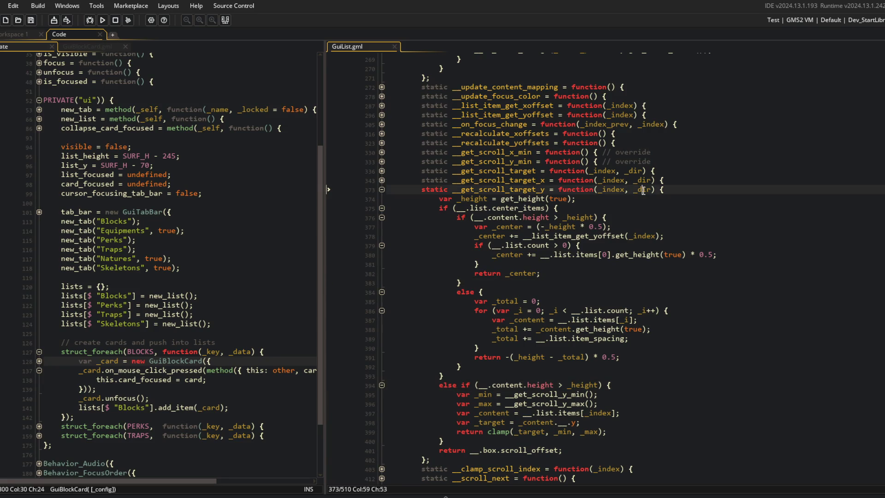
scroll(643, 238, down, 2)
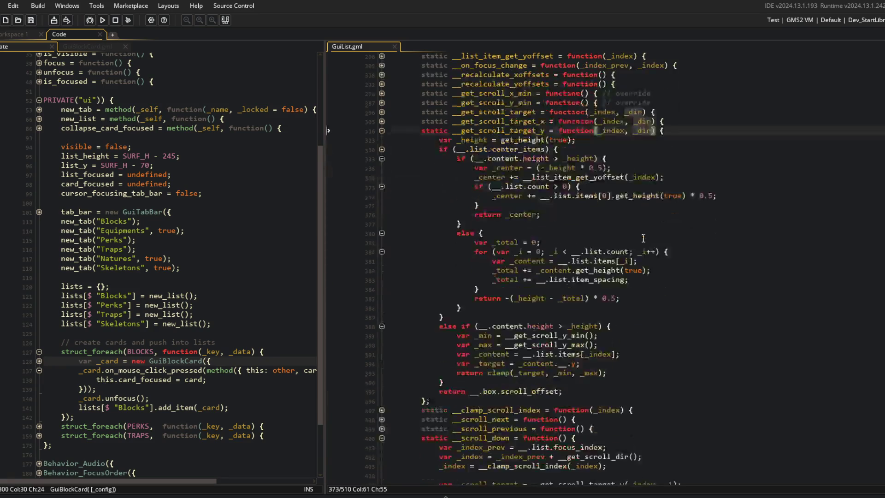
scroll(644, 238, up, 2)
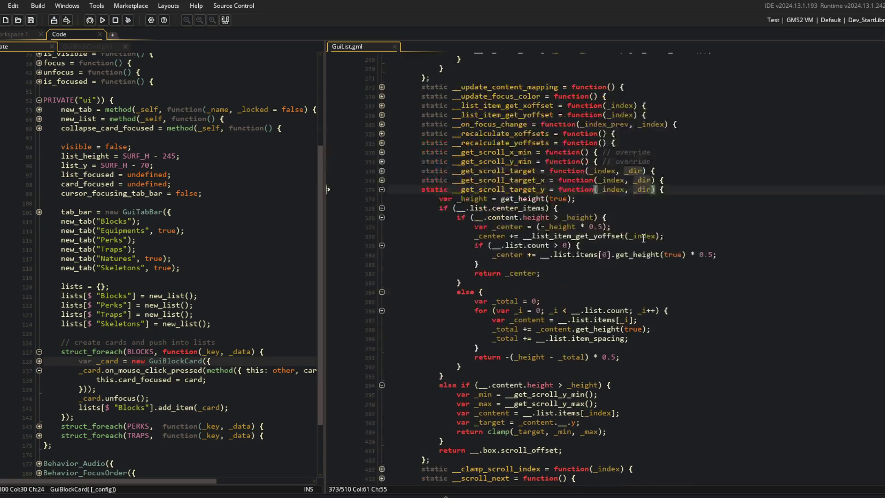
click(382, 189)
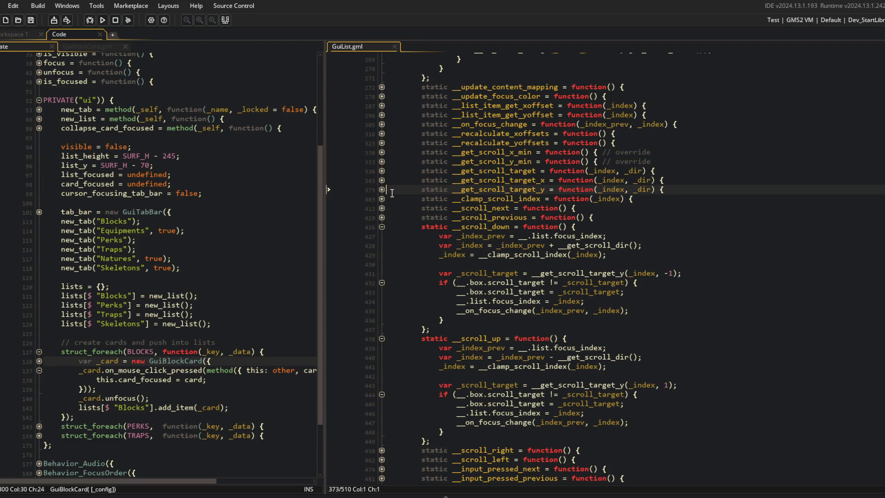
Unfold __get_scroll_target_x's clamp and center_items branches and the __get_scroll_target function.
click(382, 180)
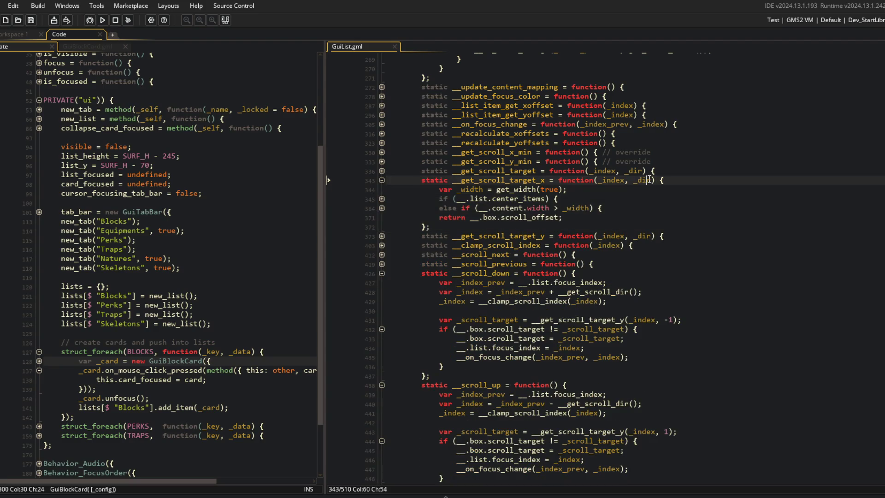
click(382, 208)
click(382, 199)
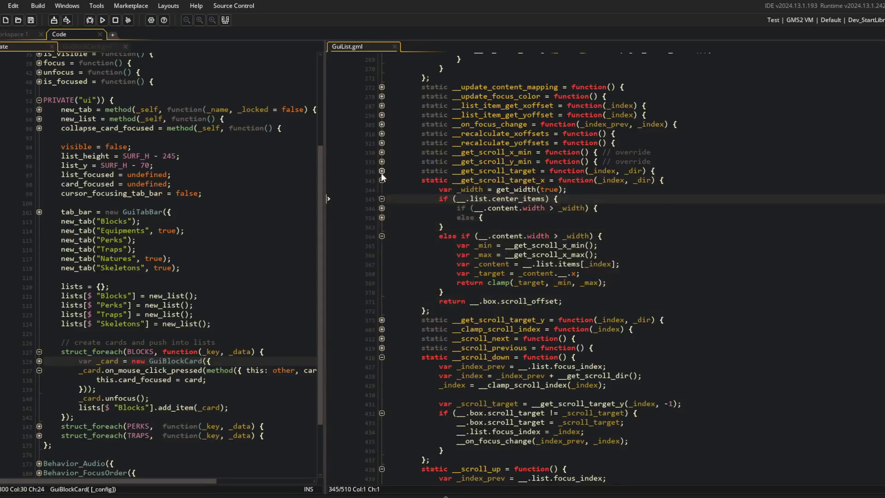
click(381, 171)
click(382, 190)
click(382, 180)
Unfold the remaining width, item-count and summing-loop folds of __get_scroll_target_x and highlight _dir.
click(643, 171)
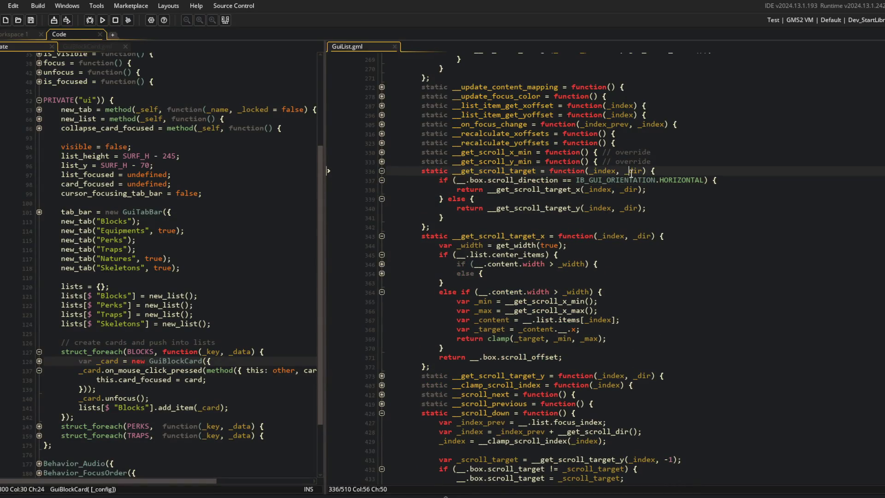
scroll(631, 174, down, 1)
scroll(632, 203, down, 1)
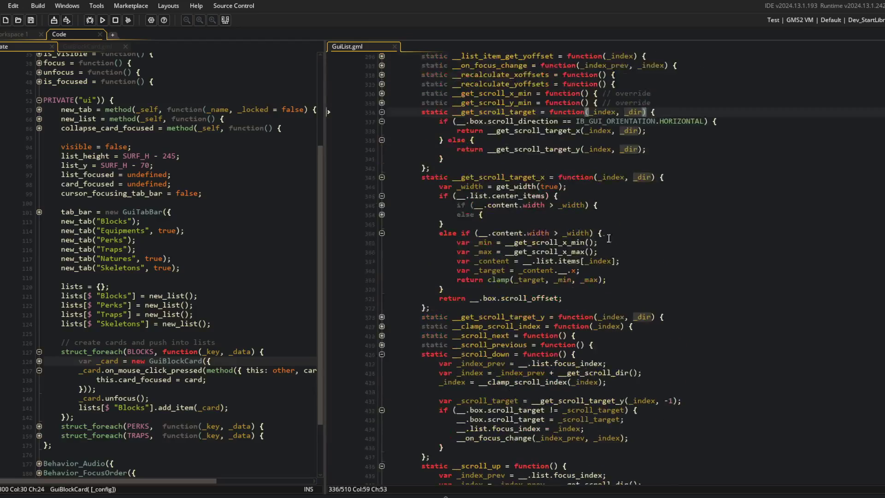
click(381, 215)
click(382, 205)
click(384, 233)
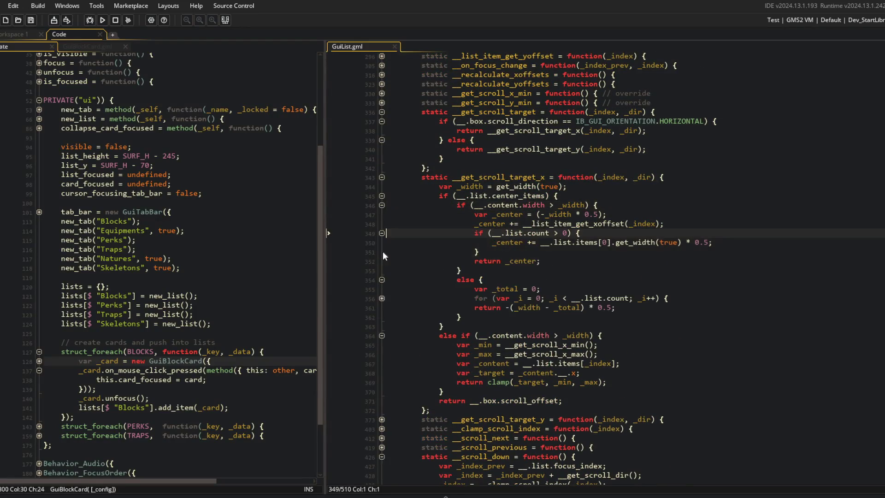
click(382, 298)
click(633, 131)
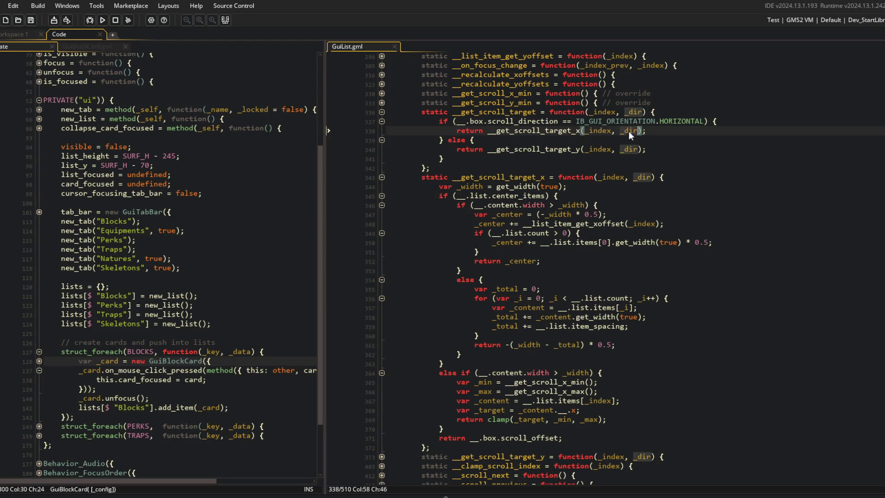
scroll(637, 216, down, 4)
Delete _dir from __get_scroll_target_y's parameters.
click(640, 358)
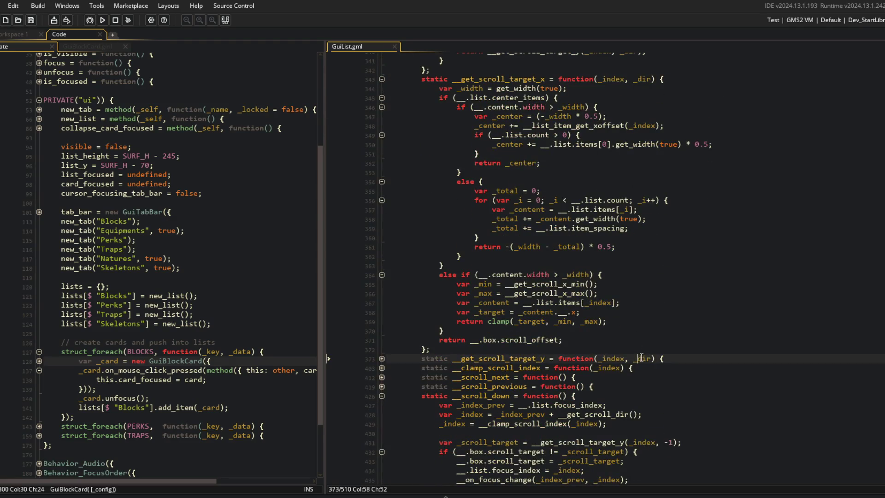
key(Delete)
key(Delete)
key(BackSpace)
key(BackSpace)
key(BackSpace)
Drop _dir from __get_scroll_target_x's signature and from both return calls in __get_scroll_target.
scroll(662, 297, up, 2)
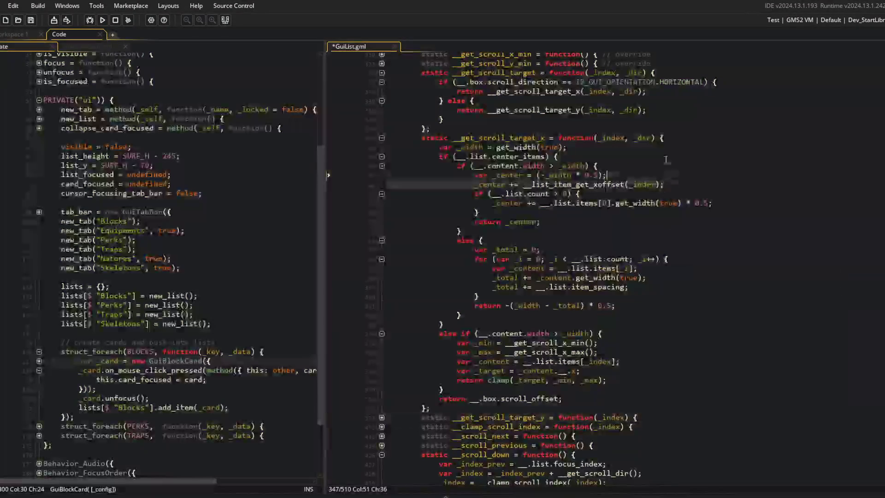
click(640, 138)
key(Delete)
key(Delete)
key(BackSpace)
key(BackSpace)
key(BackSpace)
click(631, 110)
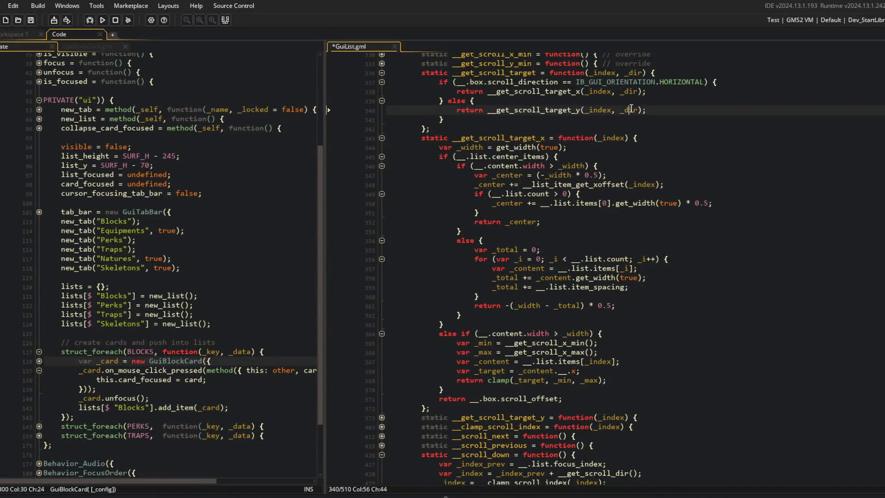
key(BackSpace)
click(632, 90)
key(BackSpace)
click(633, 72)
Search for __get_scroll_target and step through its matches.
click(535, 73)
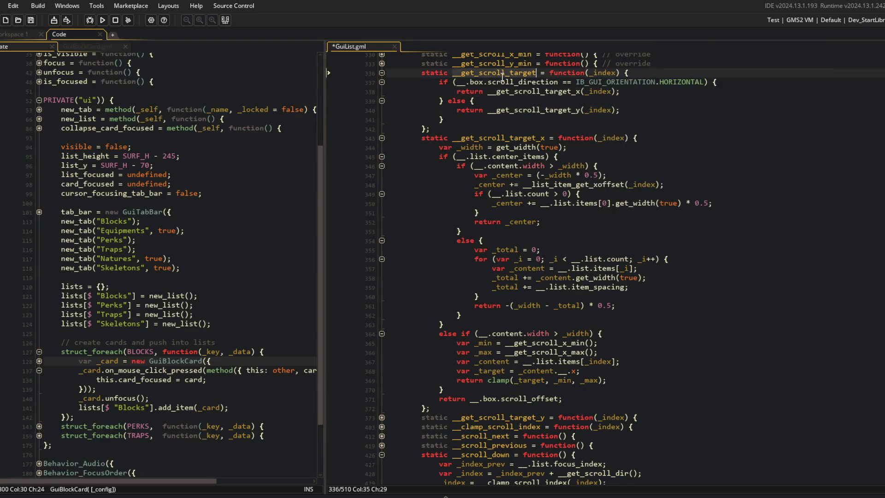
key(ctrl+f)
click(877, 70)
click(876, 70)
click(877, 70)
click(877, 70)
click(877, 70)
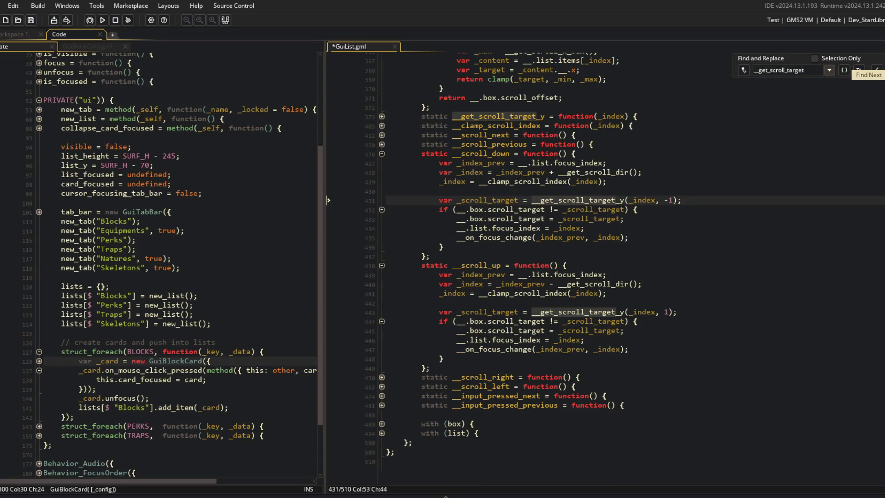
Remove the stray commas left in the __scroll_down and __scroll_up scroll-target calls.
key(BackSpace)
click(673, 202)
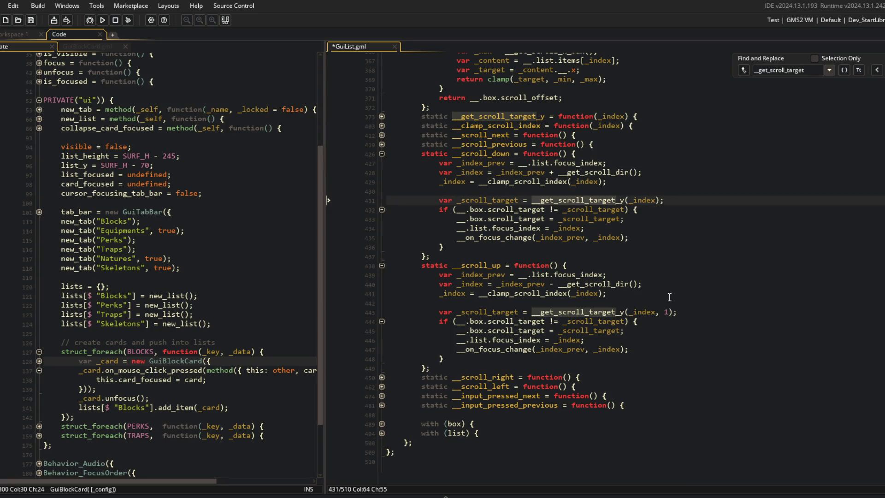
click(670, 313)
key(BackSpace)
click(674, 183)
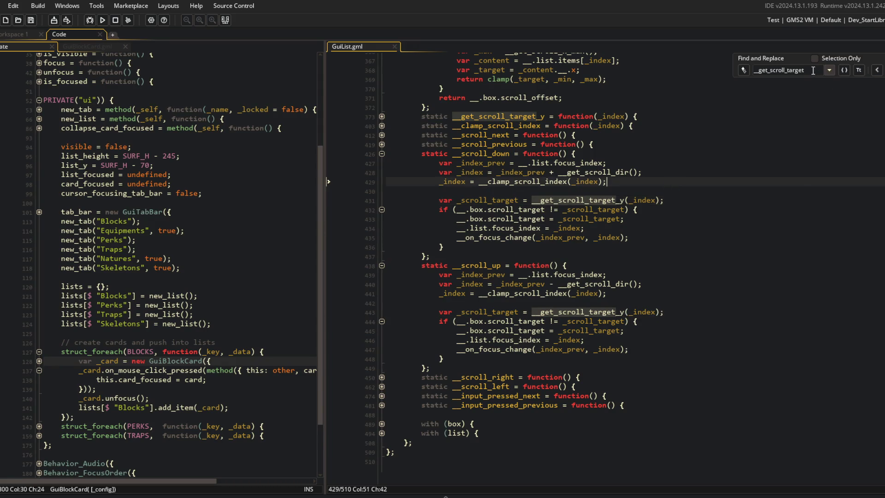
Step through the remaining __get_scroll_target matches.
click(847, 75)
click(857, 72)
click(858, 72)
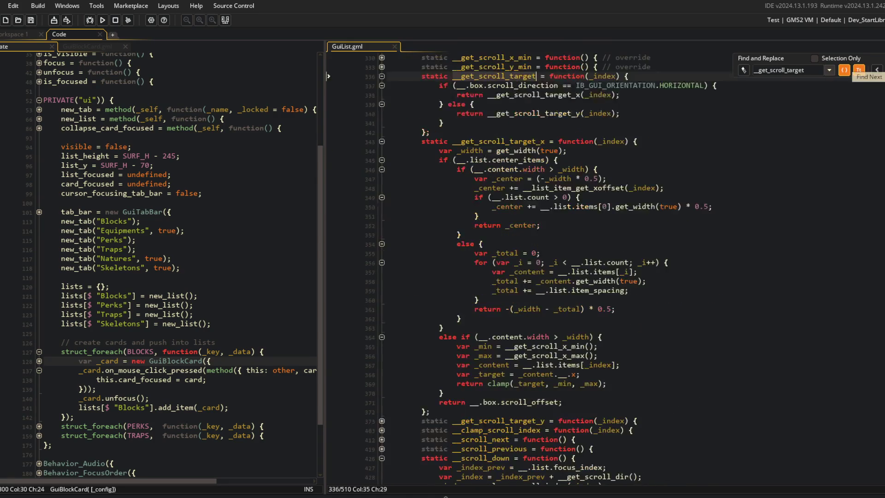
click(858, 72)
click(857, 72)
click(641, 103)
Search __get_scroll_target_x uses and fix the stray comma in the __scroll_left call.
double_click(504, 141)
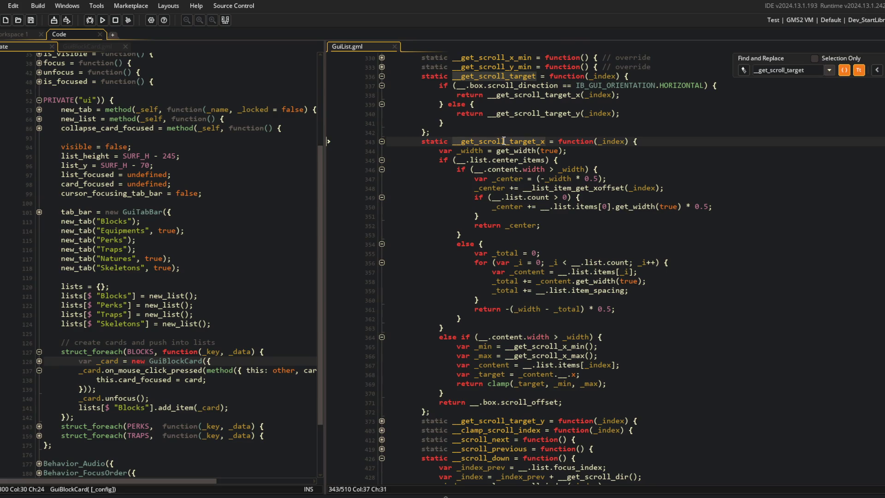
key(ctrl+f)
click(857, 72)
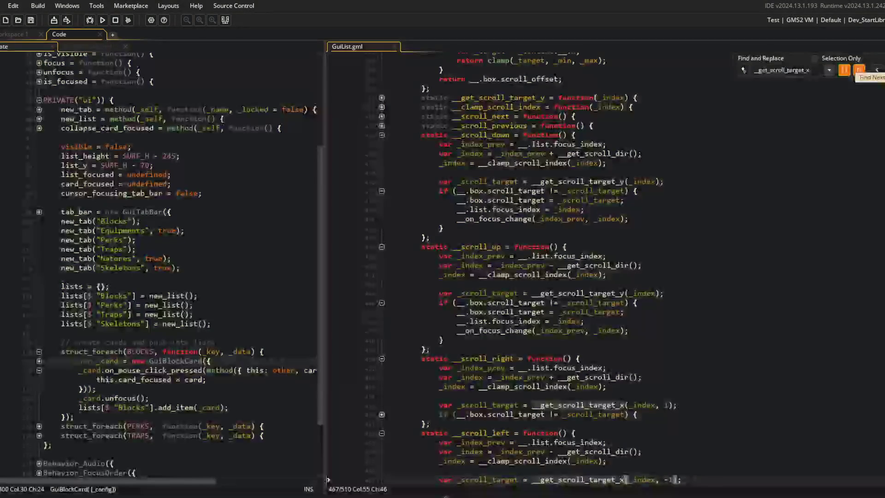
click(670, 405)
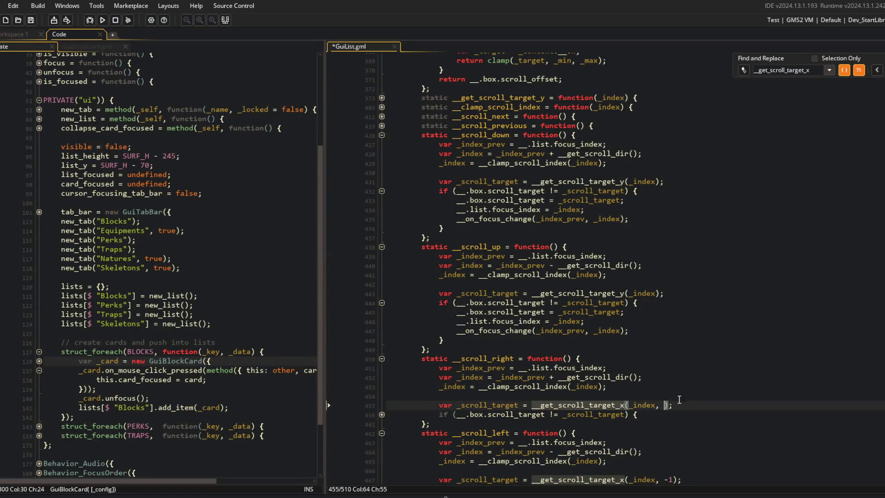
click(675, 479)
key(BackSpace)
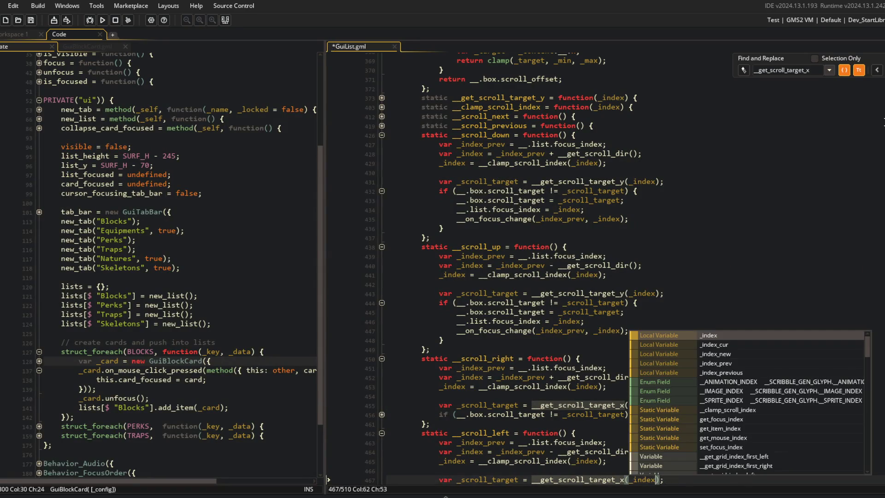
click(859, 70)
click(859, 70)
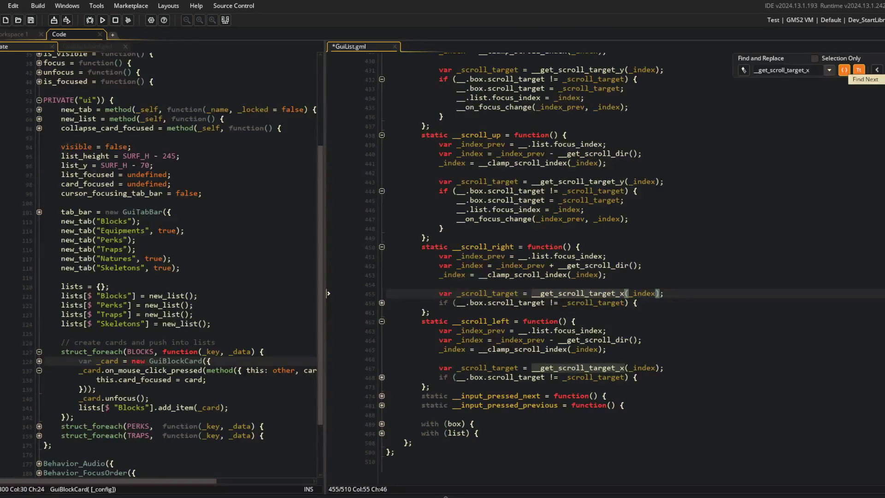
click(855, 71)
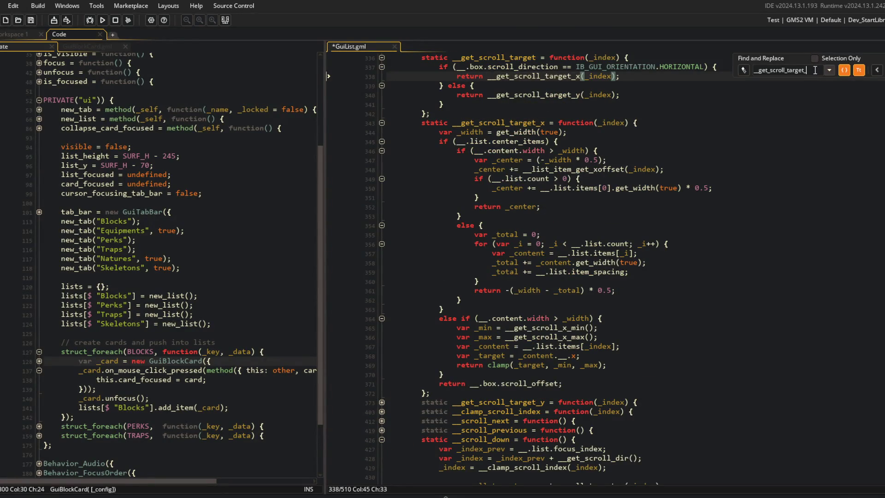
Review every __get_scroll_target_y match, then close the search panel.
text(y)
key(Return)
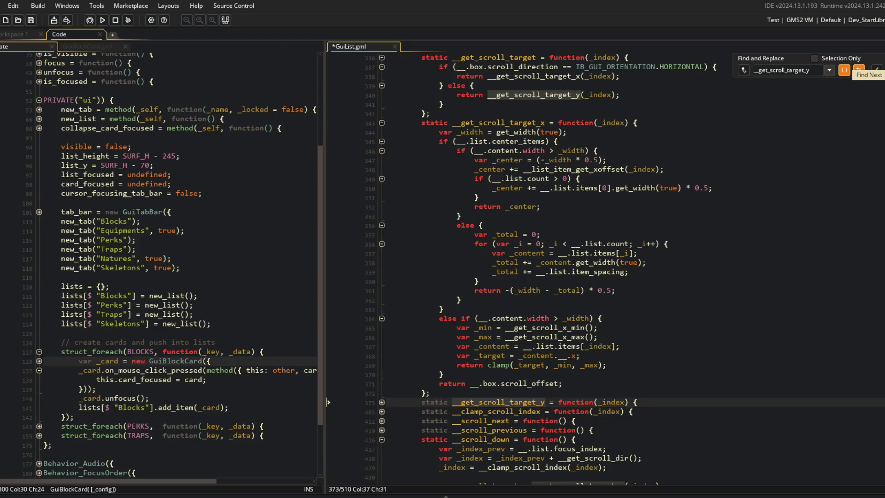
key(Return)
key(Return)
key(Return)
click(857, 70)
click(858, 70)
click(693, 190)
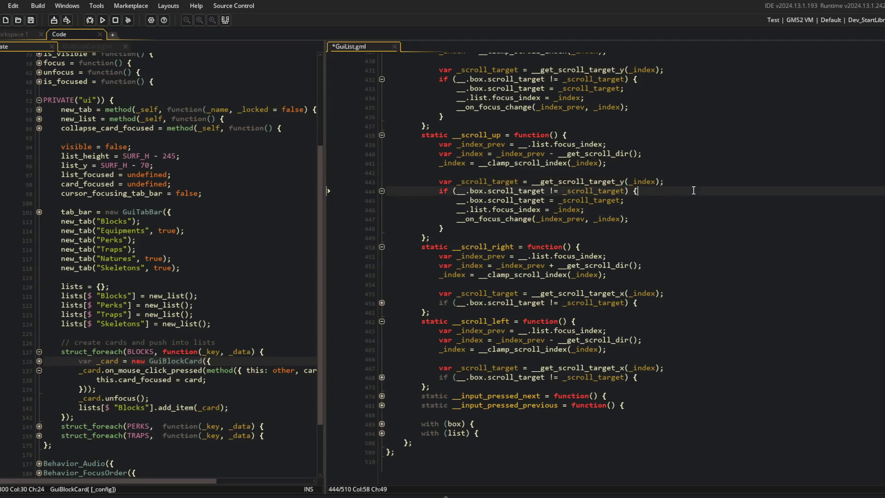
Review the _center calculation in the scroll-target code around line 347.
scroll(663, 210, up, 20)
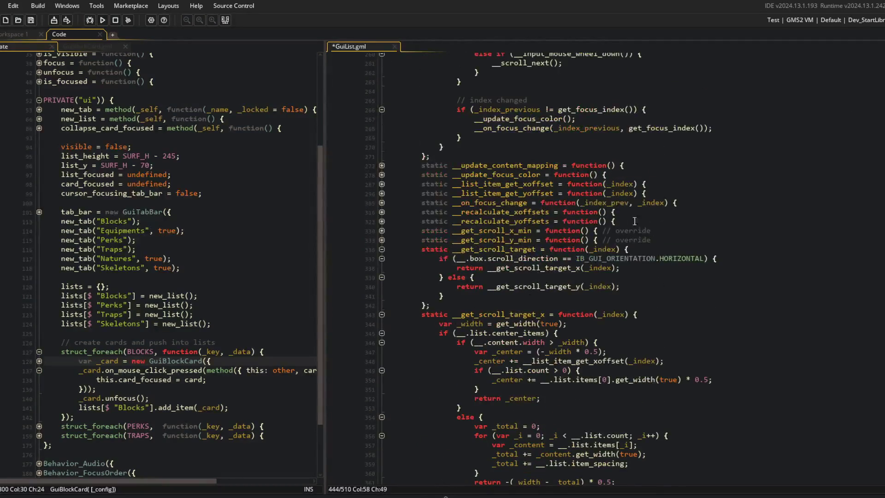
scroll(609, 220, down, 5)
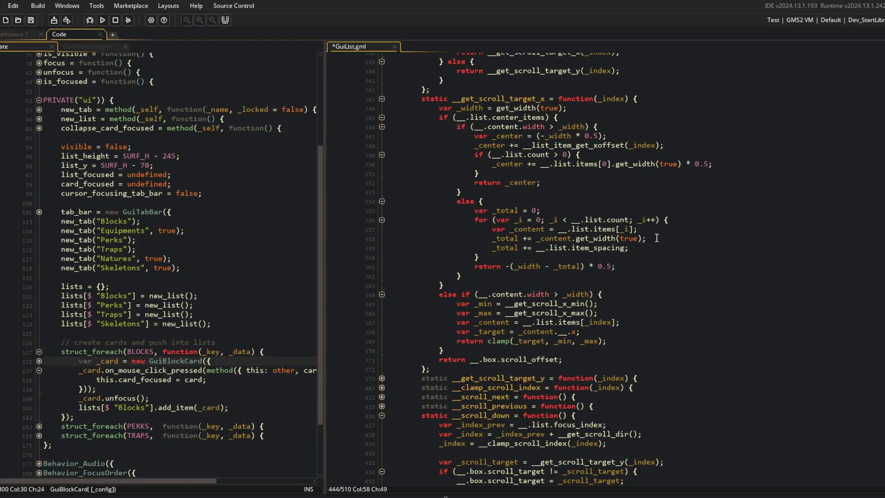
click(571, 193)
click(585, 155)
click(598, 135)
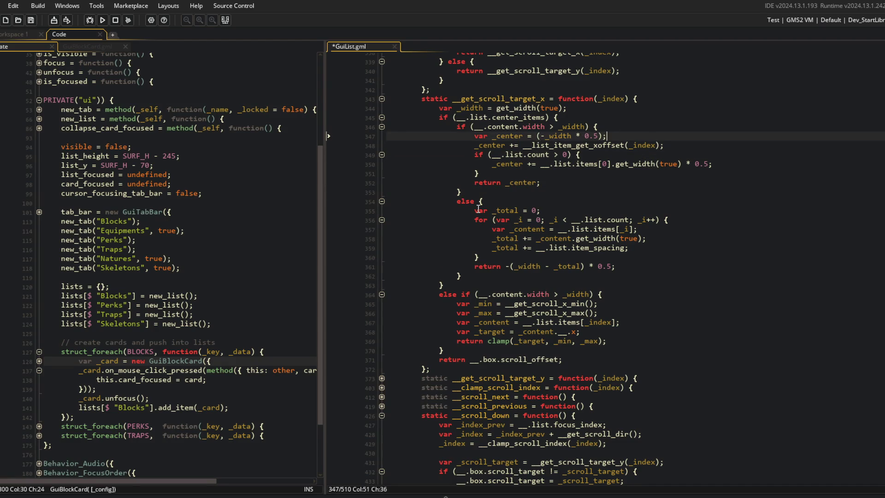
Collapse __get_scroll_target_x and expand __get_scroll_target_y to read its code.
scroll(514, 237, up, 4)
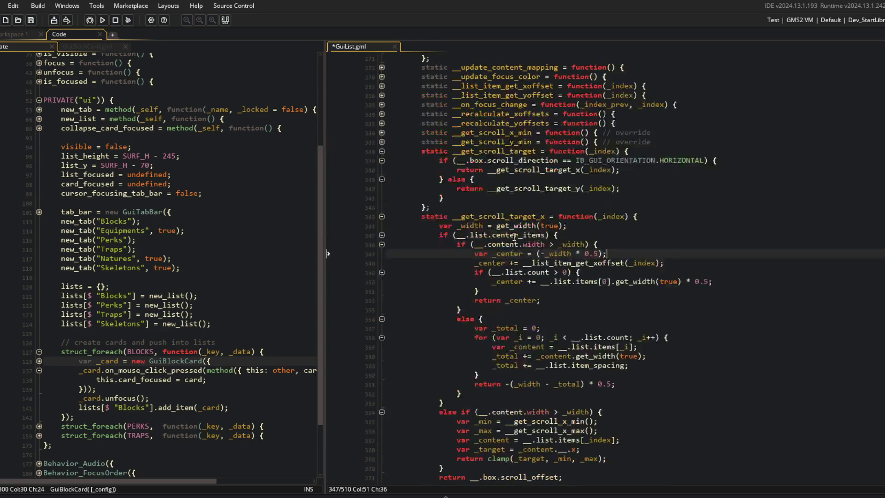
click(381, 217)
click(382, 226)
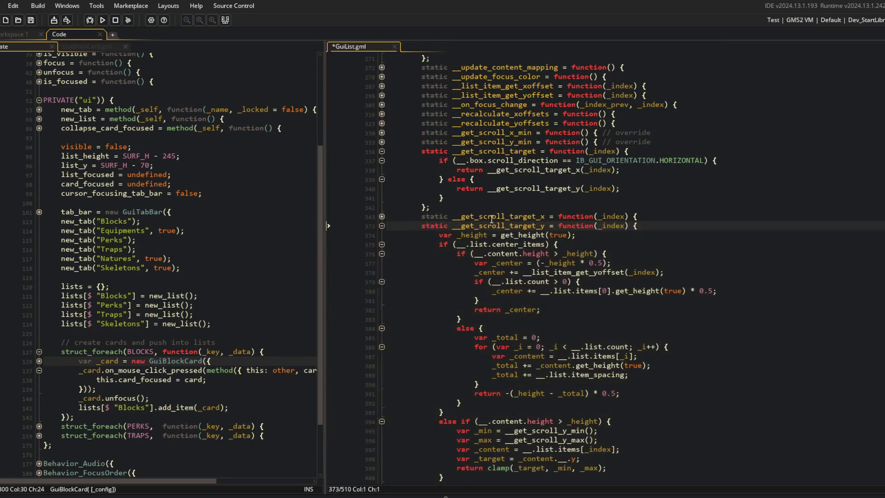
scroll(491, 221, down, 8)
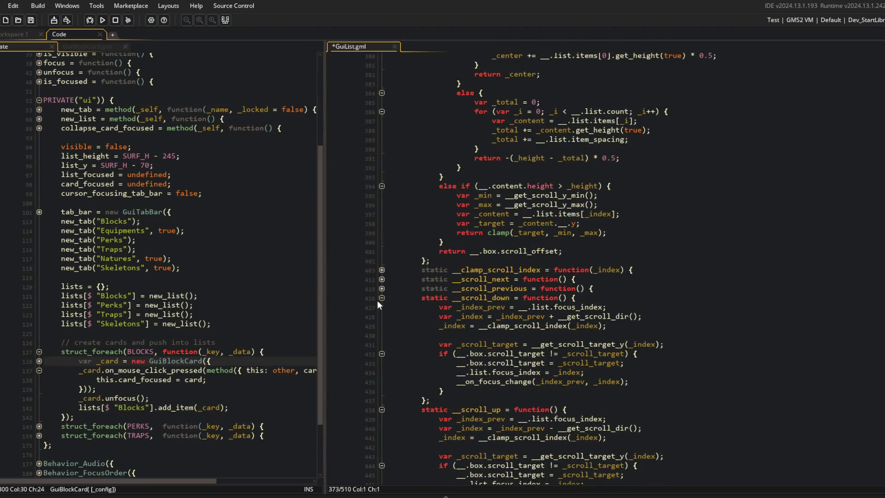
scroll(434, 310, up, 15)
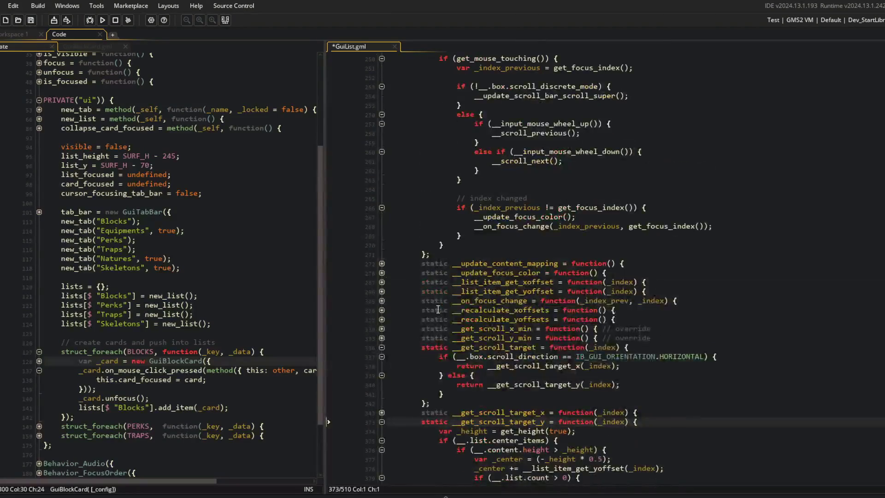
scroll(434, 310, up, 15)
Read __update_scroll_bar_scroll, including its discrete-mode and mouse-wheel up/down checks.
double_click(500, 196)
double_click(516, 186)
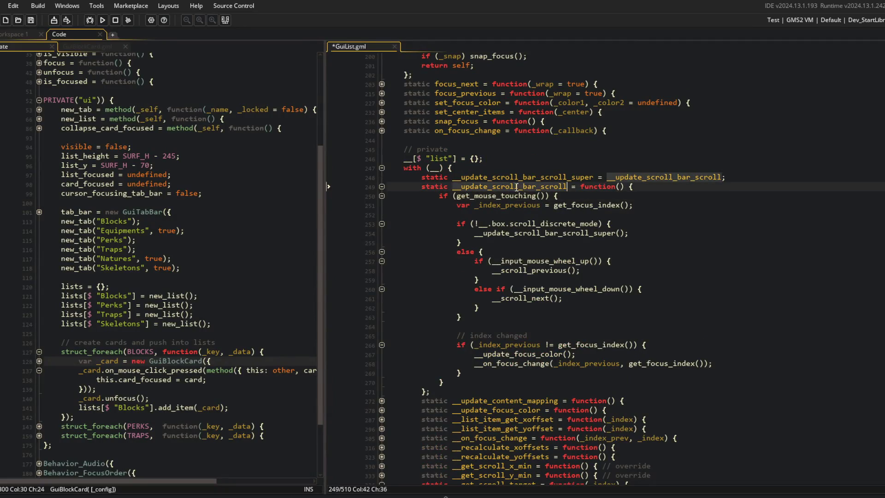
click(489, 224)
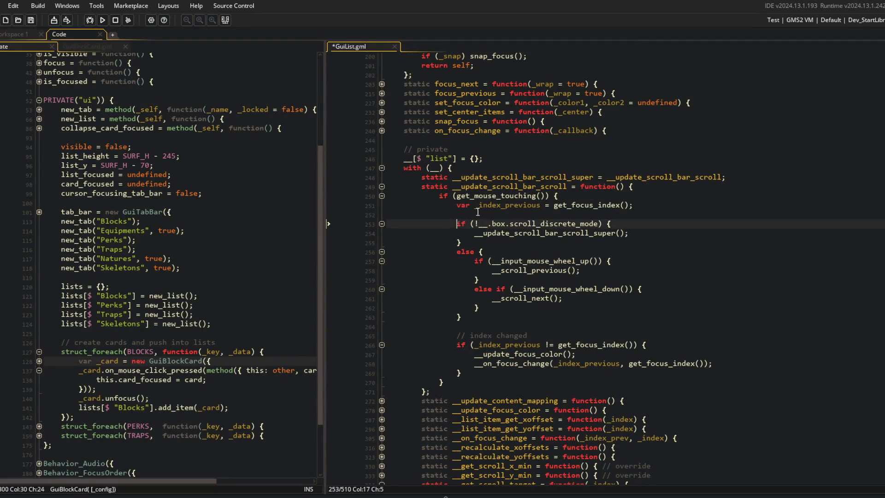
click(598, 326)
click(595, 289)
drag(489, 261, 599, 261)
click(550, 289)
key(Down)
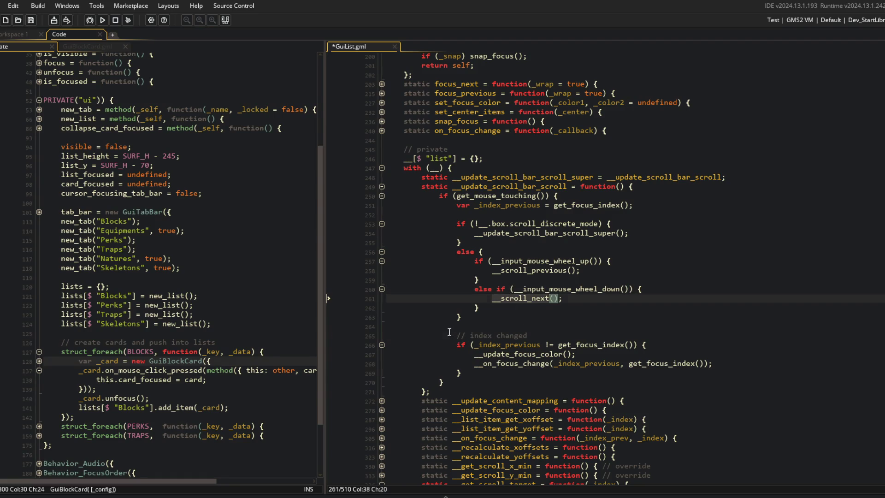
Inspect the index-changed block on lines 265–269 below the wheel checks.
drag(449, 332, 521, 378)
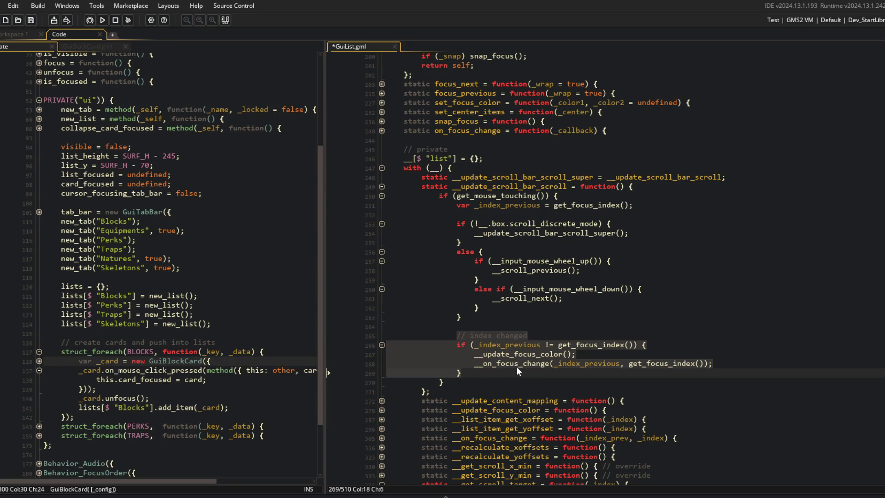
click(550, 313)
mouse_move(518, 320)
mouse_down()
mouse_move(529, 348)
mouse_move(521, 379)
mouse_up()
click(527, 318)
drag(489, 298, 563, 299)
scroll(595, 296, down, 8)
scroll(594, 295, down, 9)
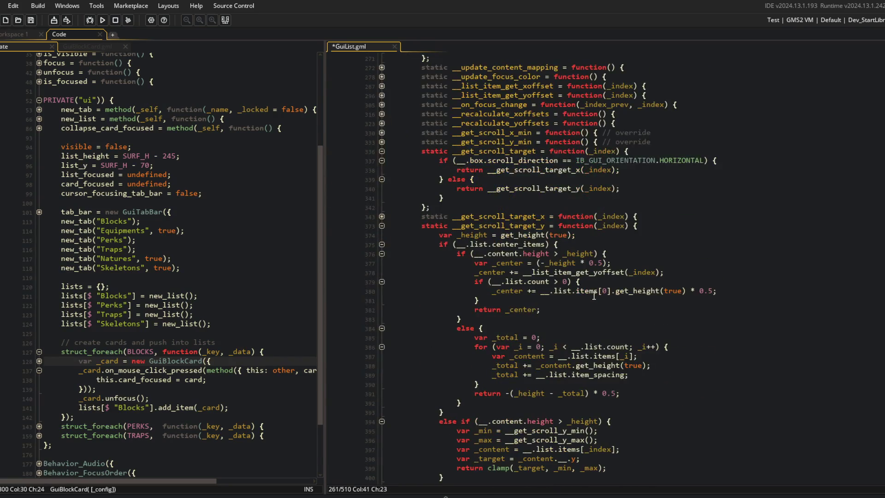
scroll(473, 265, down, 3)
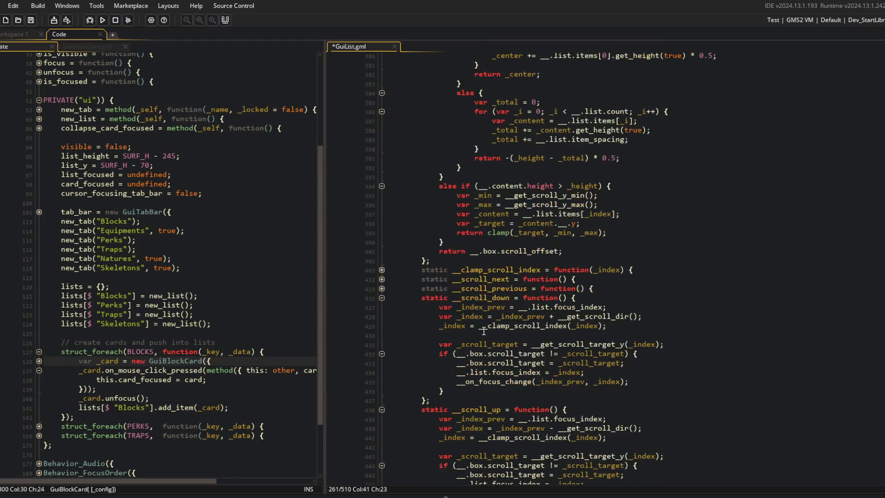
Expand __scroll_next and its __scroll_right branch, collapse it, then inspect the clamp and _index_prev.
click(382, 279)
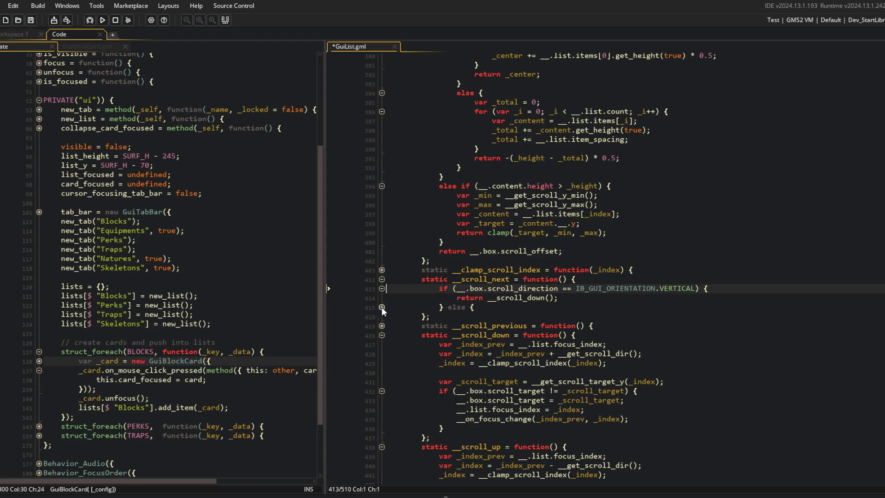
click(382, 307)
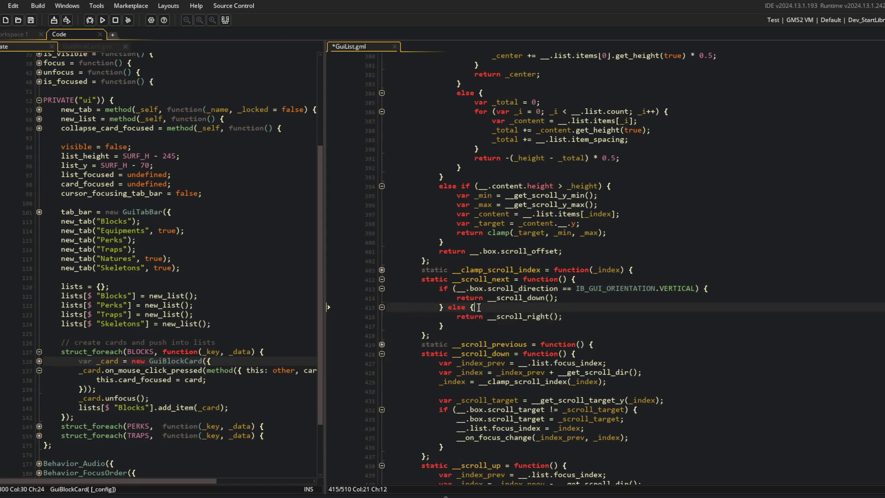
click(382, 279)
click(470, 233)
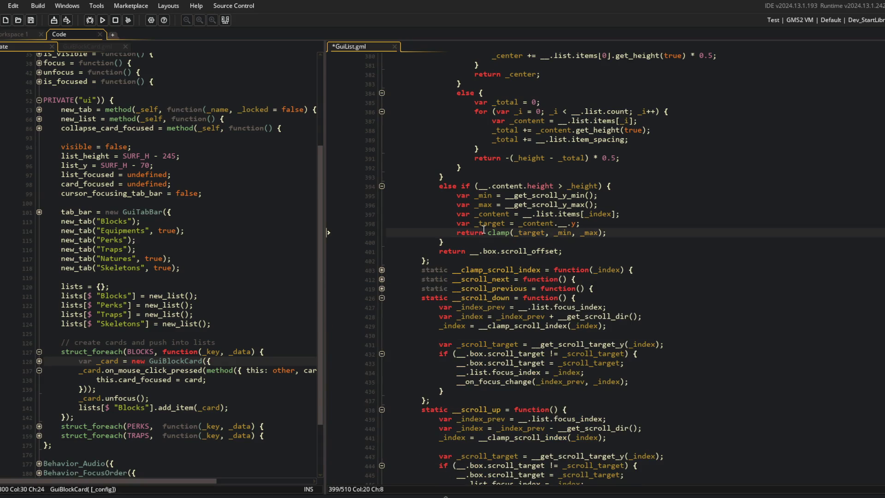
scroll(499, 300, down, 3)
double_click(476, 229)
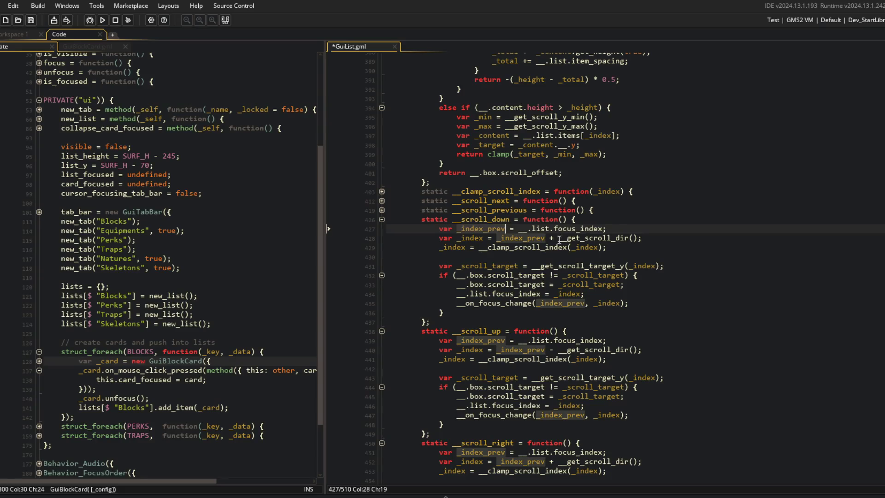
Add return clamp(_index, 0, __.list.count - 1); to __clamp_scroll_index and save.
key(Down)
key(ctrl+Right)
click(470, 237)
key(ctrl+z)
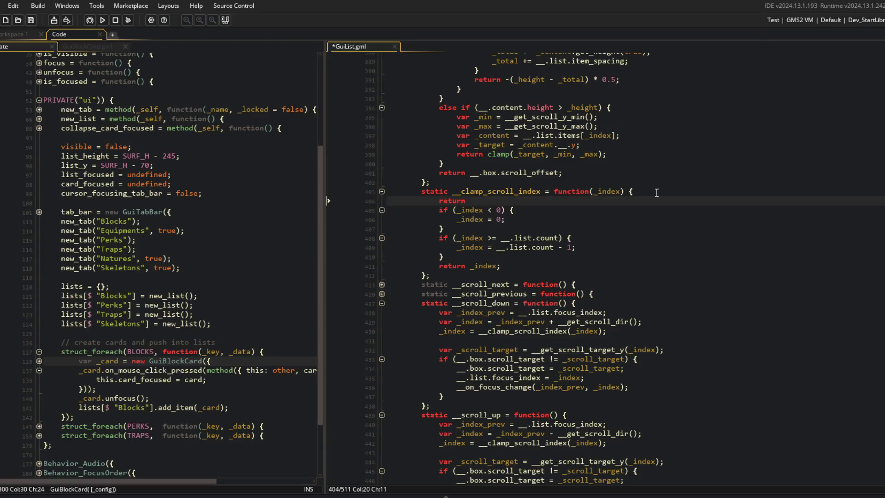
text(clamp(_index, 0, )
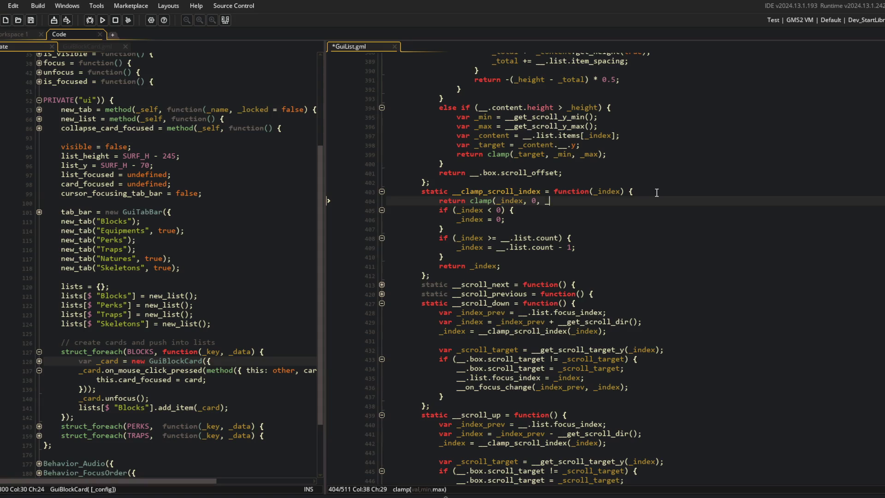
text(__.list.count - 1);)
key(ctrl+s)
Delete the old if-based clamping lines and collapse the simplified __clamp_scroll_index.
key(Down)
key(ctrl+d)
key(ctrl+d)
key(ctrl+d)
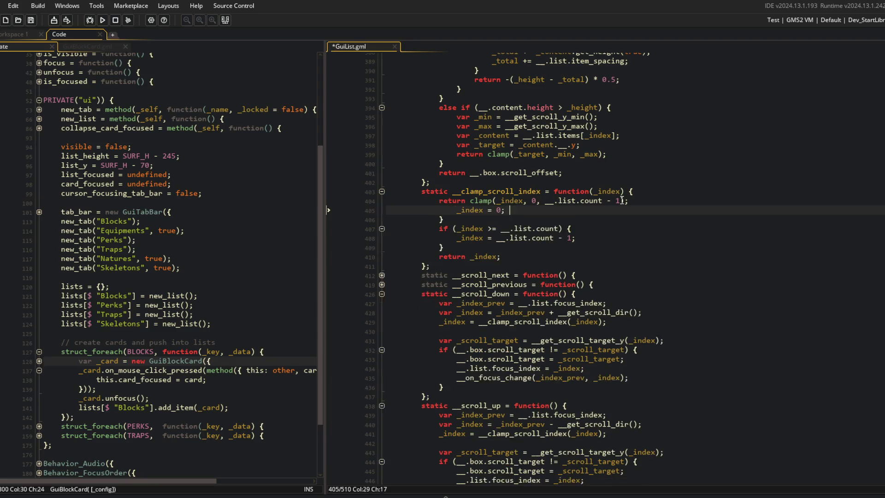
click(644, 160)
click(678, 177)
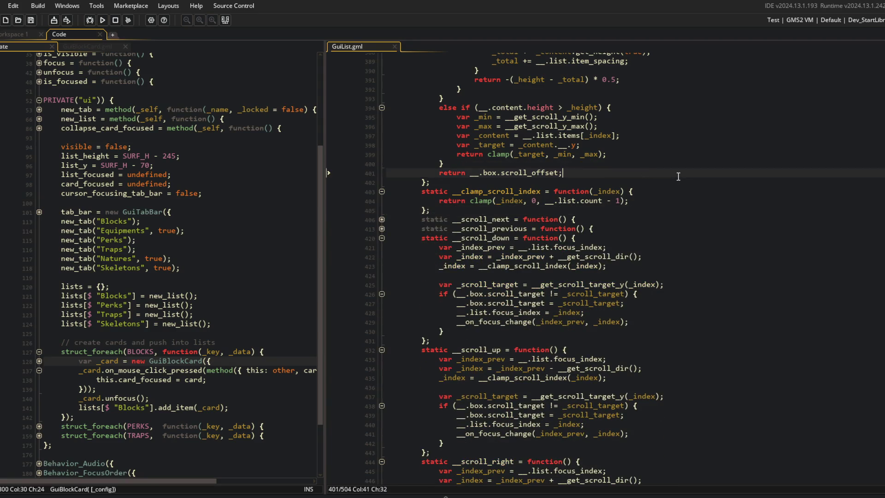
click(381, 191)
scroll(451, 174, down, 2)
double_click(510, 152)
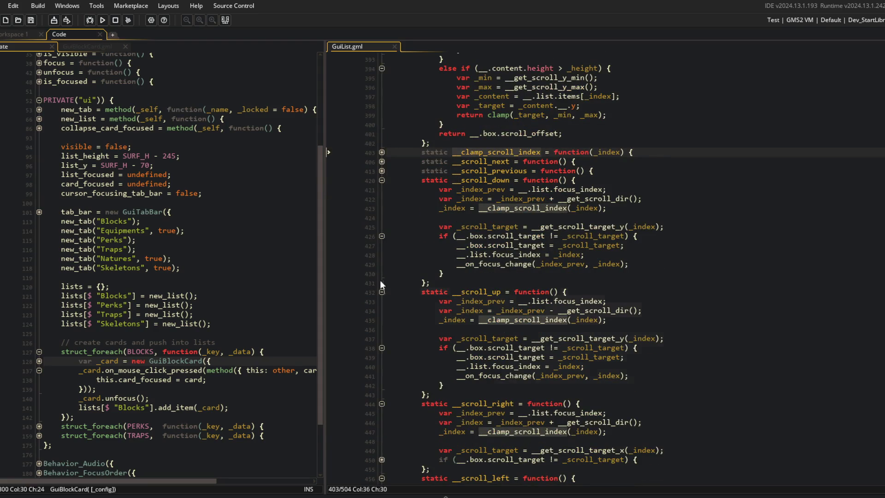
click(382, 291)
click(382, 301)
click(382, 310)
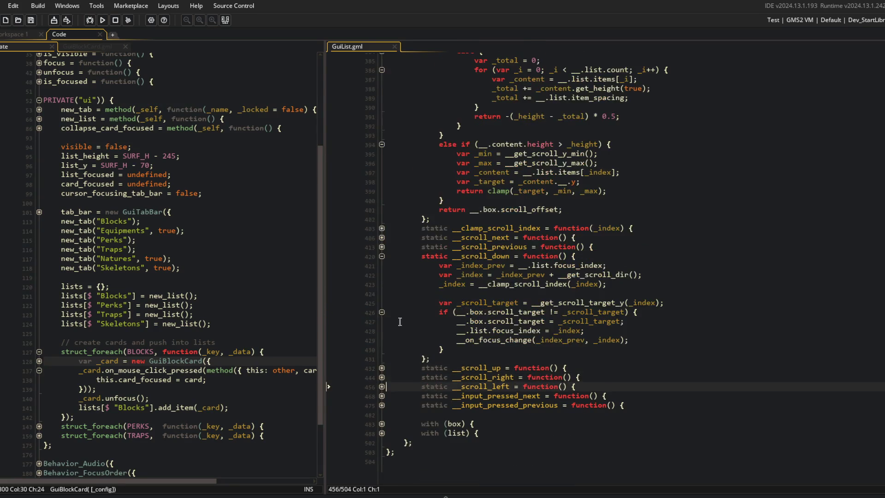
click(597, 238)
click(455, 285)
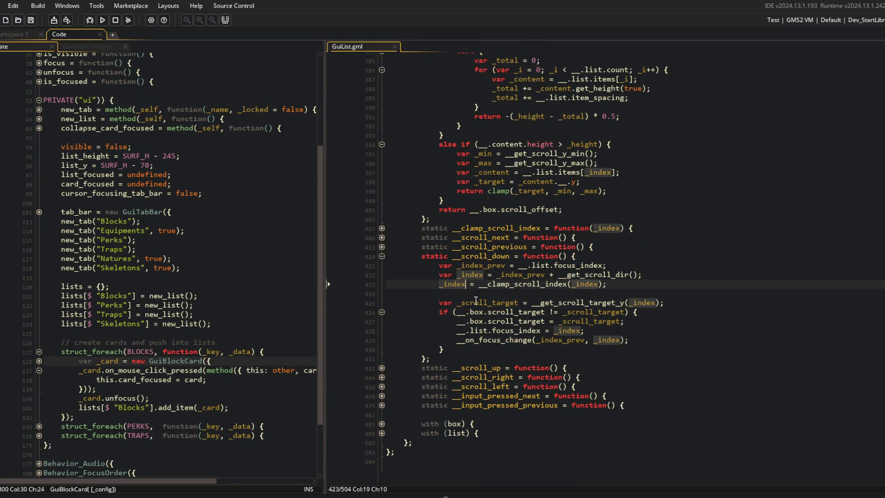
double_click(508, 300)
double_click(516, 313)
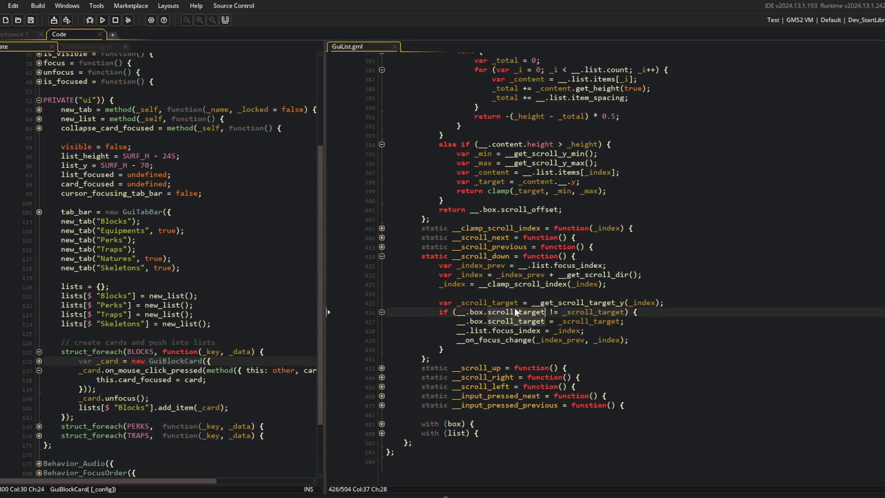
double_click(579, 312)
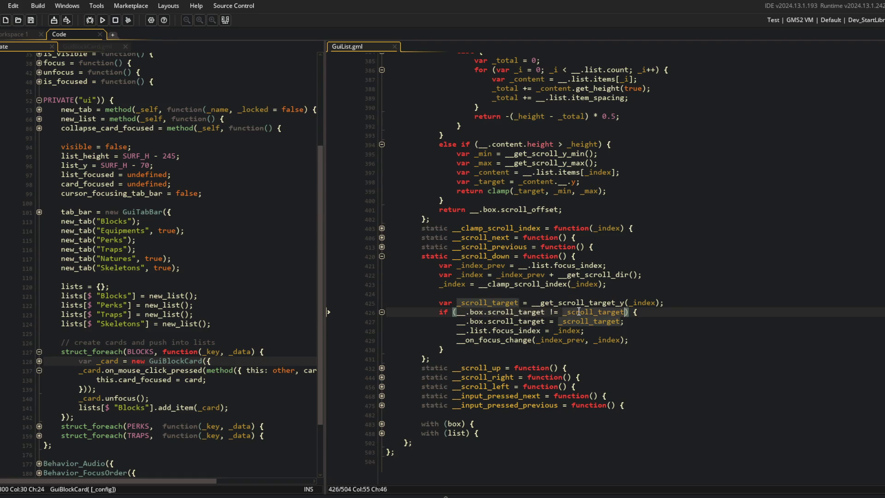
double_click(517, 313)
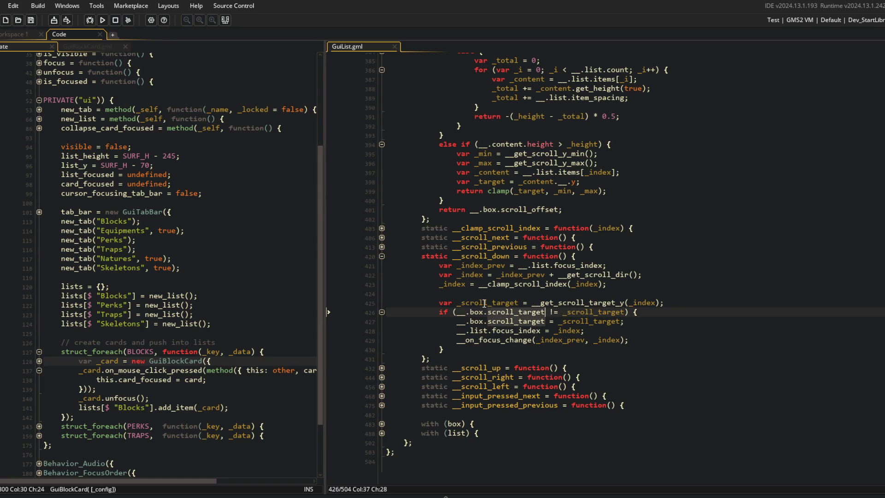
drag(456, 313, 643, 316)
click(657, 312)
click(618, 321)
click(519, 331)
click(614, 332)
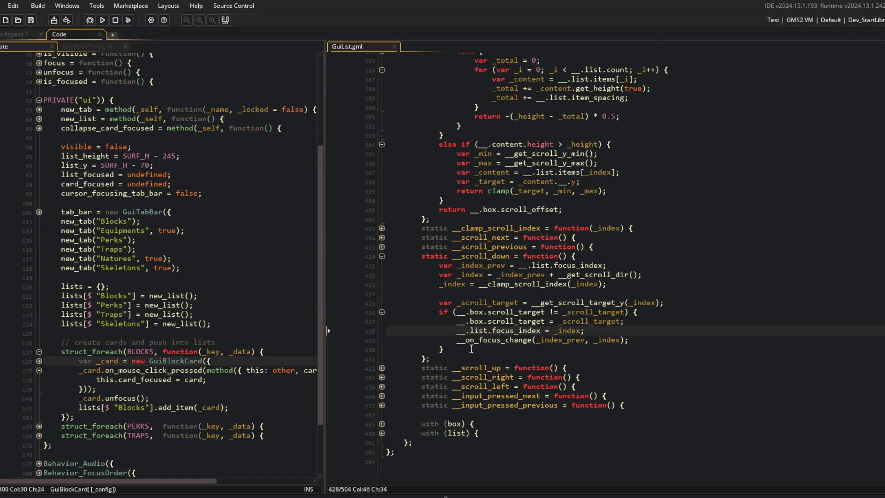
middle_click(486, 341)
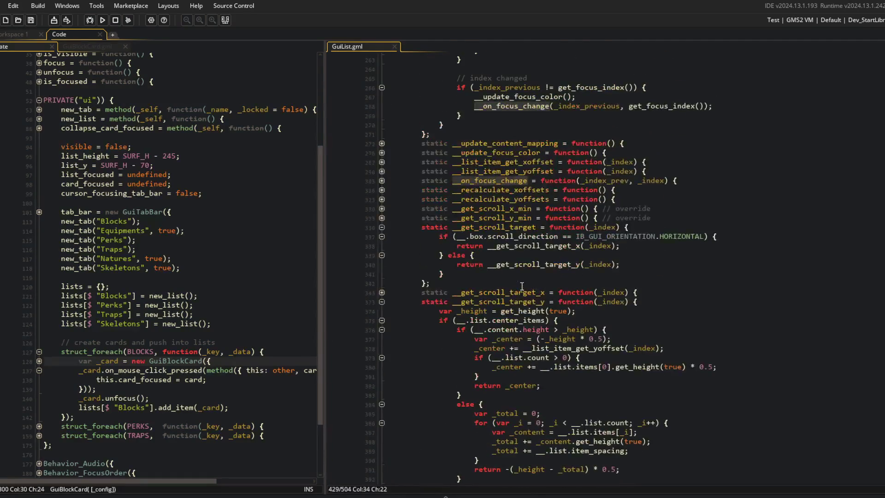
scroll(522, 287, down, 12)
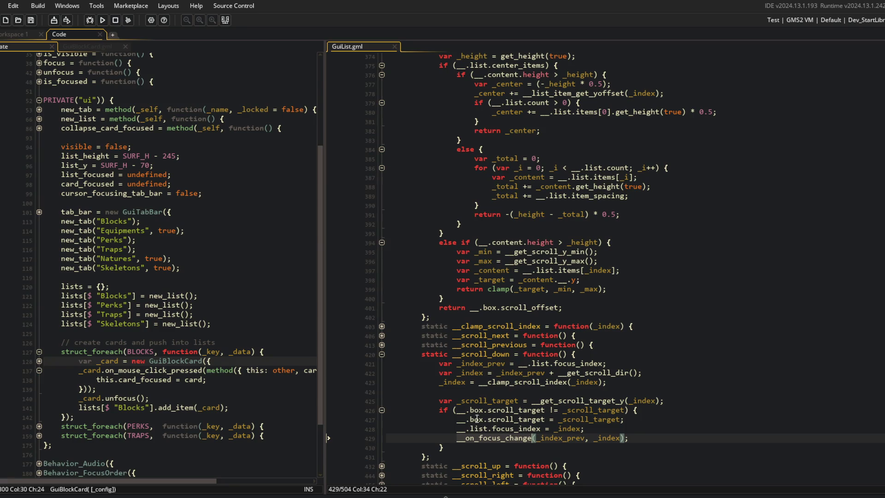
scroll(476, 438, up, 11)
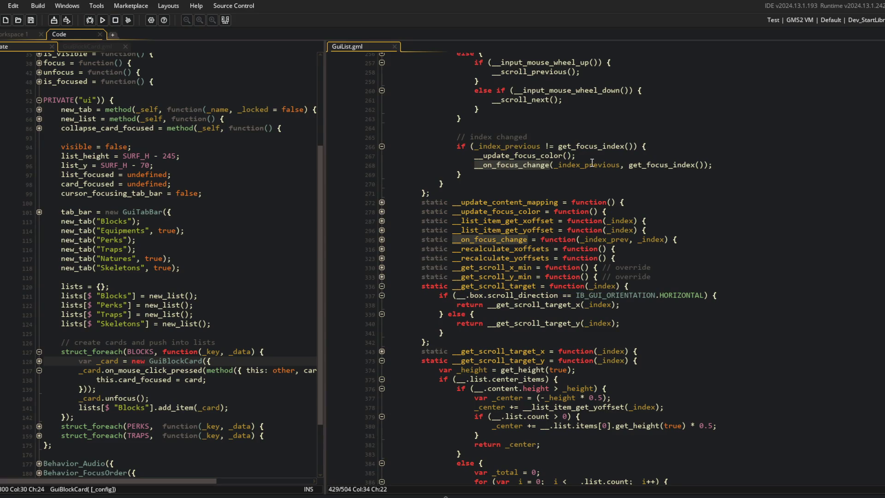
scroll(592, 163, down, 11)
scroll(589, 206, up, 8)
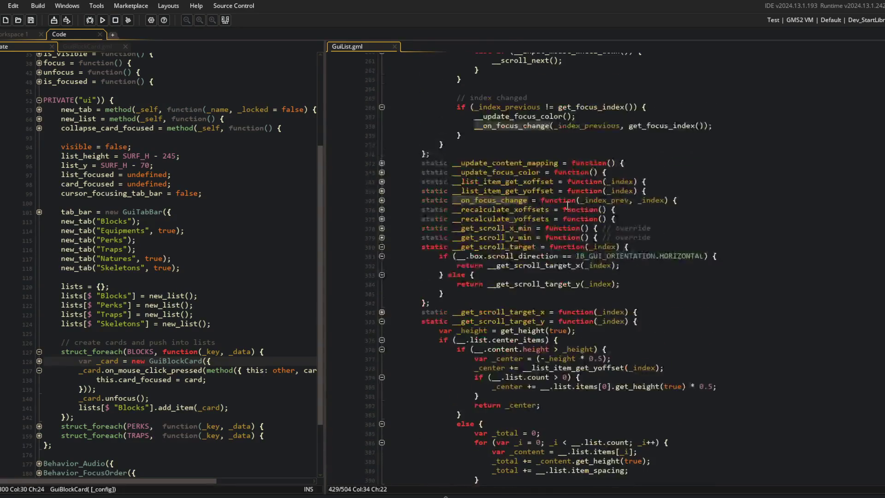
scroll(571, 205, down, 11)
Comment out the __on_focus_change call in __scroll_down with // and expand __scroll_up.
click(440, 340)
text(//)
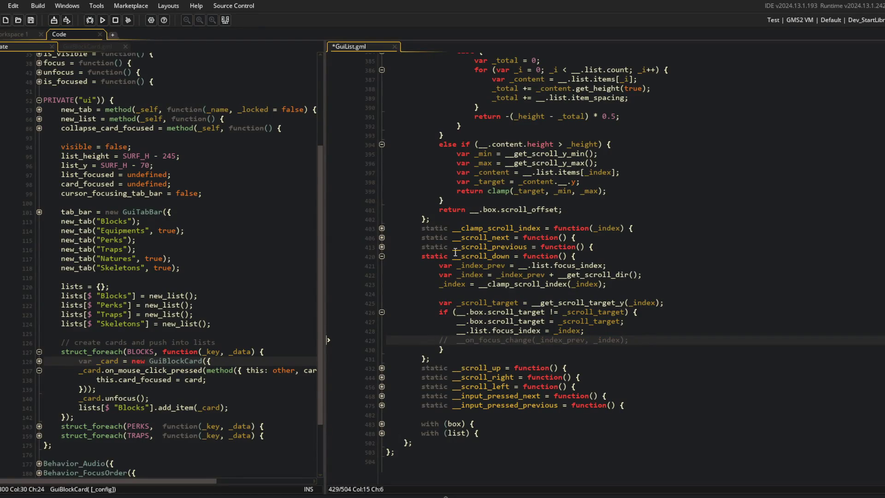
click(382, 368)
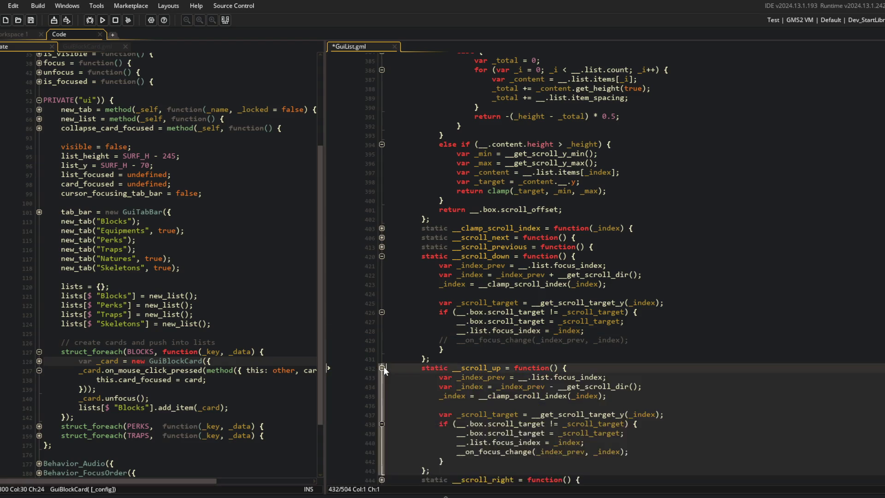
Find where __scroll_down is called, reaching it inside __scroll_next.
double_click(485, 254)
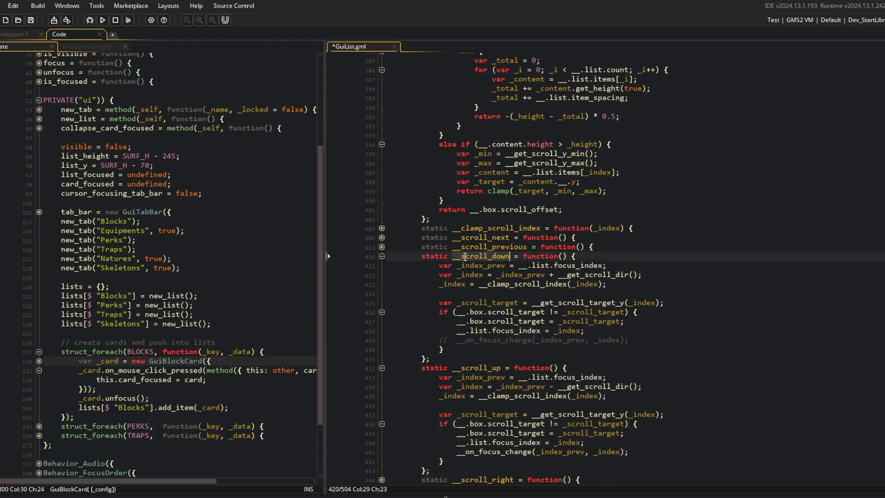
key(ctrl+f)
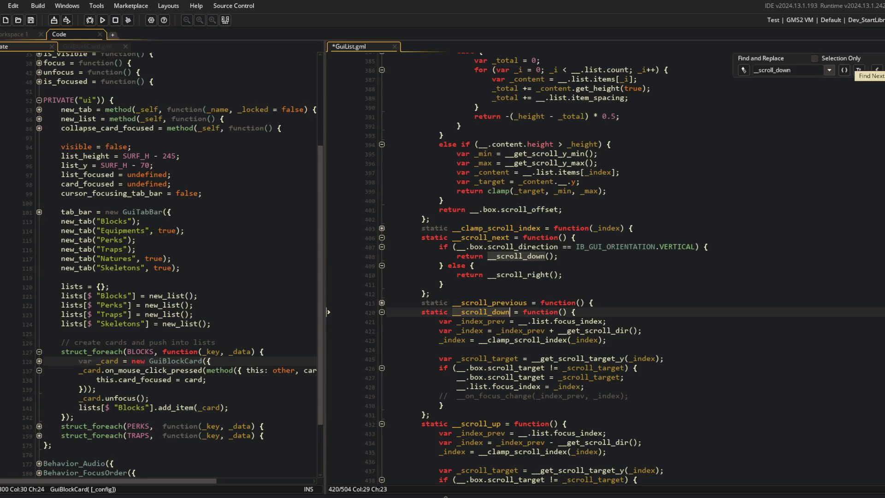
click(859, 70)
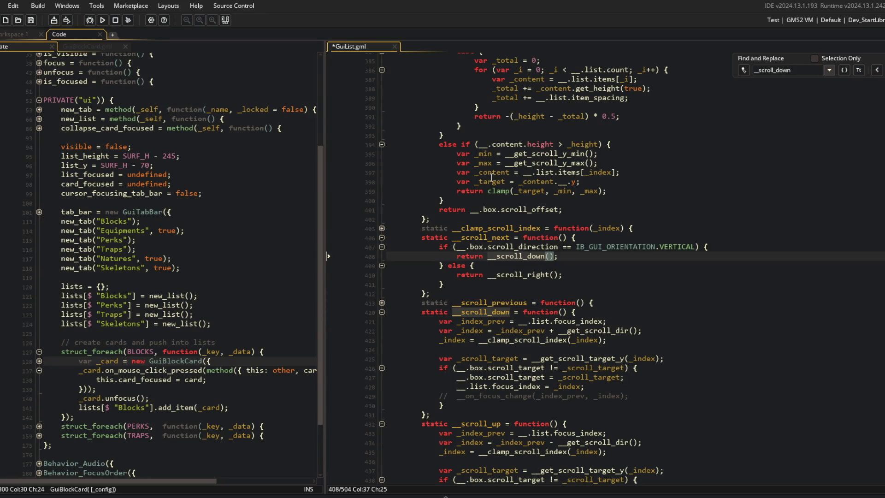
click(382, 238)
double_click(481, 237)
scroll(495, 232, up, 10)
Search for the usages of __get_scroll_target_y.
click(508, 225)
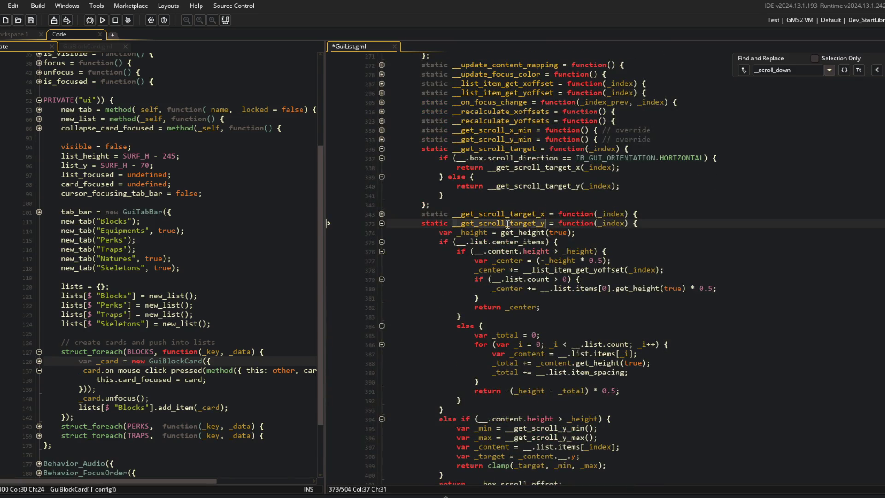
key(ctrl+f)
key(Return)
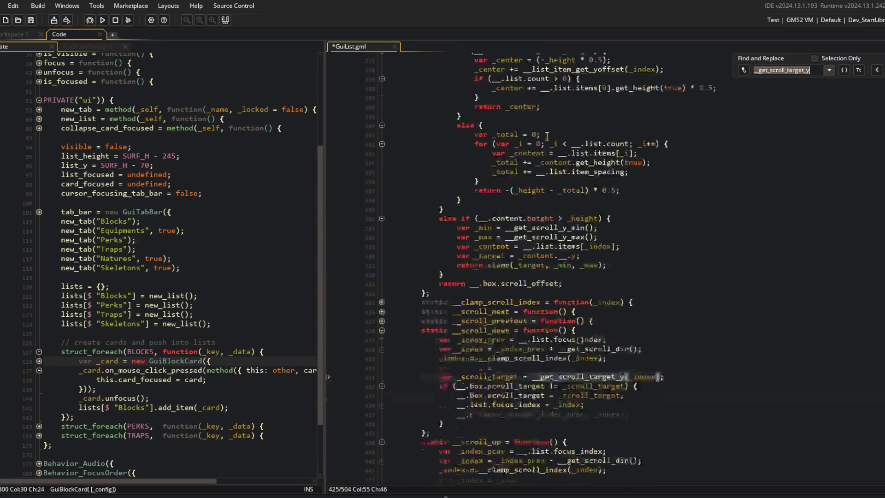
double_click(482, 351)
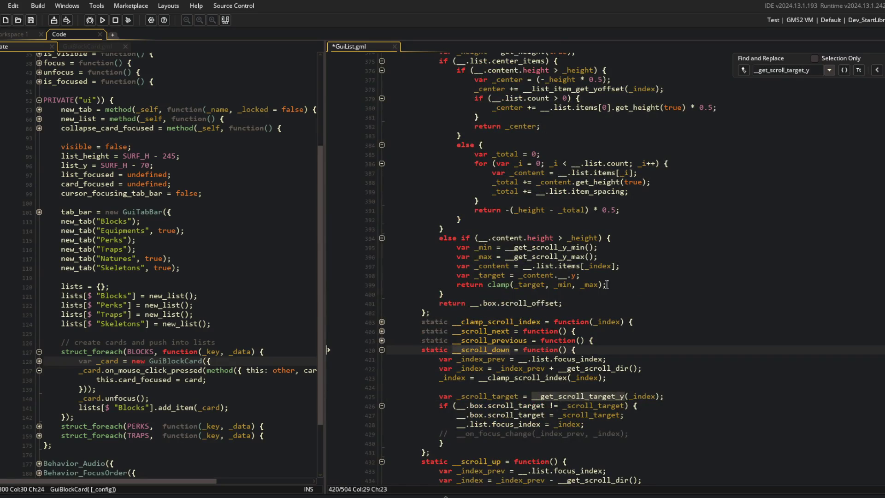
double_click(494, 330)
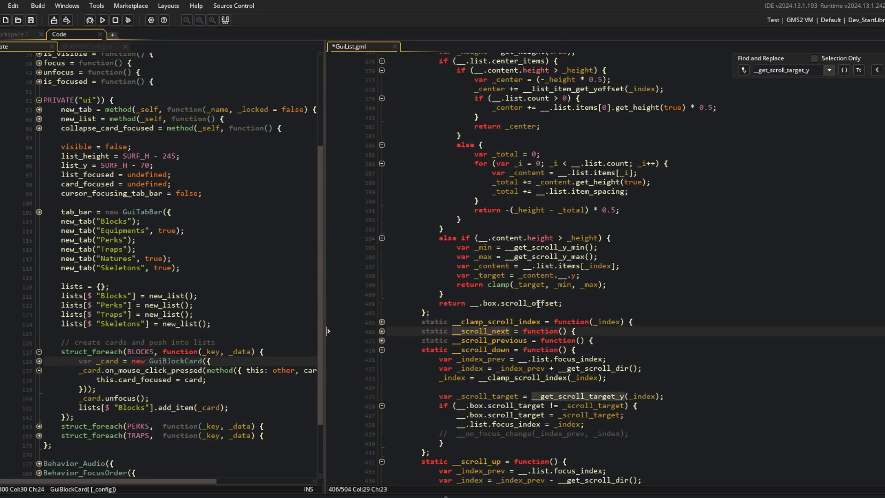
scroll(540, 303, up, 15)
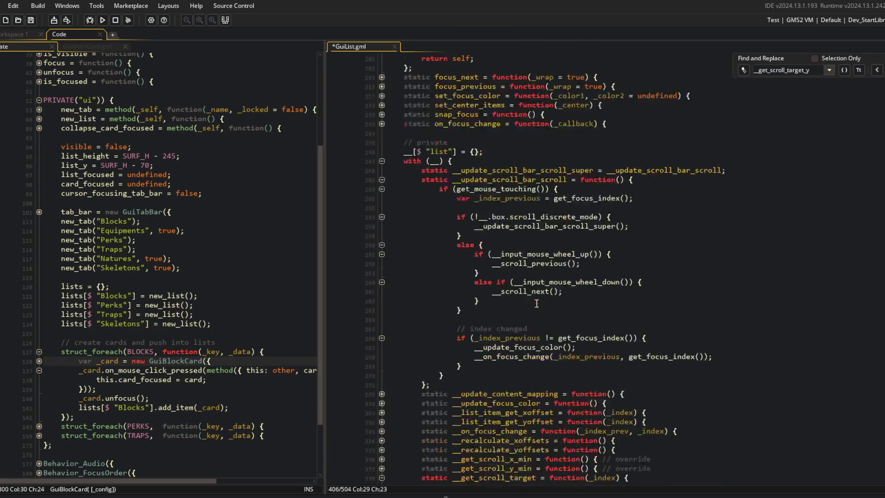
Step through the __update_scroll_bar_scroll matches, then delete the commented-out focus-change line.
double_click(509, 179)
key(ctrl+f)
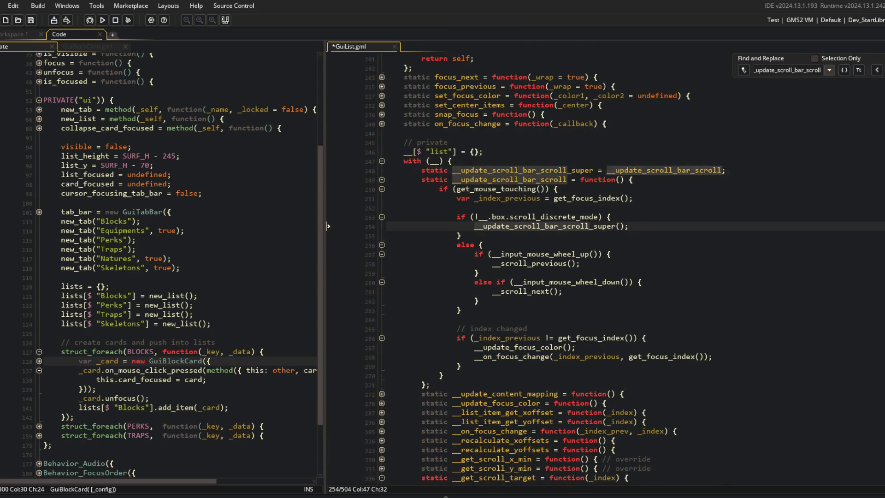
key(Return)
key(Return)
key(Return)
key(Return)
key(Return)
key(Return)
scroll(668, 177, down, 5)
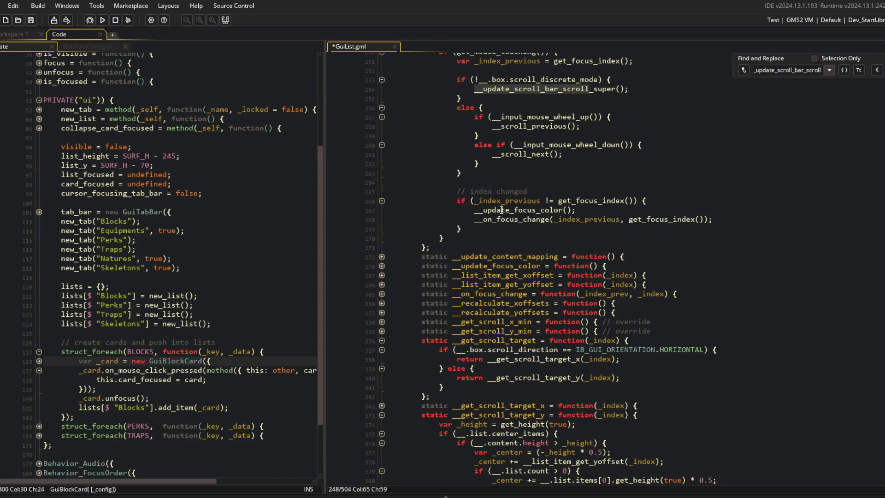
scroll(501, 210, down, 14)
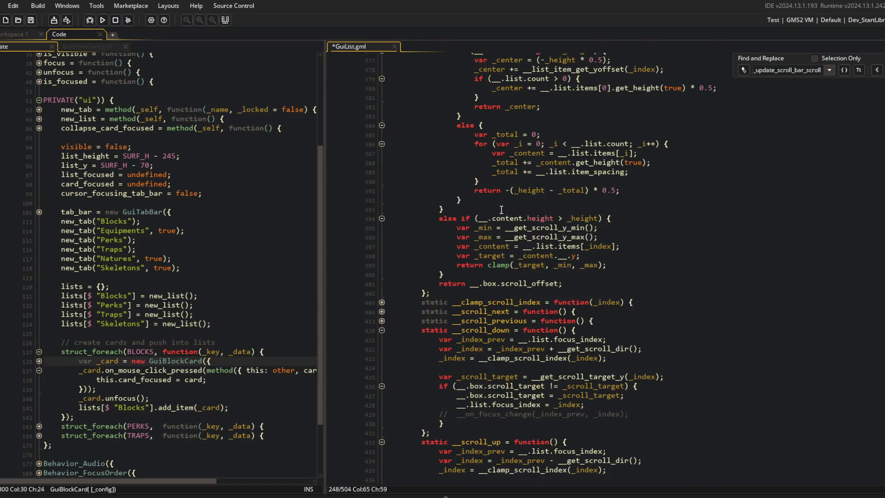
scroll(502, 210, down, 5)
click(480, 276)
key(ctrl+d)
Delete the __on_focus_change call from __scroll_up, saving GuiList.gml.
key(ctrl+s)
click(475, 382)
key(ctrl+d)
key(ctrl+s)
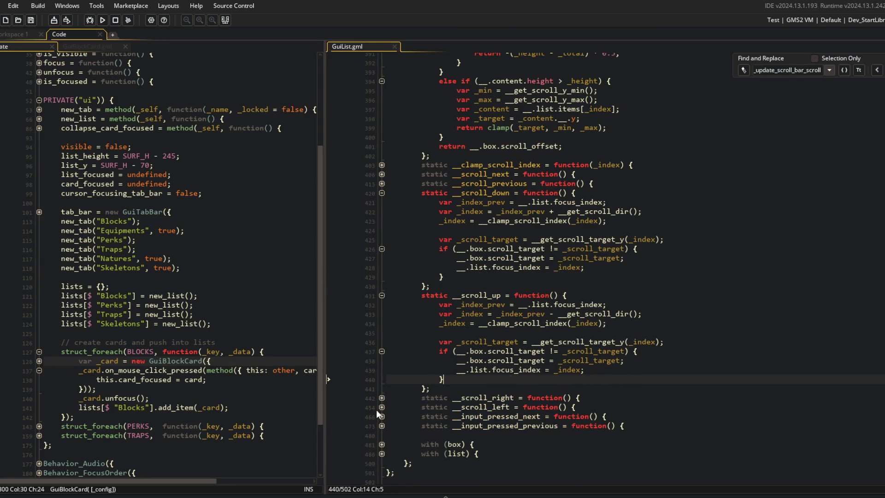
Remove the __on_focus_change call from __scroll_right and save.
click(382, 397)
scroll(470, 427, down, 2)
click(382, 395)
click(394, 423)
key(ctrl+d)
key(ctrl+s)
Remove the __on_focus_change call from __scroll_left.
click(382, 441)
scroll(388, 438, down, 8)
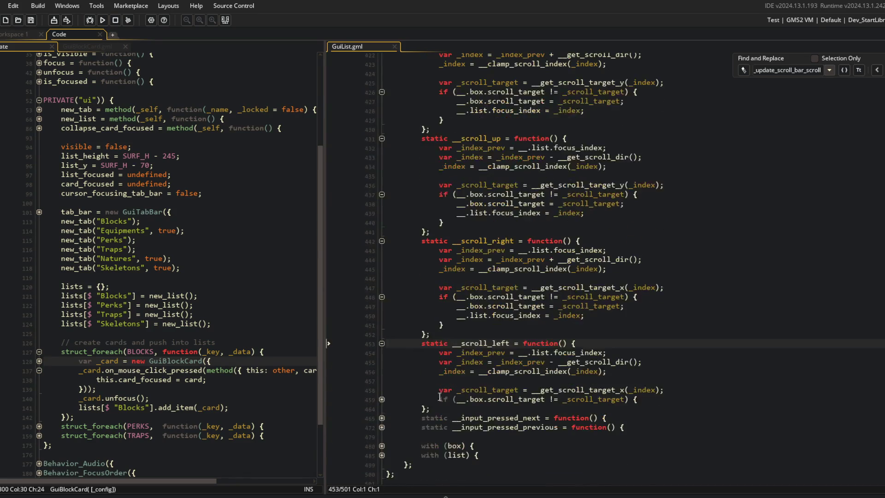
click(381, 400)
click(476, 429)
key(ctrl+d)
Build and run the game to test the scroll changes.
click(564, 315)
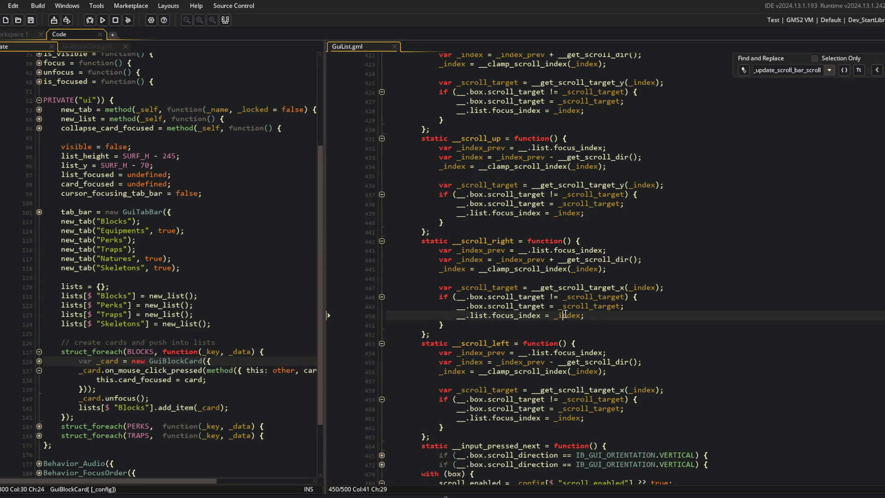
scroll(621, 202, up, 15)
click(102, 20)
scroll(701, 78, up, 20)
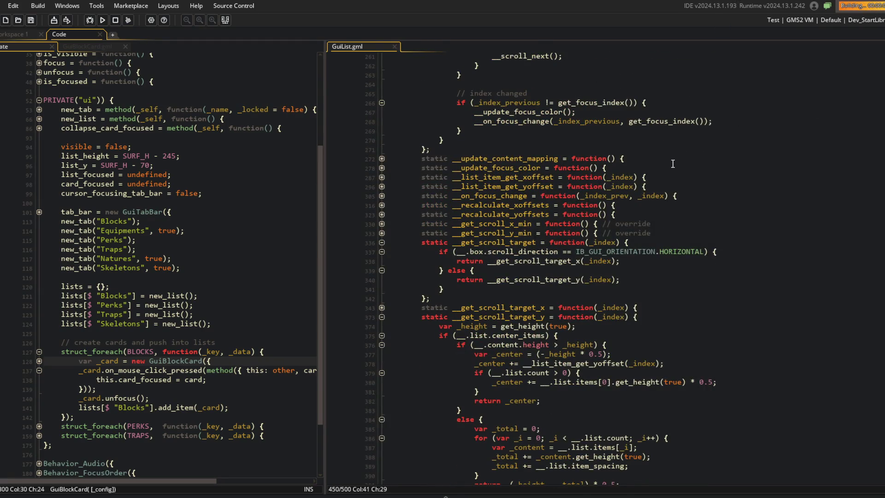
Wheel the game's Blocks list from Shell, HyperBeam and Teeth down to Curly Q and back up.
scroll(416, 244, down, 3)
scroll(414, 257, down, 3)
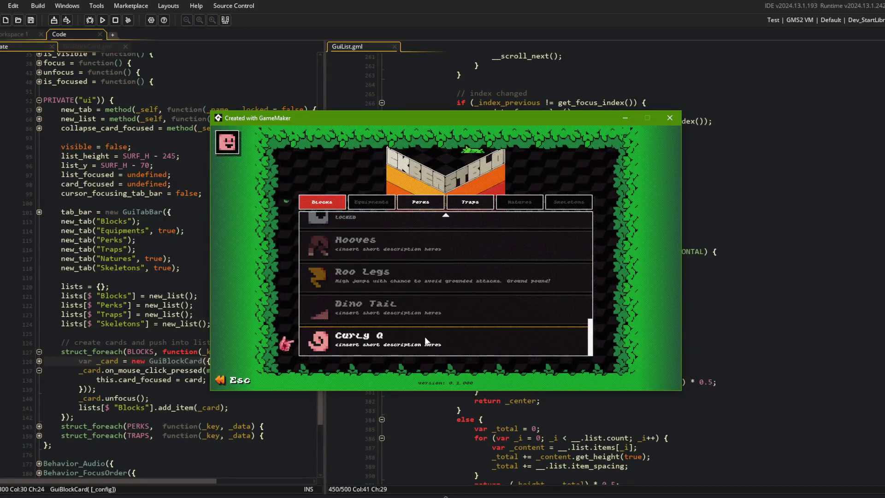
scroll(431, 231, up, 2)
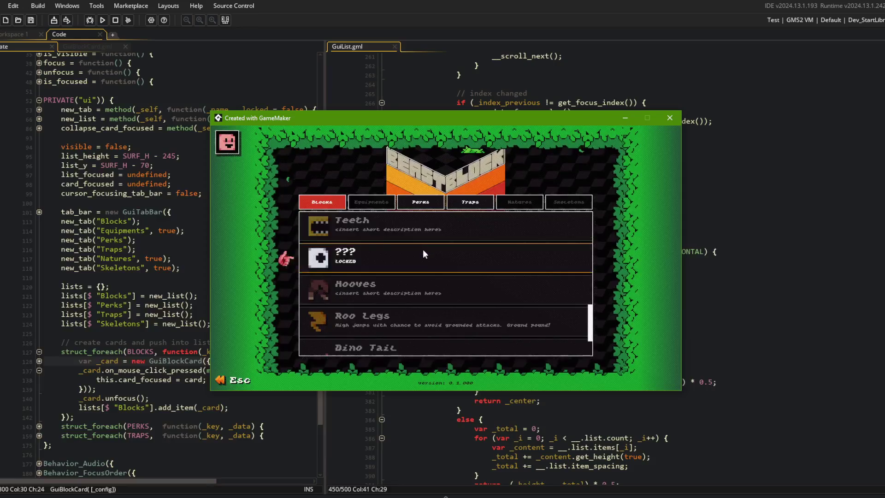
scroll(413, 341, down, 2)
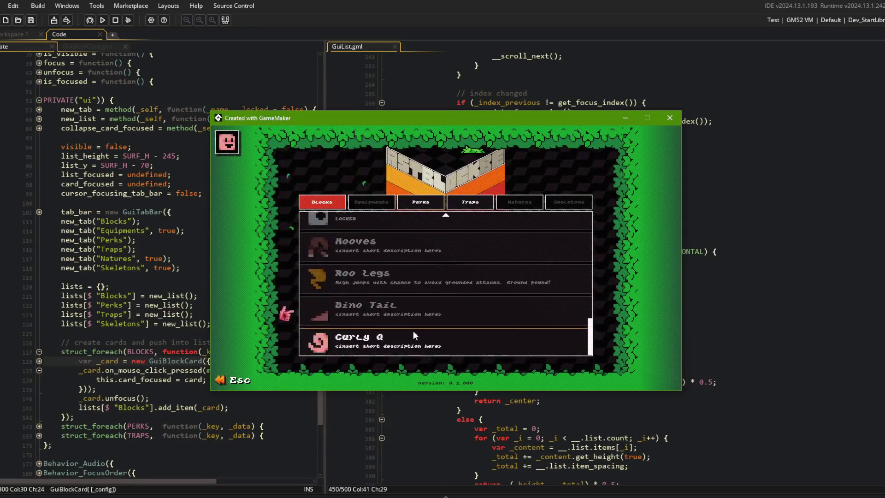
scroll(397, 236, up, 2)
scroll(397, 236, down, 2)
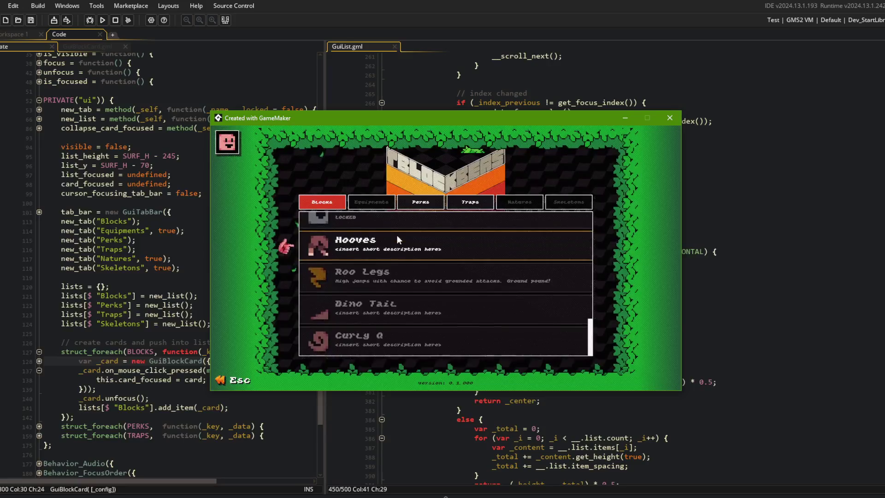
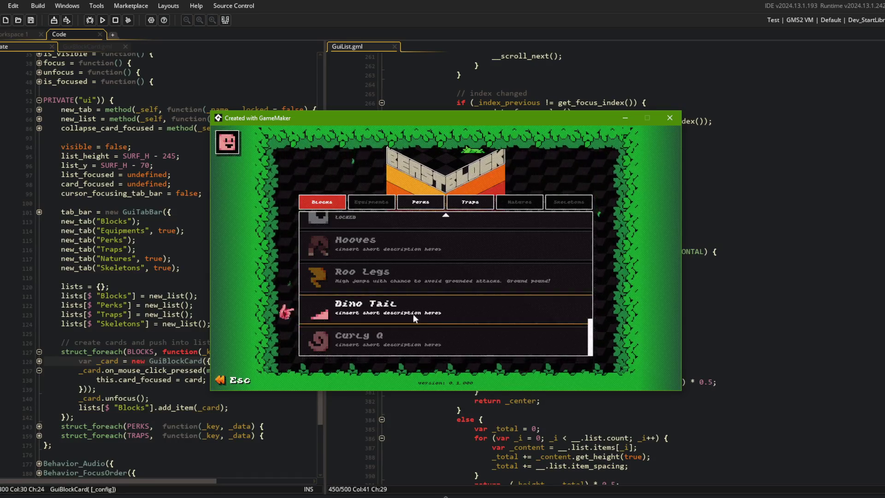
Scroll the Blocks list up and down in the running game, then close it with Escape.
scroll(419, 233, up, 10)
scroll(410, 342, down, 6)
scroll(409, 342, up, 8)
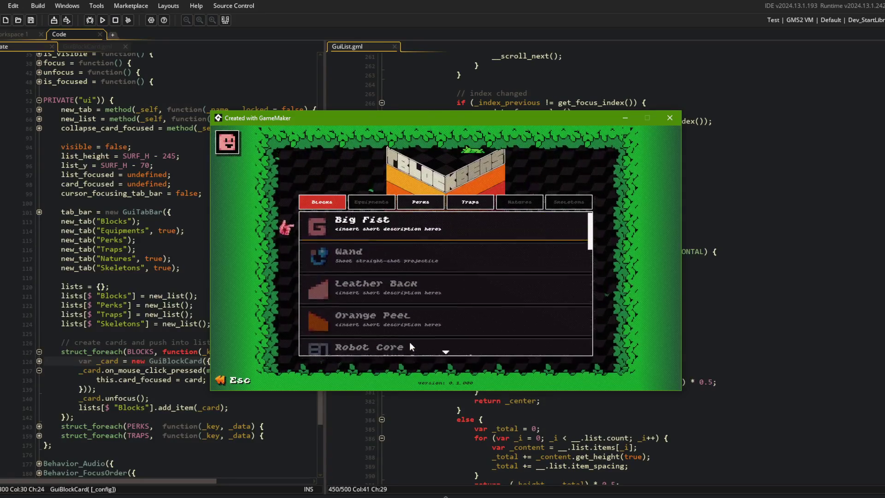
scroll(407, 350, up, 1)
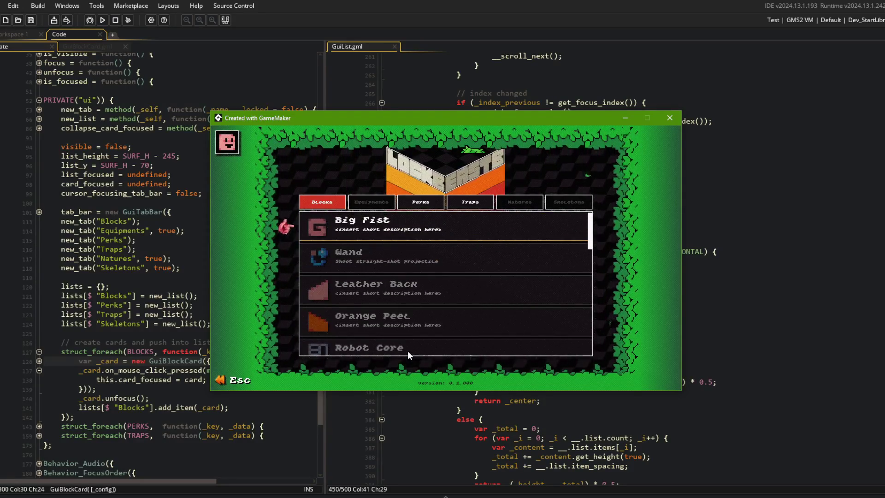
scroll(408, 349, down, 4)
scroll(407, 348, up, 4)
scroll(414, 271, down, 2)
scroll(414, 271, down, 5)
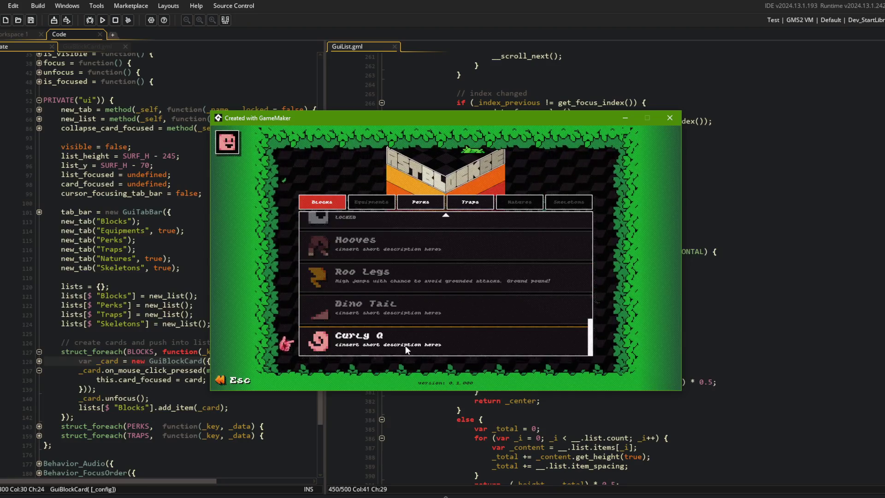
scroll(429, 233, up, 2)
scroll(432, 233, down, 2)
key(Escape)
scroll(503, 344, down, 2)
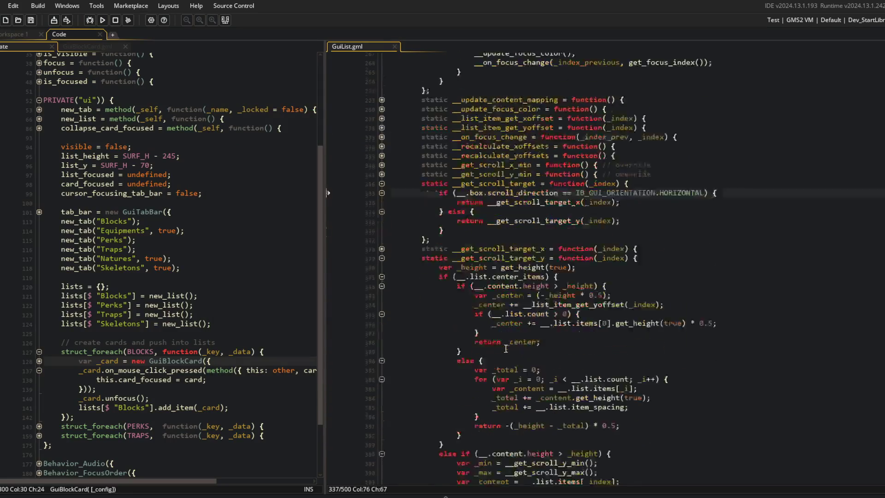
Fold the __scroll_down function in GuiList.gml and start a debug run with F5.
scroll(382, 200, down, 5)
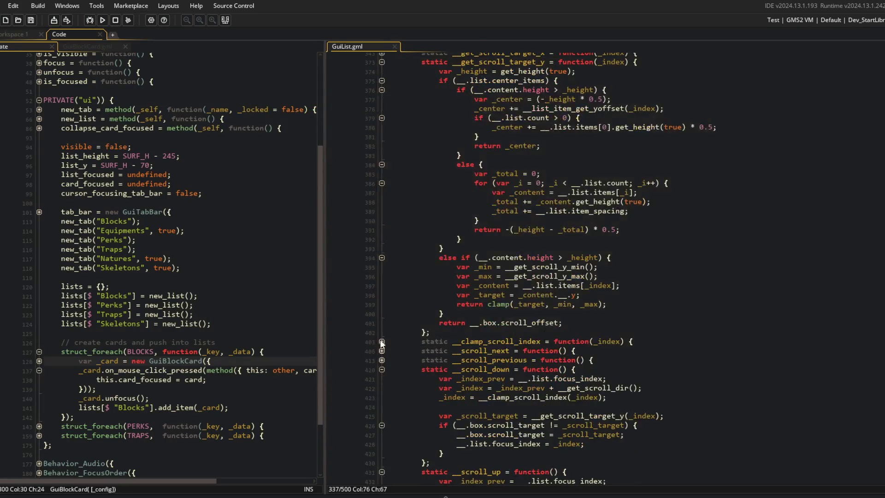
click(379, 370)
scroll(461, 322, down, 5)
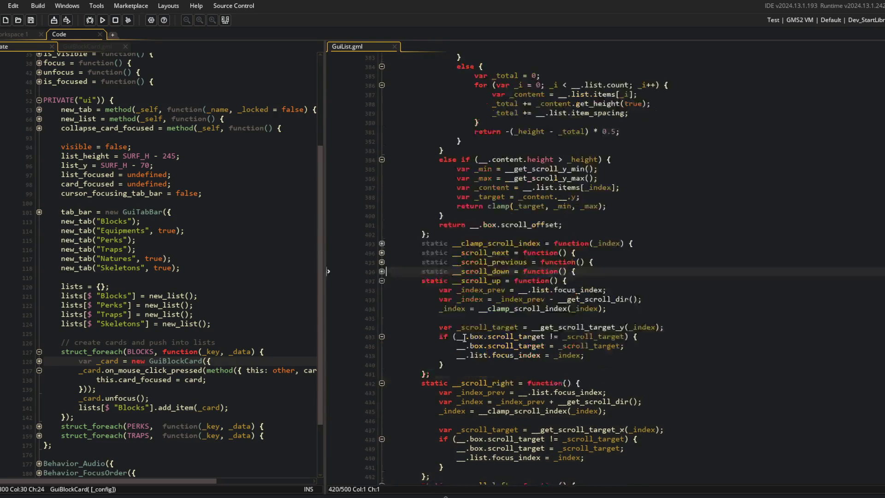
key(F5)
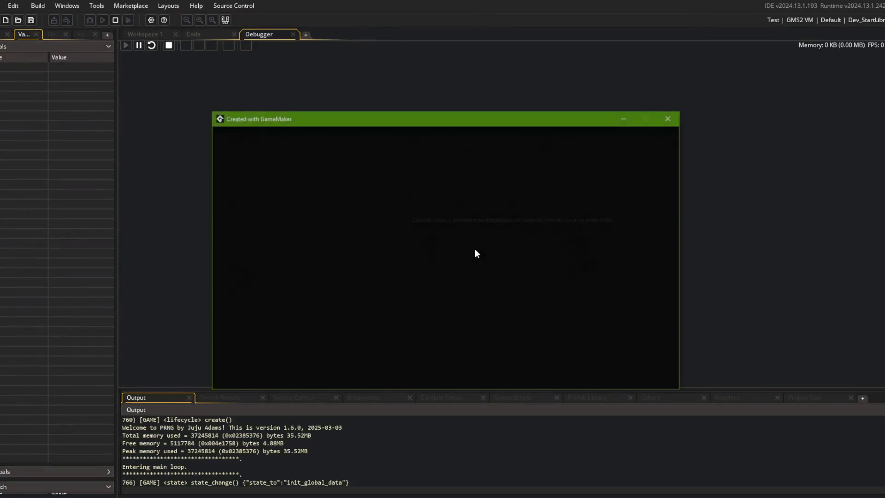
Set a breakpoint on line 432 in __scroll_up, then scroll up in the game to hit it.
scroll(402, 253, down, 8)
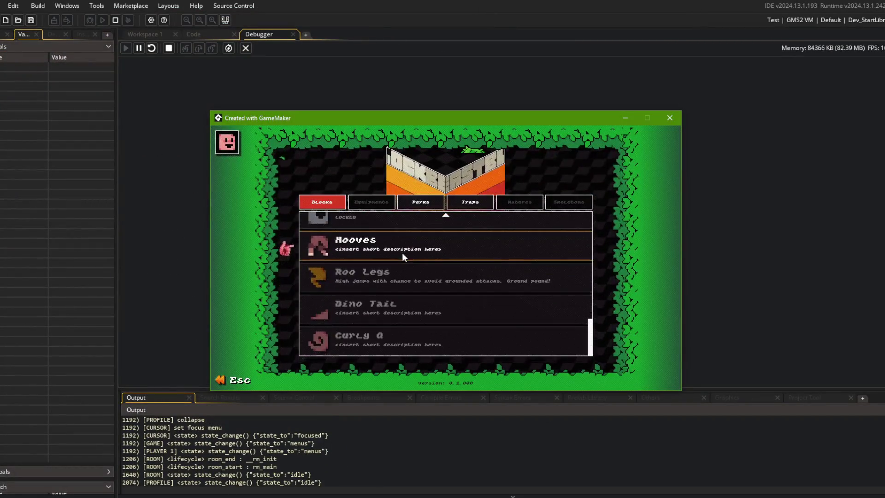
click(339, 1)
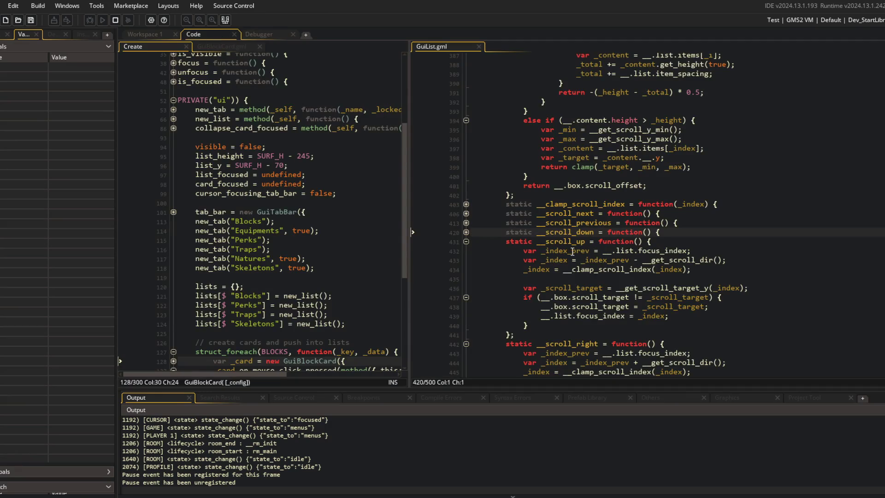
click(438, 251)
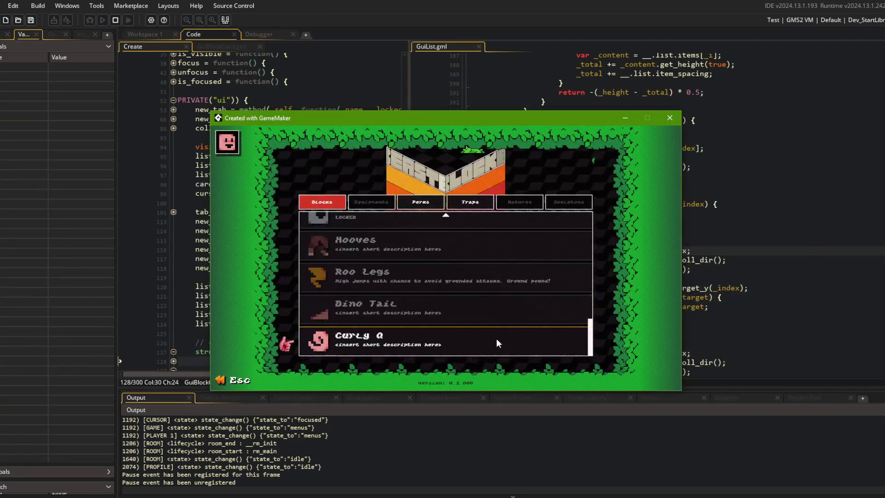
scroll(496, 344, up, 1)
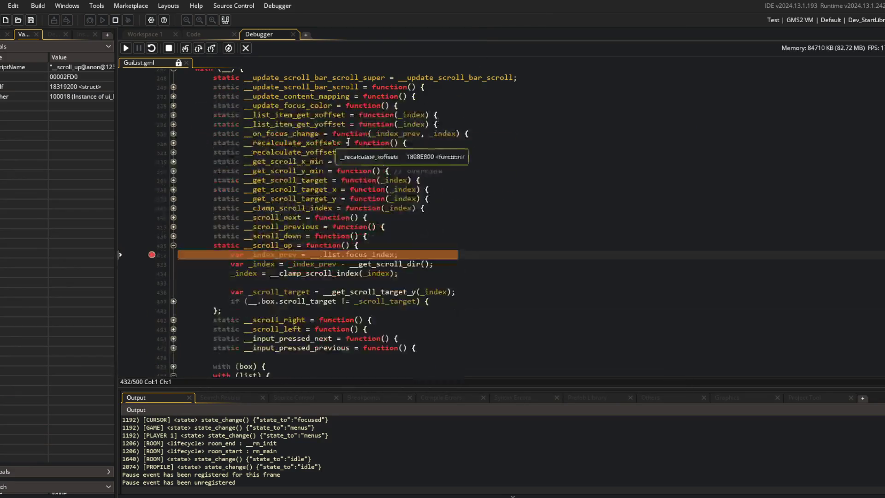
Step through __scroll_up and __clamp_scroll_index, widening the Variables panel and unfolding line 437.
click(198, 48)
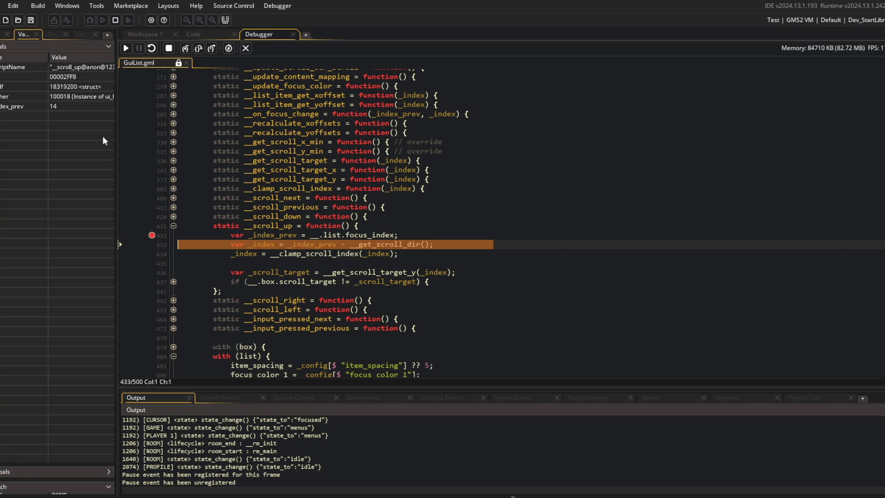
drag(117, 119, 247, 119)
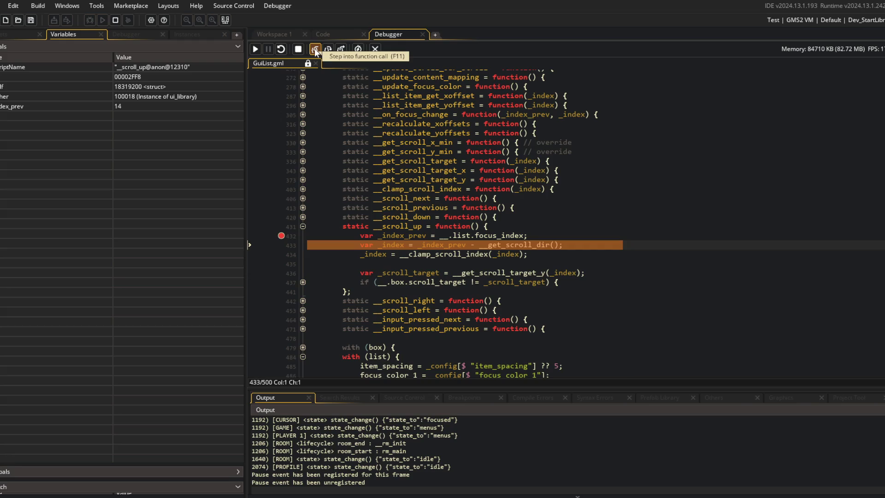
click(327, 49)
mouse_move(389, 235)
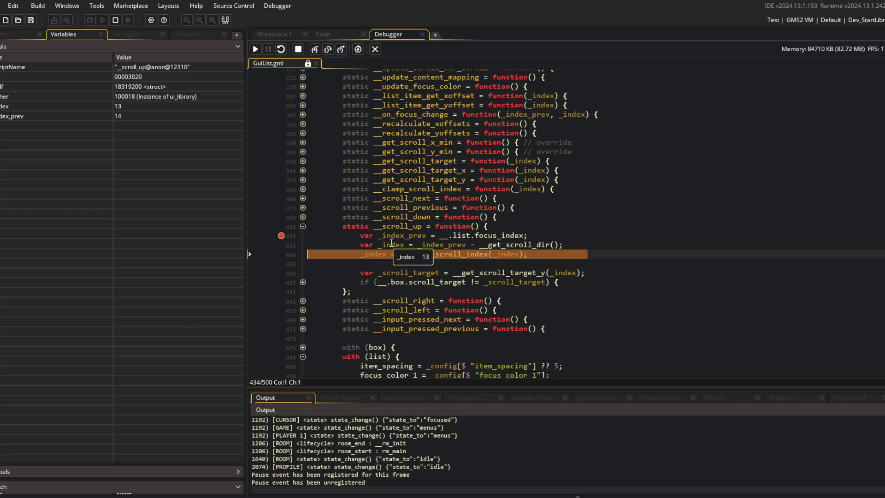
click(314, 49)
click(313, 48)
click(313, 47)
mouse_move(353, 286)
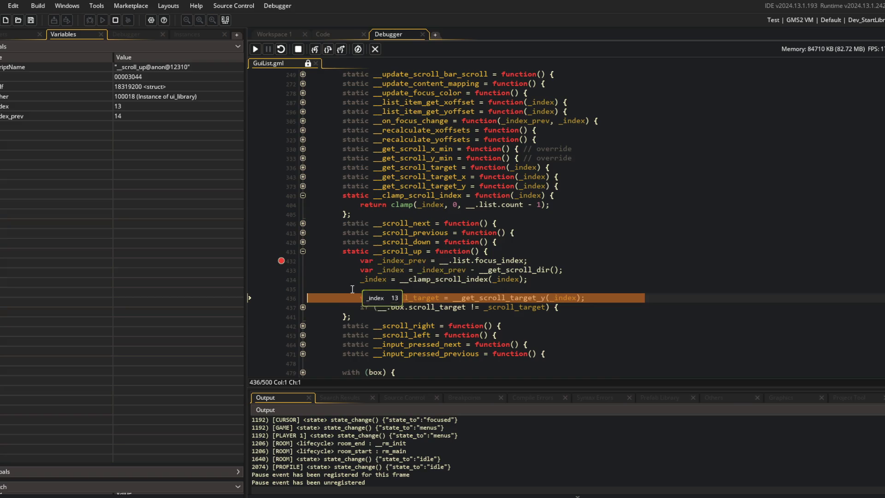
click(302, 307)
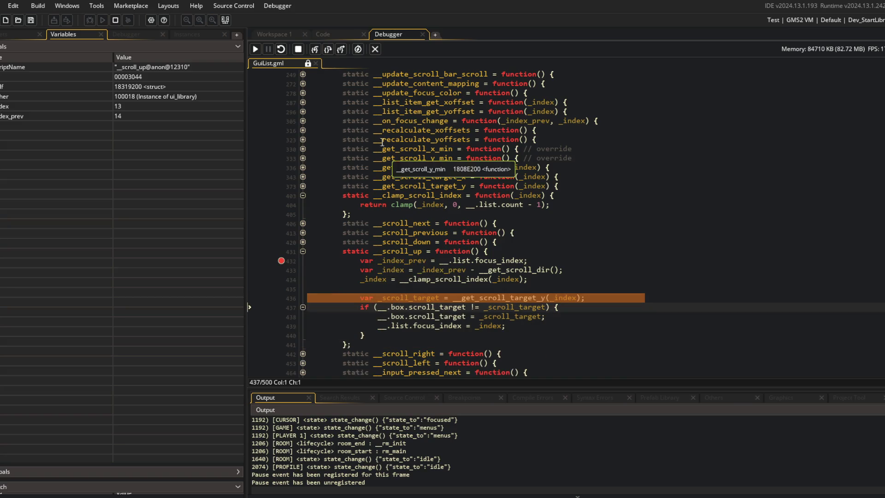
Step into __get_scroll_target_y through the height, minimum and maximum calculations to line 398.
click(314, 49)
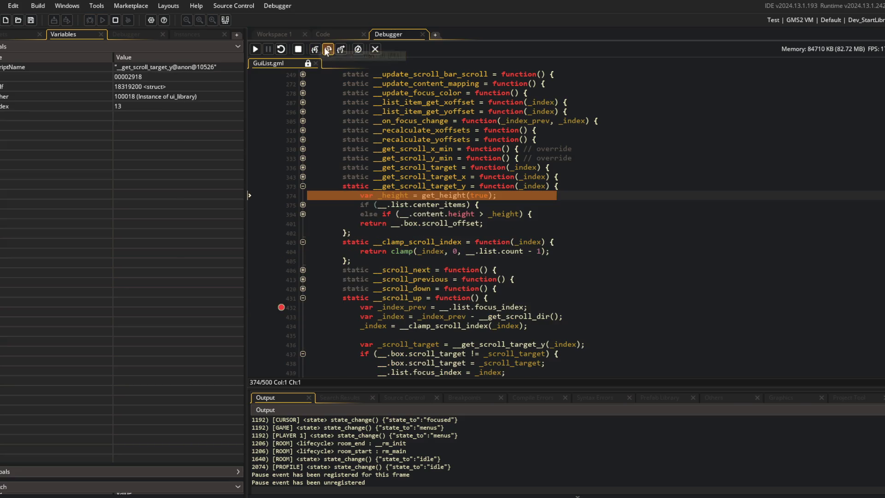
click(326, 48)
click(302, 215)
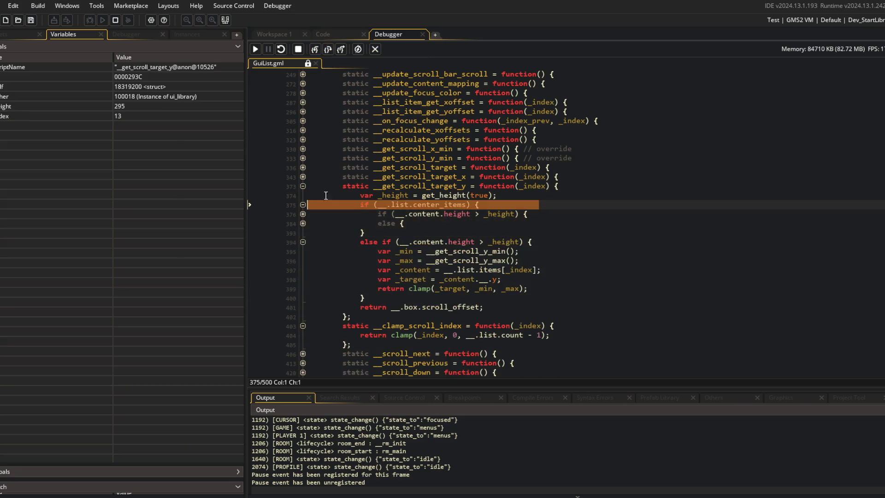
click(316, 49)
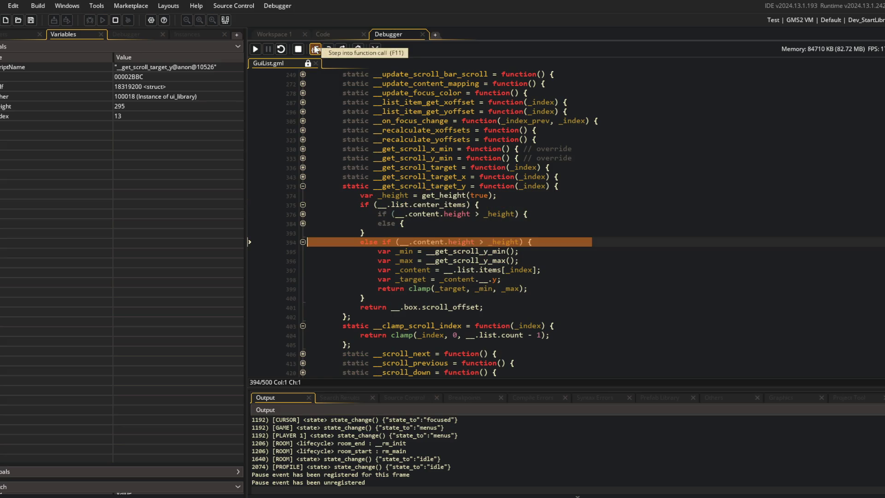
click(316, 49)
mouse_move(492, 243)
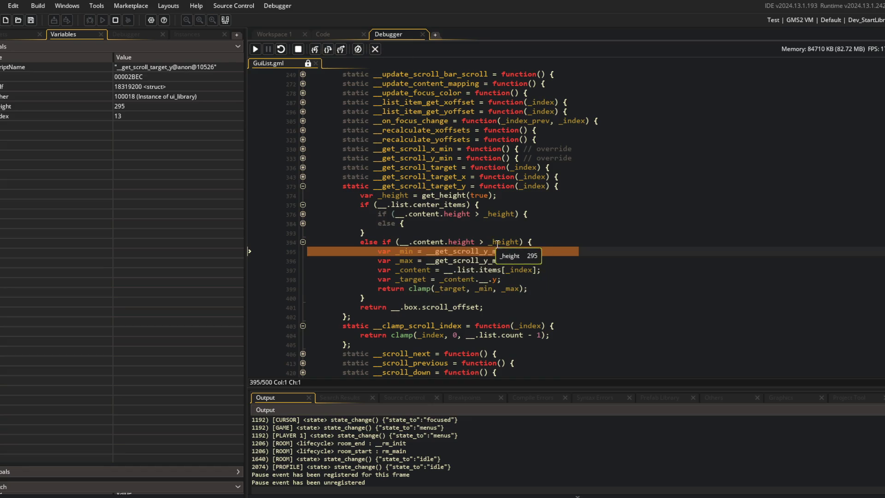
click(328, 49)
mouse_move(402, 253)
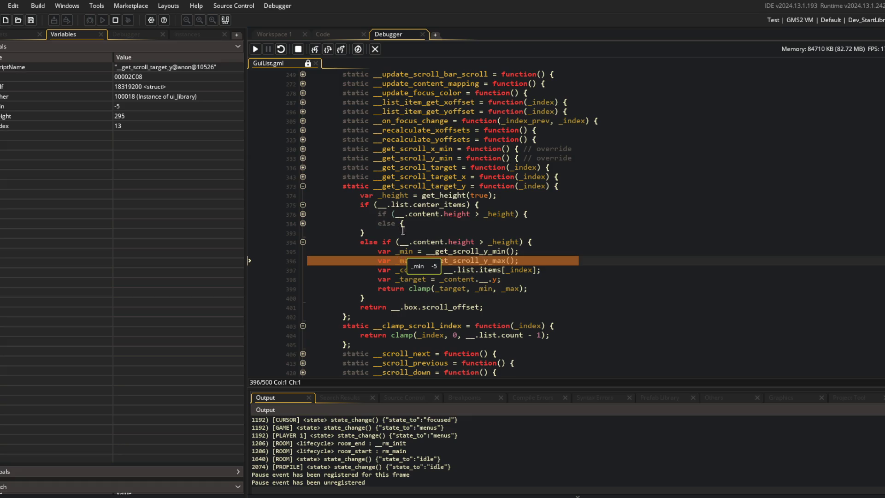
click(327, 49)
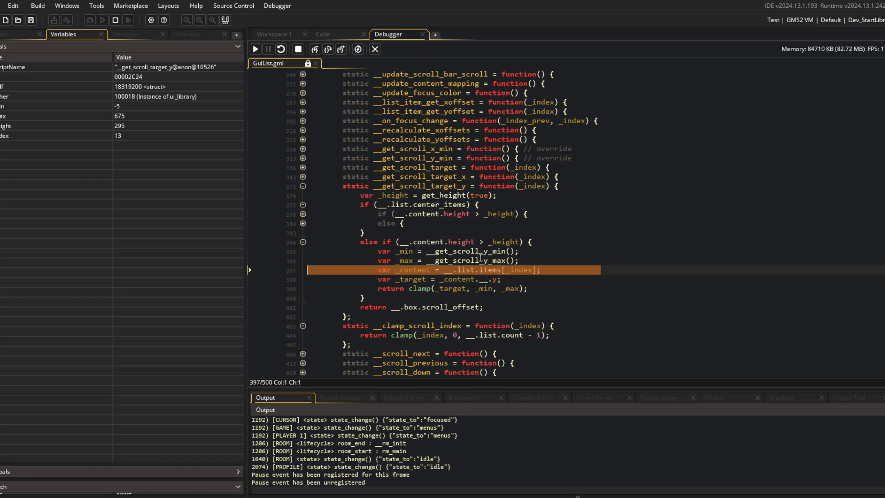
click(328, 48)
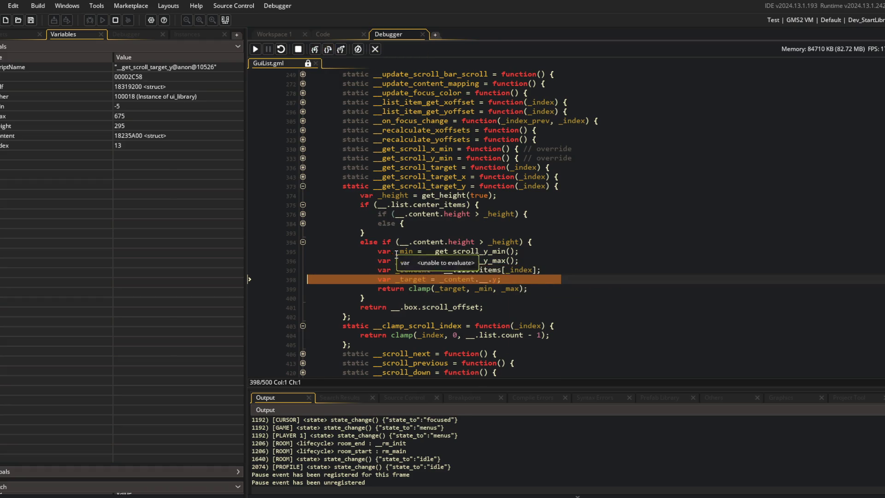
mouse_move(420, 268)
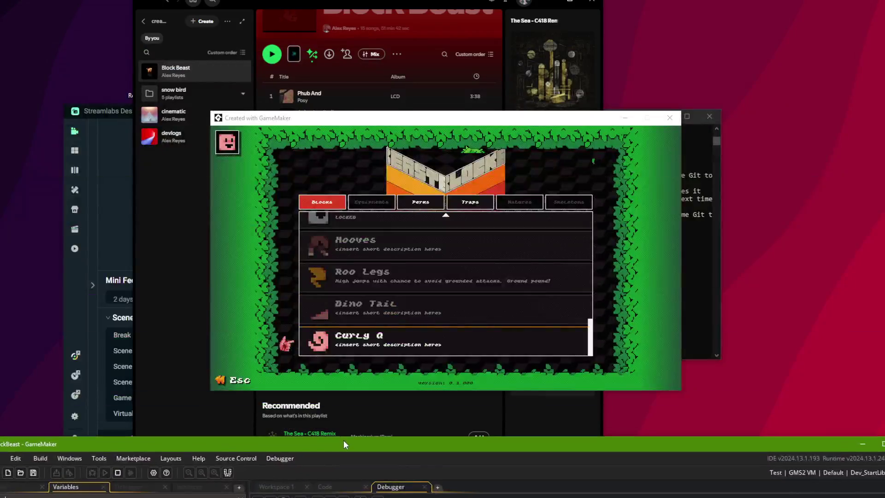
Expand _content's _ struct, card, name_text and its text struct to see uid TAIL_DINO and height 60.
drag(343, 440, 319, 28)
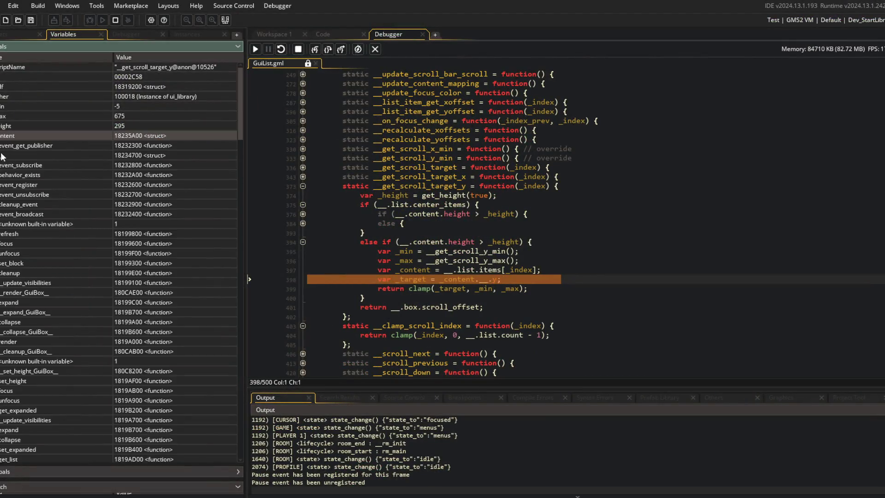
click(2, 173)
scroll(28, 139, down, 2)
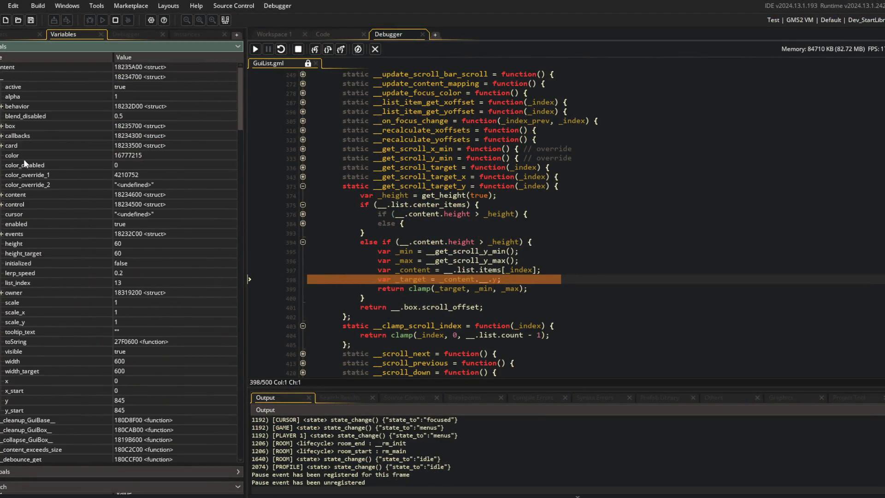
click(2, 145)
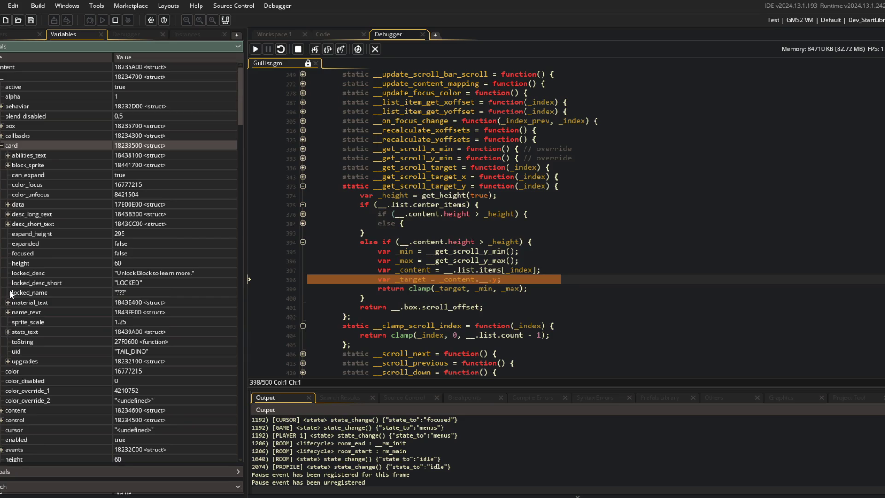
click(8, 312)
click(14, 322)
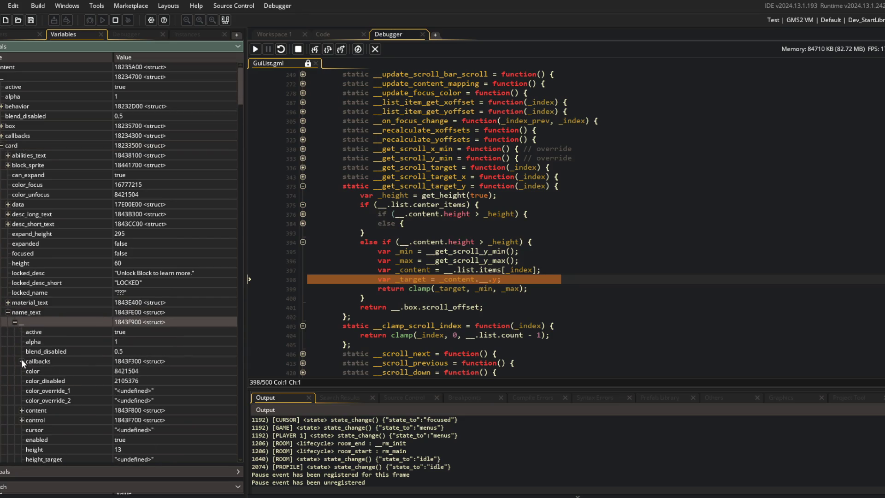
scroll(21, 382, down, 4)
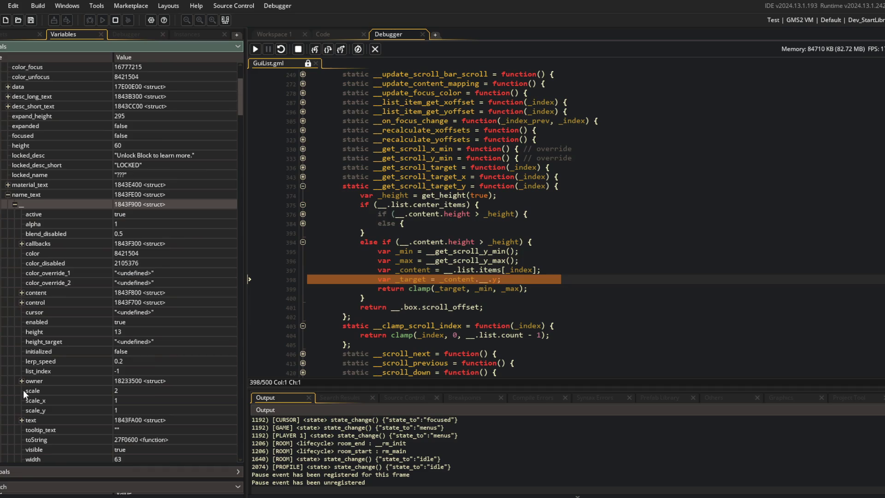
click(21, 420)
scroll(30, 178, up, 4)
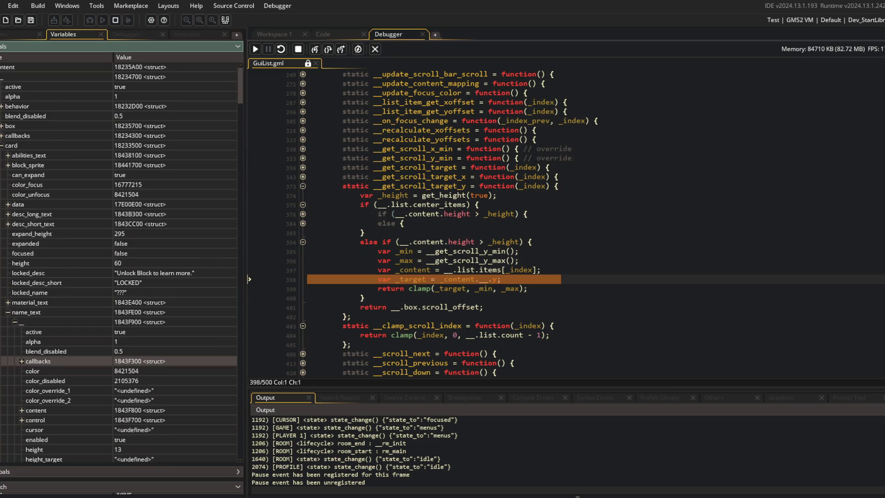
scroll(498, 249, down, 1)
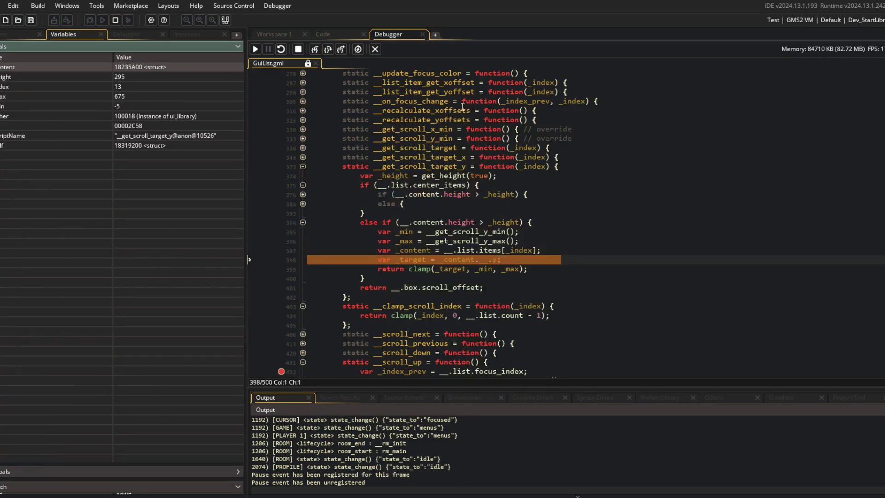
Step once to compute _target and compare the 845 target against _max 675.
mouse_move(479, 262)
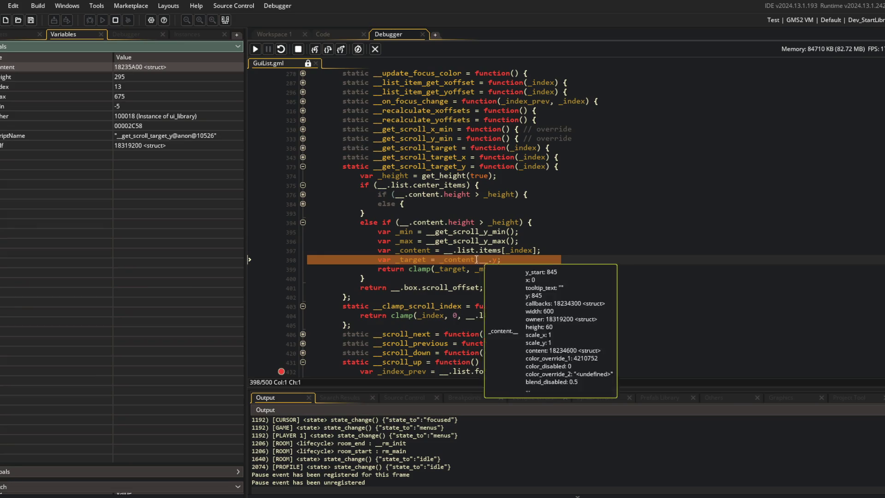
click(316, 49)
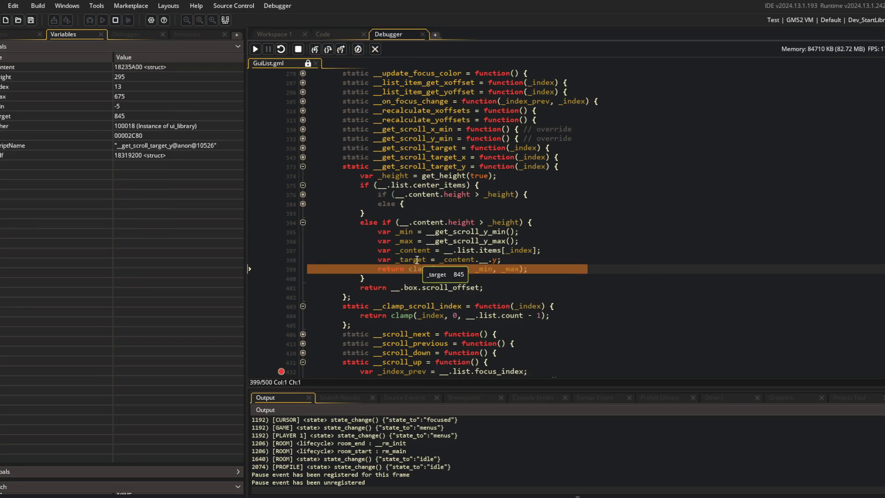
mouse_move(494, 256)
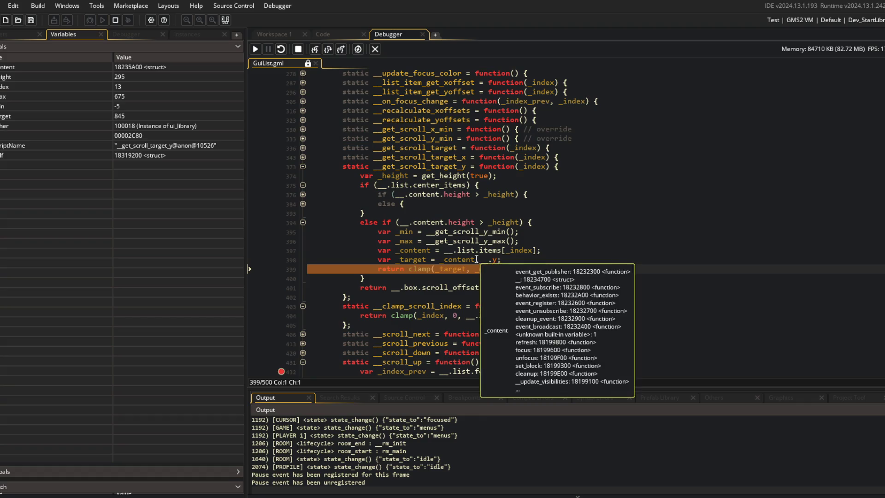
mouse_move(451, 260)
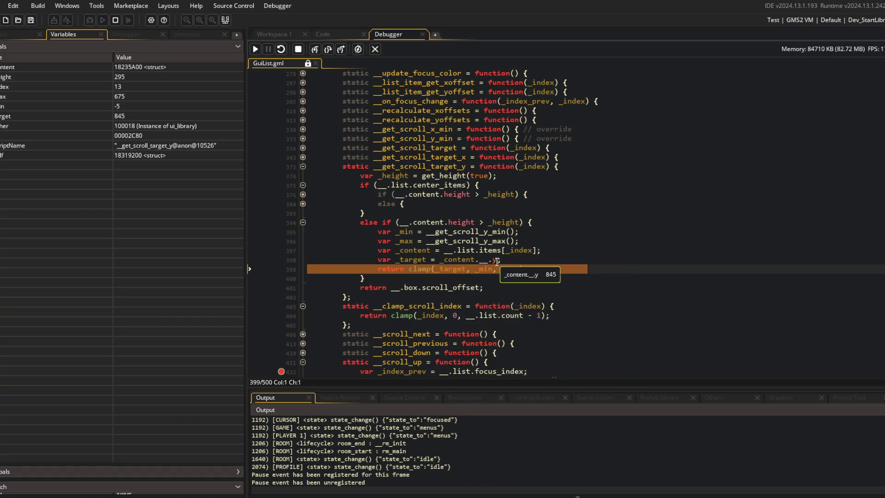
mouse_move(509, 270)
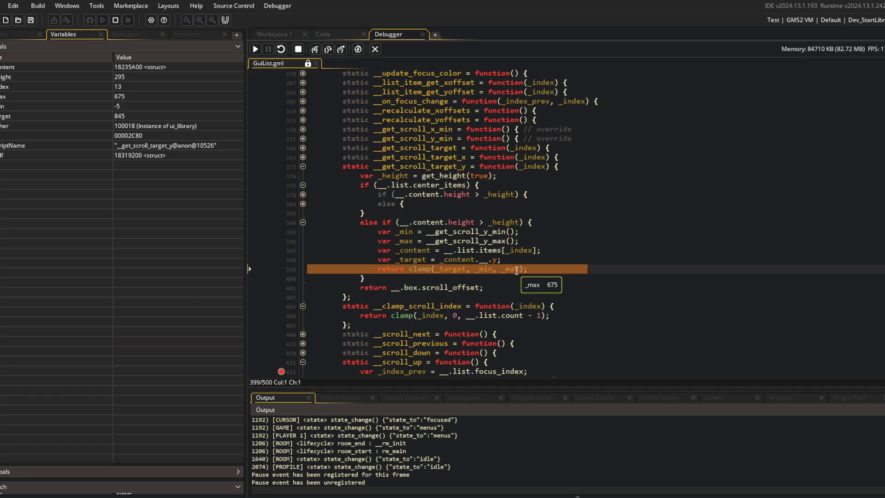
mouse_move(411, 259)
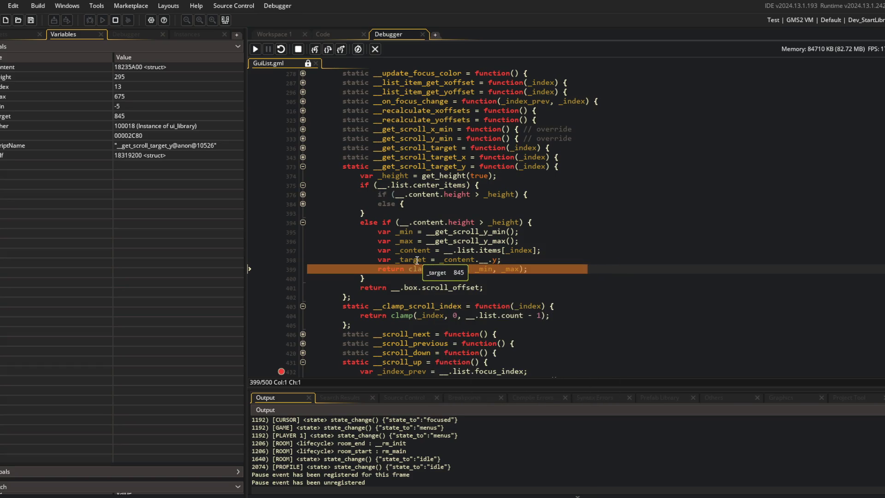
Step back out to assign _scroll_target in __scroll_up, then stop debugging.
click(317, 51)
click(317, 51)
mouse_move(422, 94)
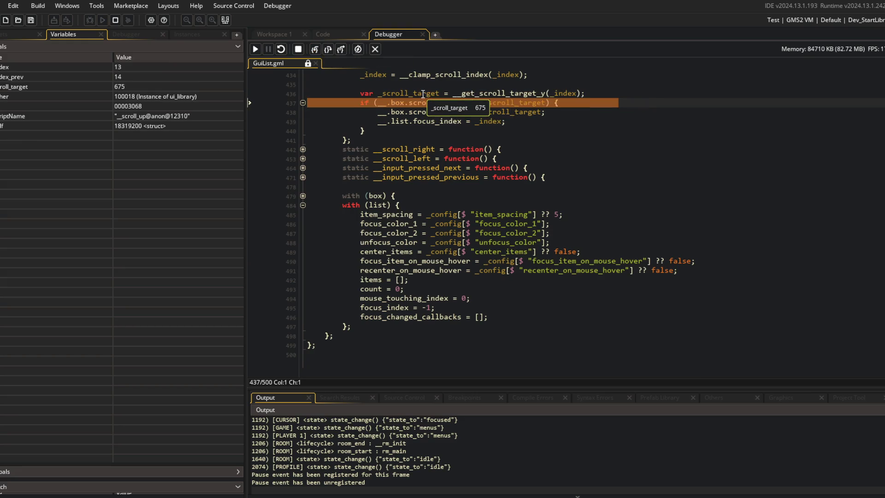
mouse_move(530, 101)
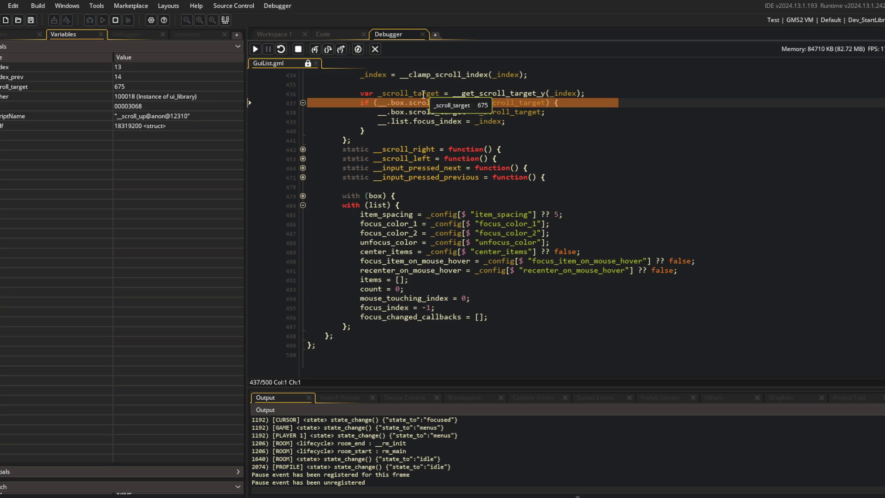
click(376, 48)
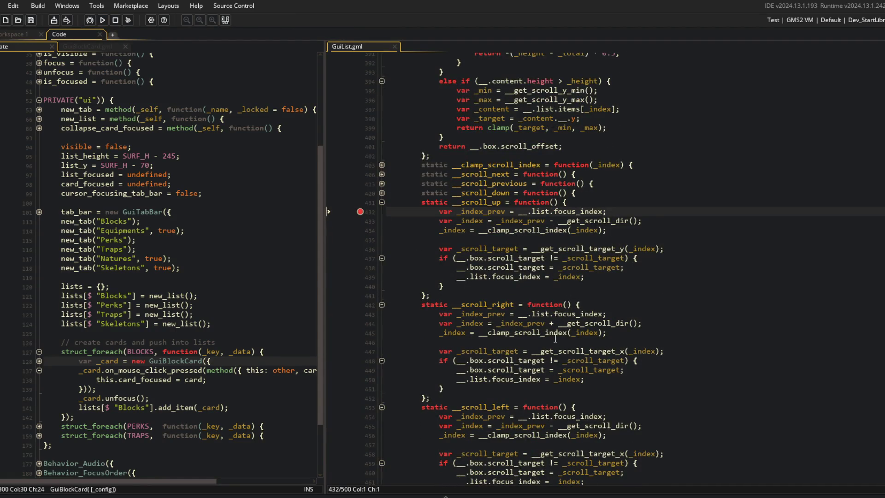
Review the __get_scroll_y_min override and the _max line of __get_scroll_target_y in GuiList.gml.
scroll(556, 339, down, 4)
scroll(556, 339, up, 13)
scroll(556, 339, up, 6)
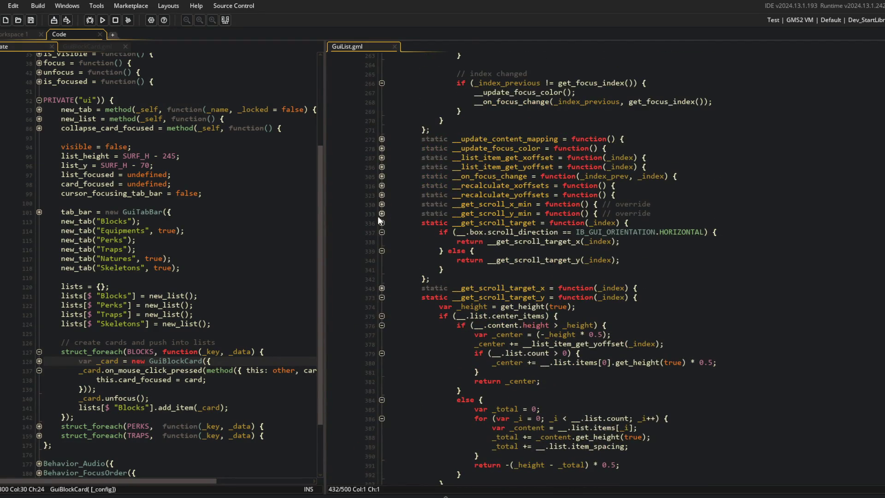
click(518, 213)
double_click(518, 213)
scroll(518, 212, down, 6)
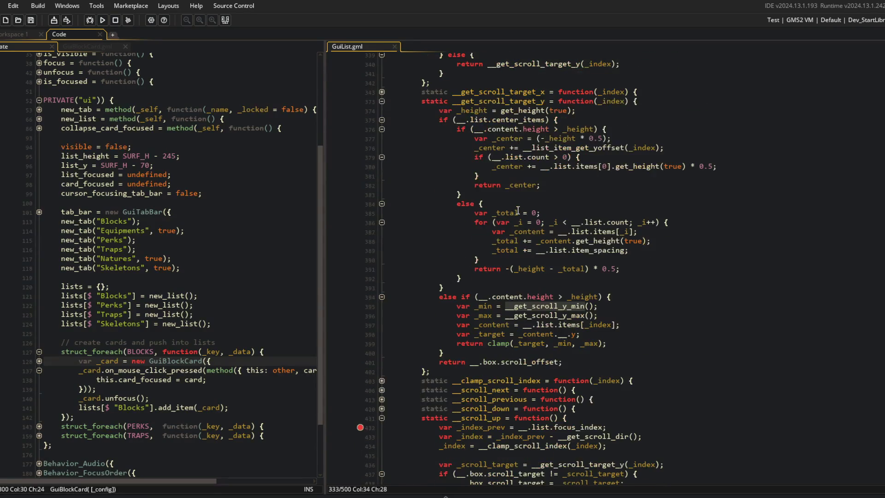
click(562, 319)
scroll(562, 320, down, 5)
scroll(563, 318, up, 8)
scroll(563, 318, up, 4)
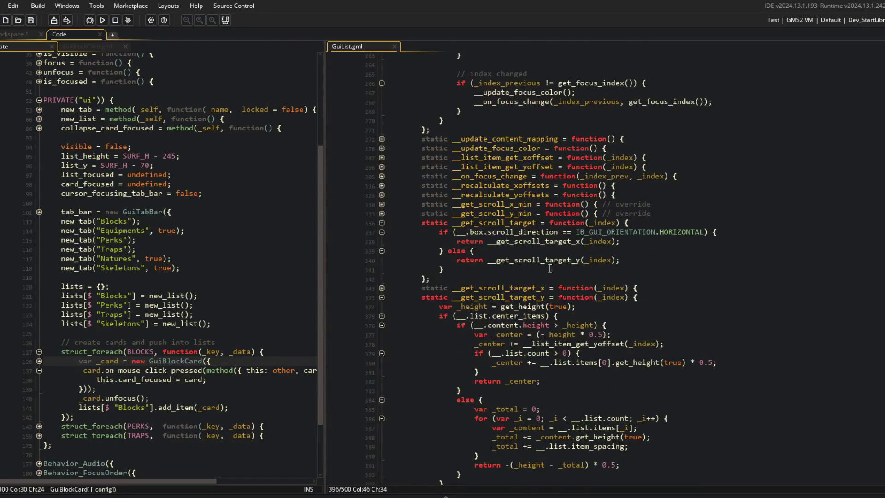
Unfold __get_scroll_y_min, then open the GuiBox parent definition from GuiList.gml.
click(381, 213)
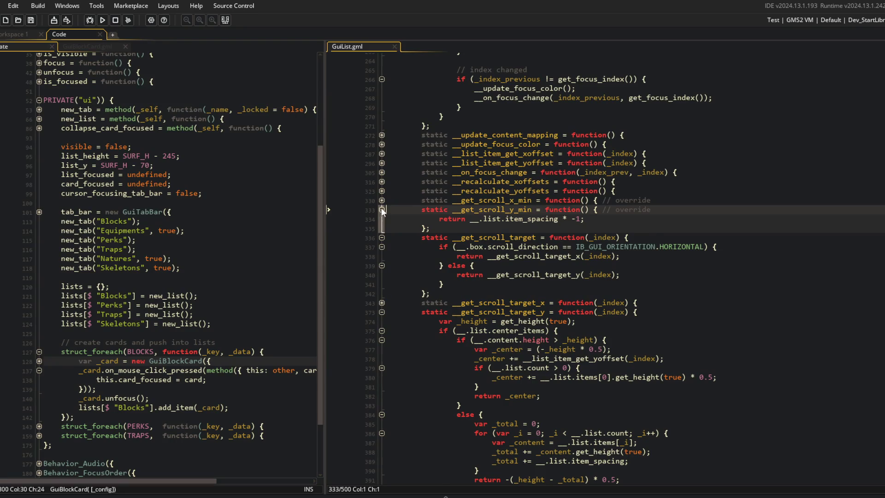
scroll(559, 410, down, 10)
double_click(556, 402)
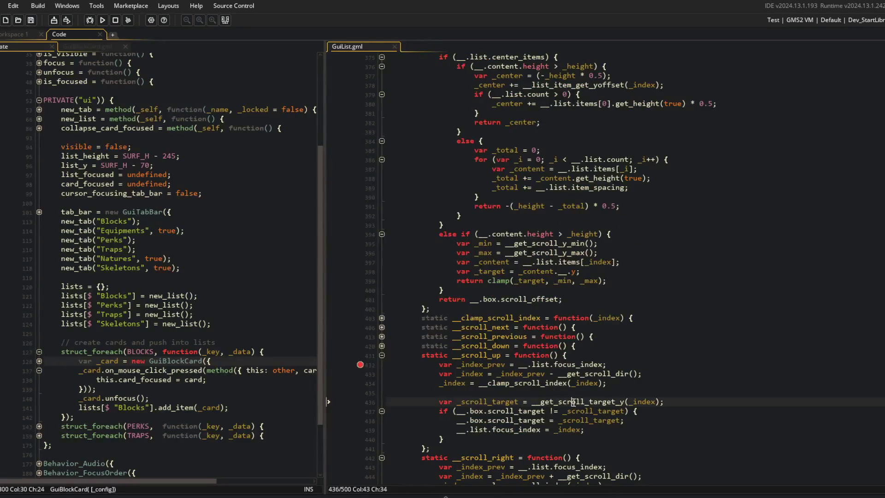
scroll(500, 349, up, 20)
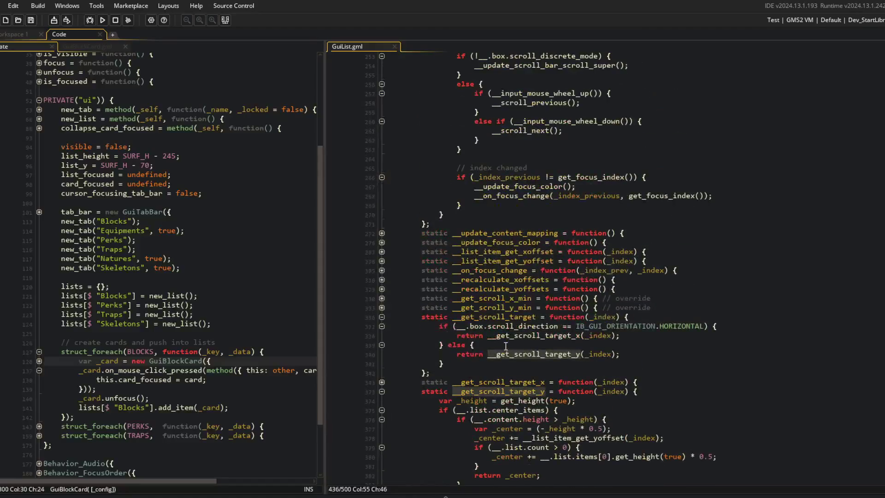
scroll(496, 379, up, 15)
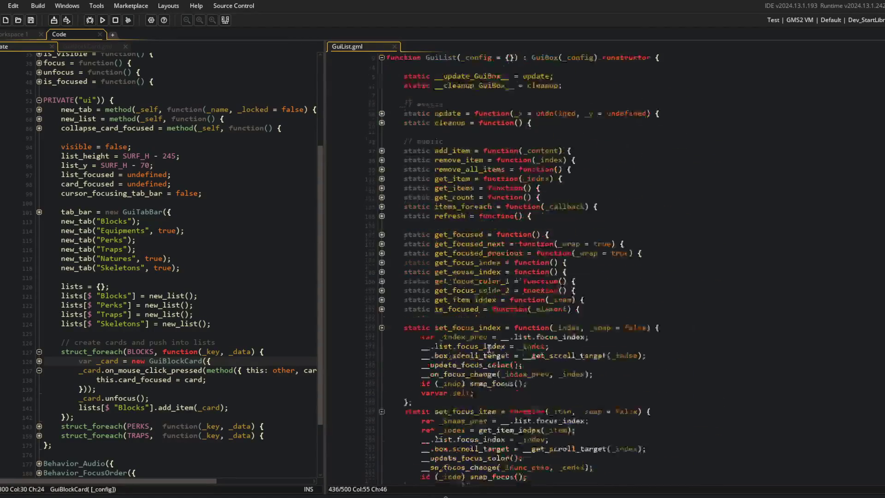
middle_click(543, 131)
scroll(542, 121, down, 15)
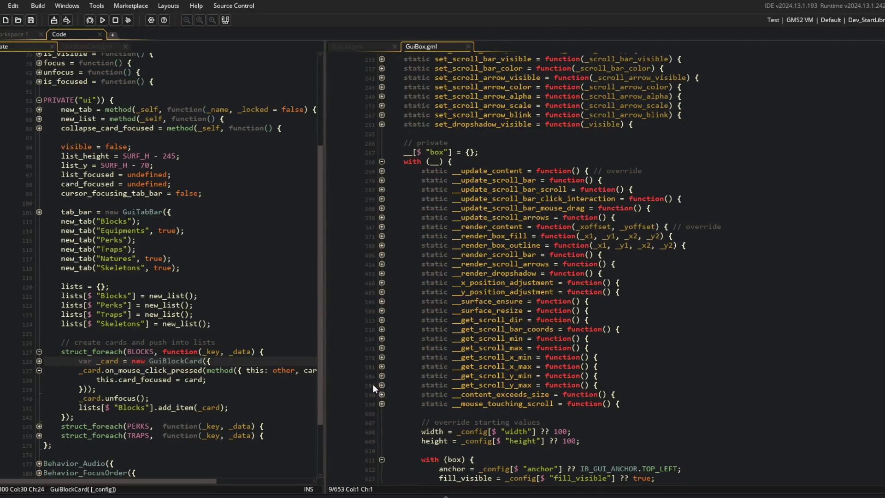
Unfold __get_scroll_y_max in GuiBox.gml and inspect its abs(...get_height()) return line.
click(382, 385)
click(479, 402)
drag(471, 405, 560, 404)
click(560, 404)
scroll(563, 401, down, 3)
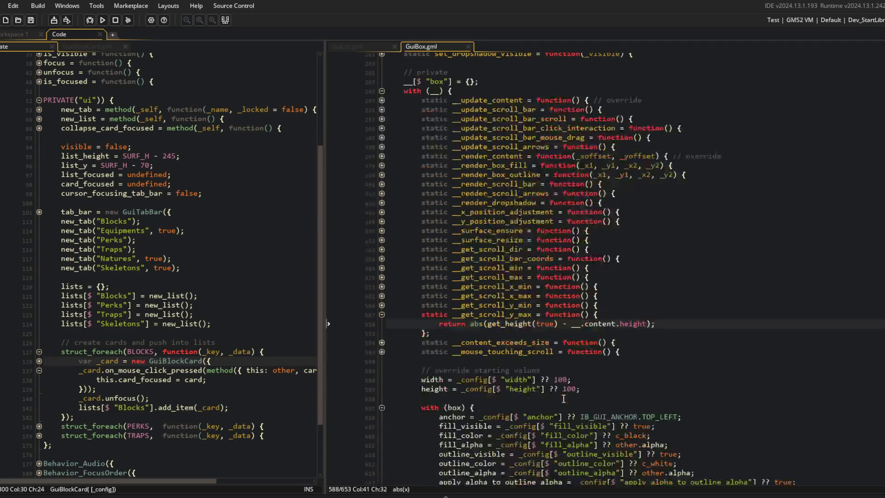
click(489, 324)
click(537, 324)
Select and copy the __get_scroll_y_max function, then return to GuiList.gml.
drag(437, 324, 655, 319)
click(680, 318)
key(Up)
click(429, 324)
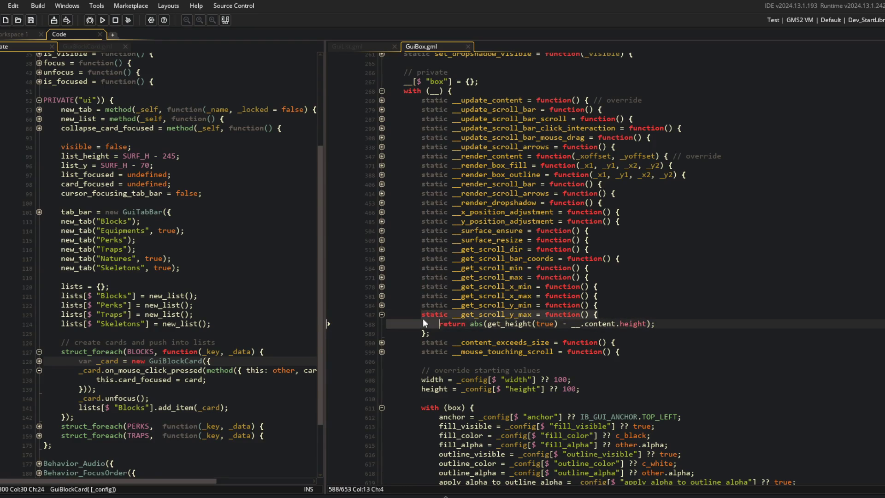
drag(418, 316, 451, 329)
key(ctrl+c)
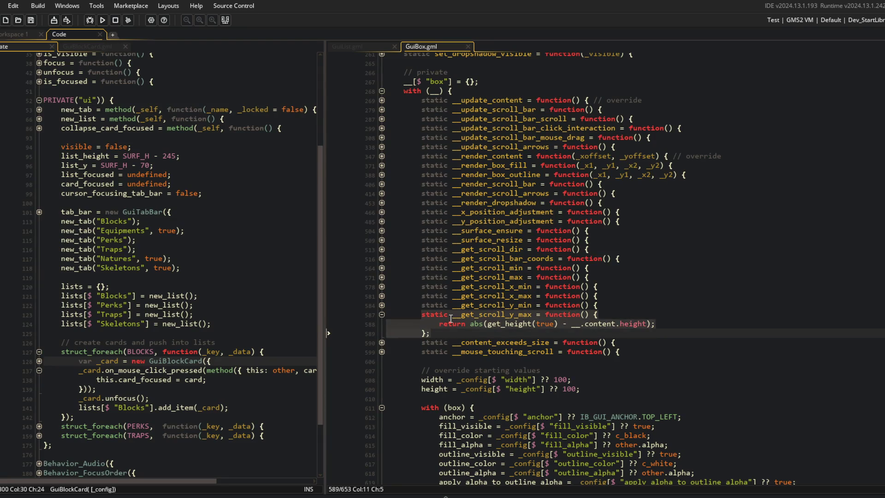
click(337, 49)
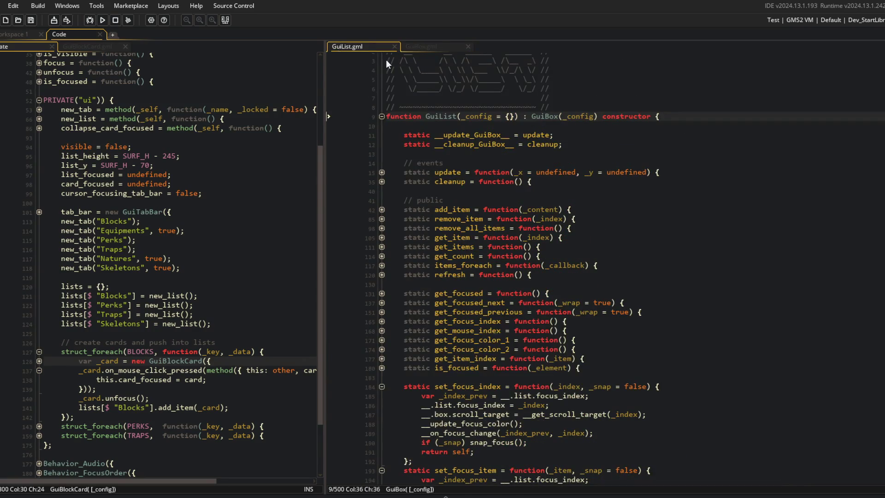
Paste __get_scroll_y_max after the __get_scroll_y_min override in GuiList.gml and save.
scroll(421, 138, down, 5)
scroll(431, 222, down, 17)
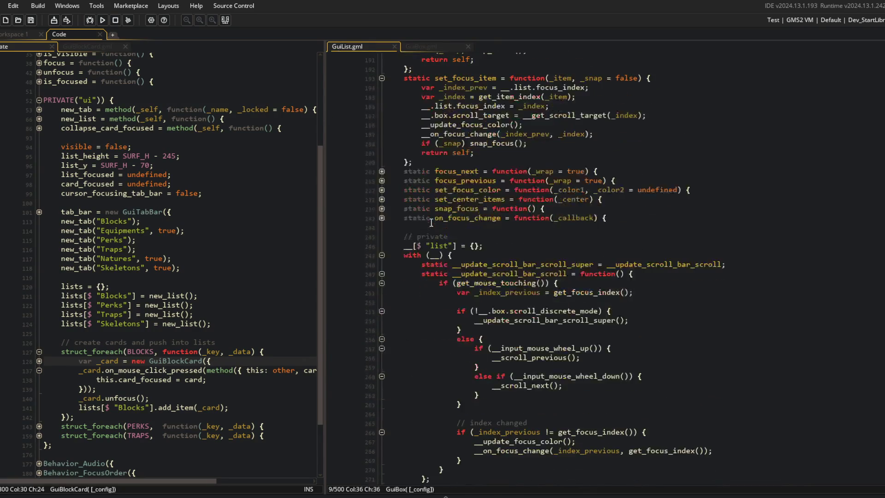
click(697, 287)
key(ctrl+v)
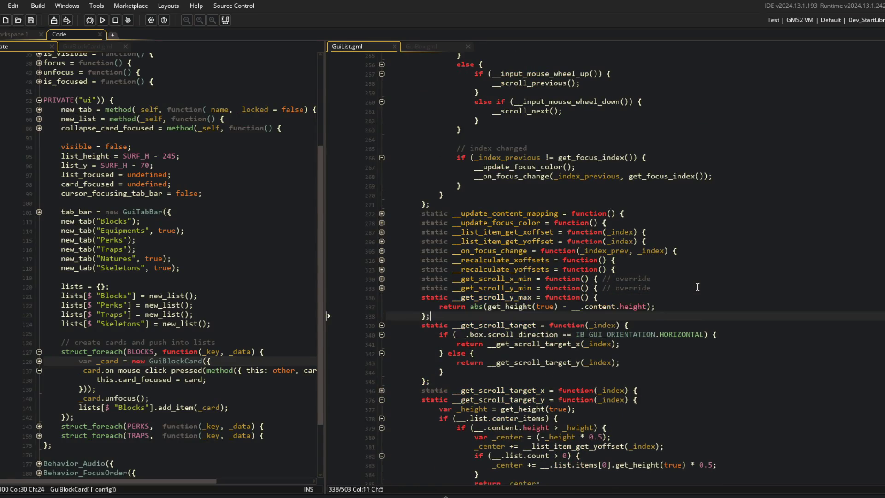
text(ide)
key(ctrl+s)
Add var _spacing_total = __.list.item_spacing * __.list.count; and add it to the returned maximum, then save.
key(Down)
key(Up)
key(Up)
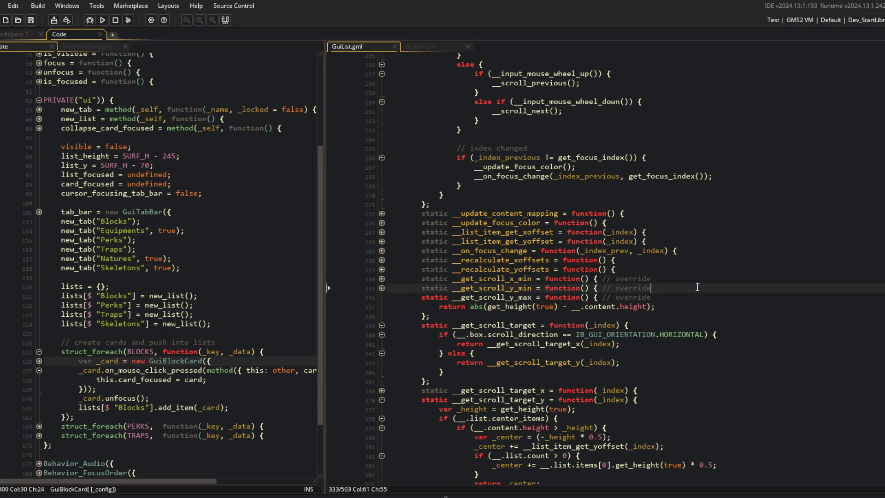
key(Down)
key(Home)
key(End)
key(Down)
key(Down)
key(End)
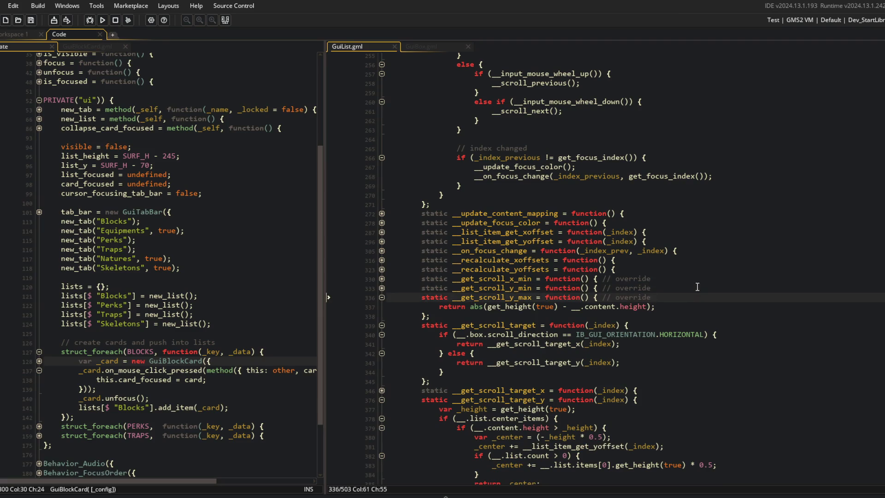
key(Return)
text(var _spac)
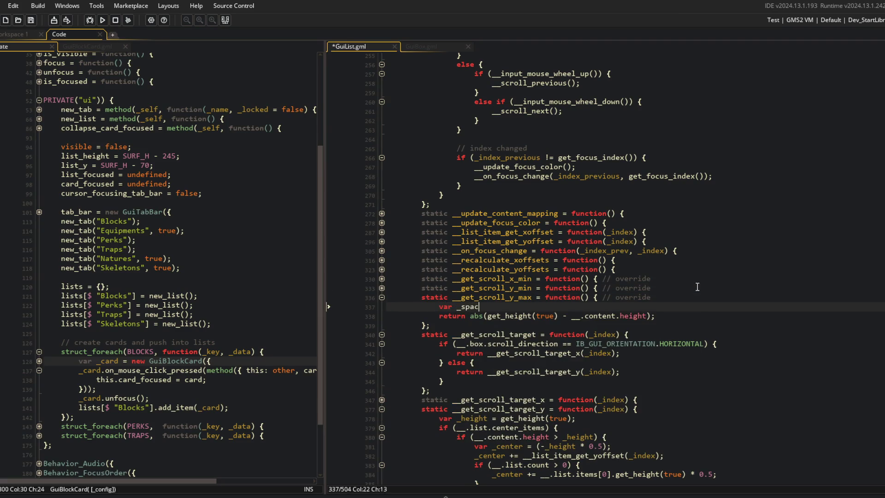
text(ing_total = __.list.item_spacing )
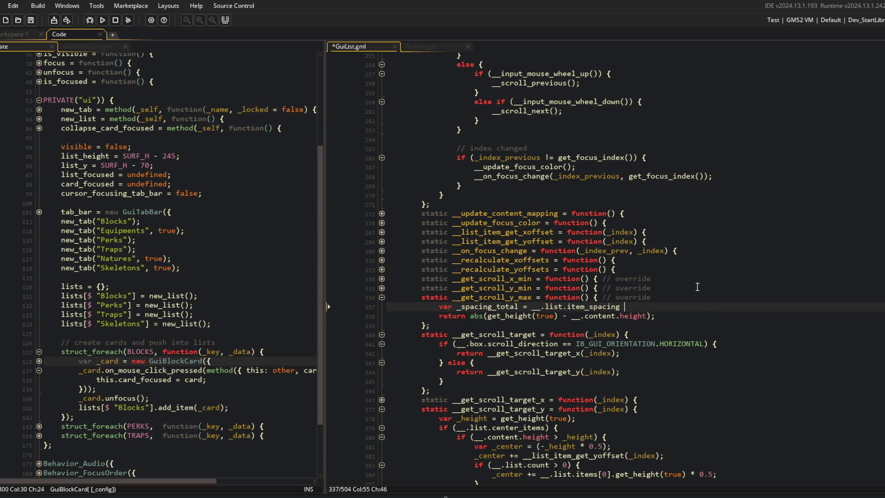
text(* __.co)
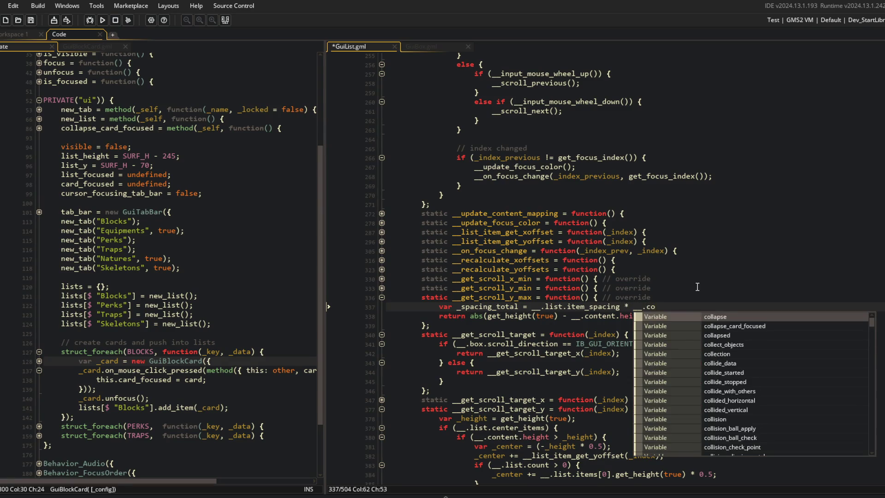
key(BackSpace)
key(BackSpace)
text(list.count;)
key(Down)
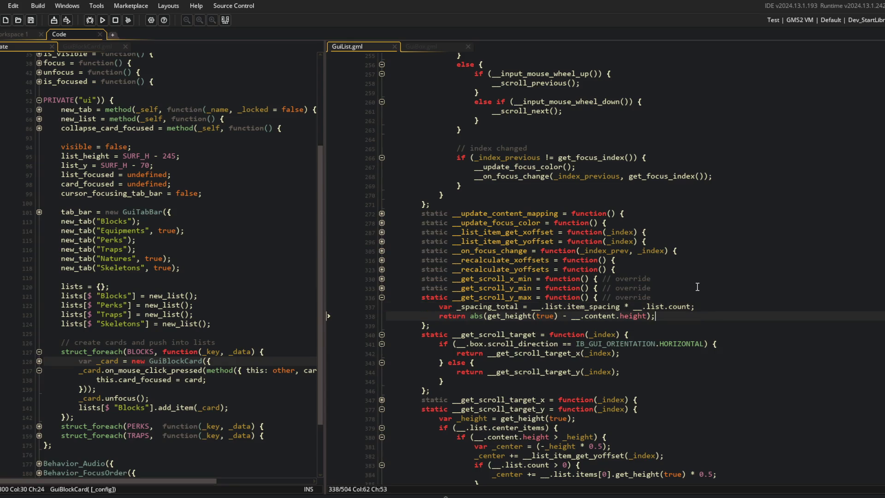
text(spacing_t)
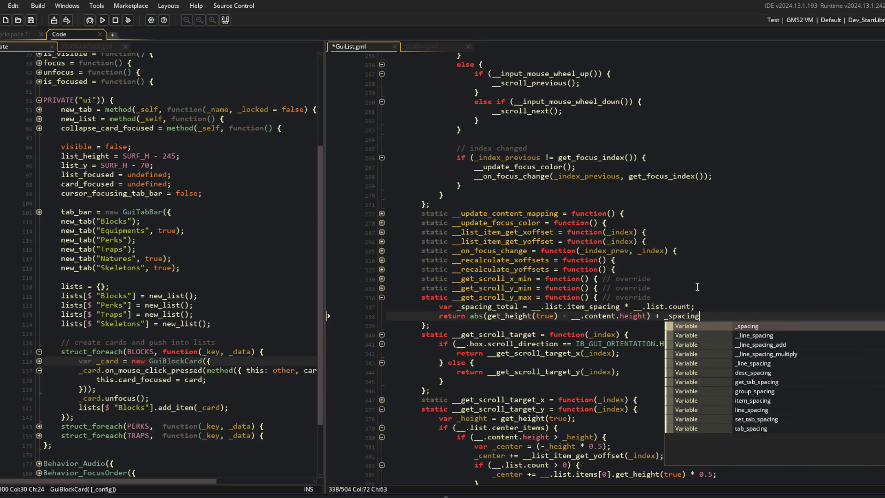
key(ctrl+s)
Move the caret to line 336 and build and run the game.
click(697, 287)
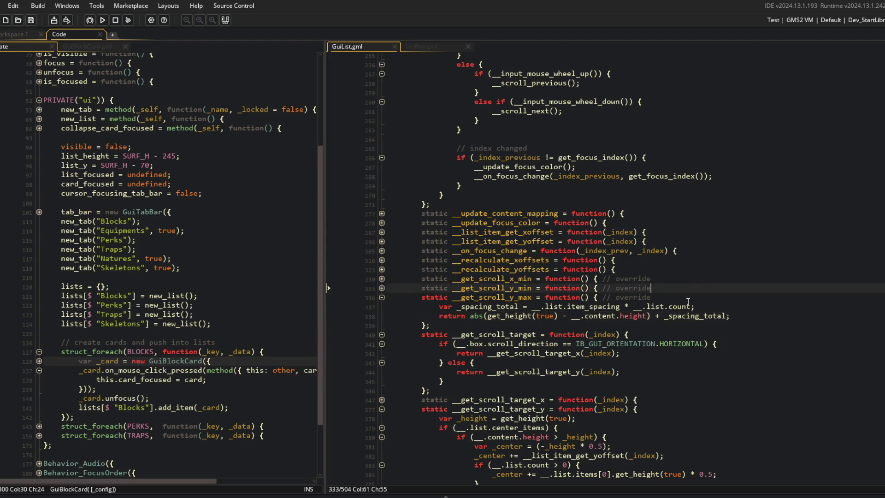
scroll(647, 309, down, 3)
click(608, 218)
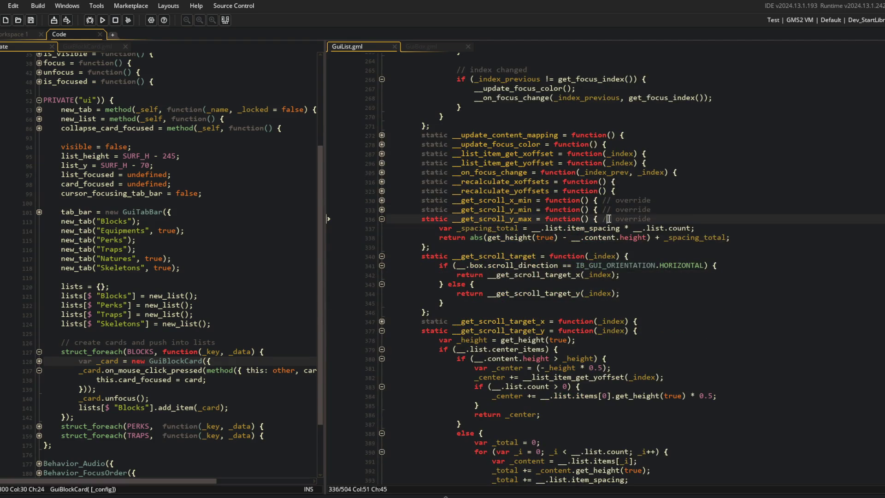
click(103, 20)
scroll(662, 230, down, 6)
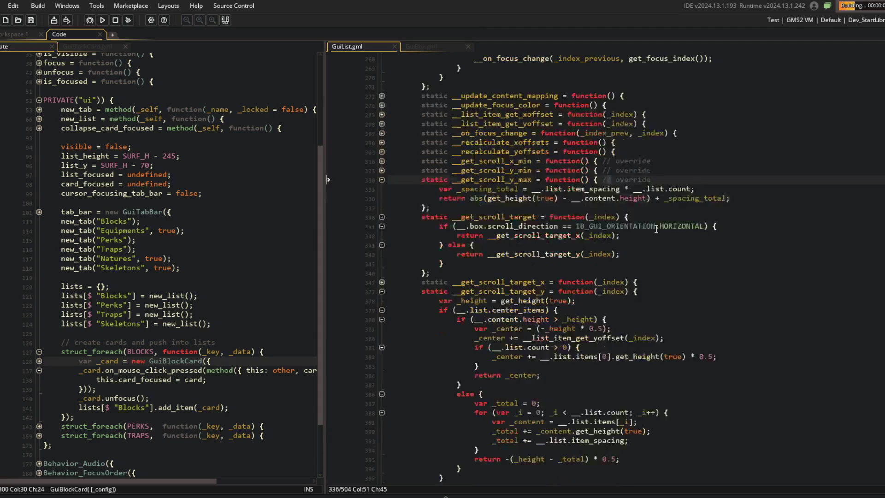
Scroll the Blocks list with the wheel and Up/Down keys, seeing blank space below Curly Q, then close the game.
scroll(662, 230, down, 20)
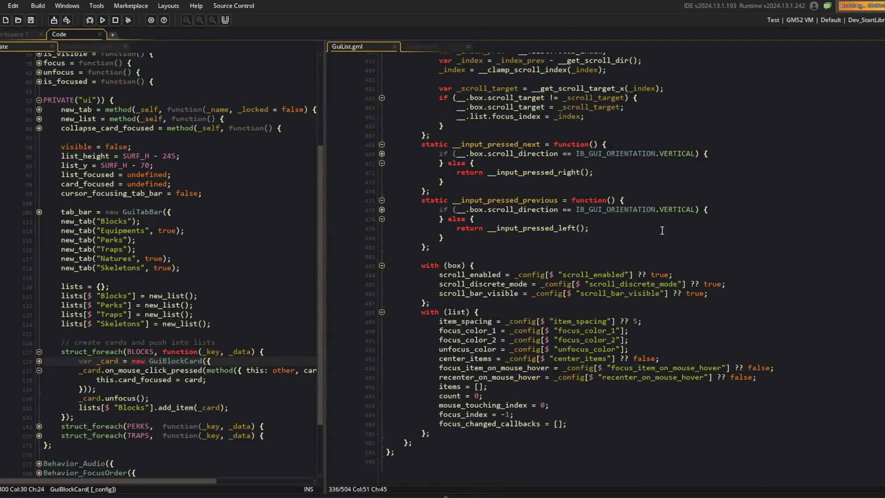
scroll(507, 244, down, 4)
scroll(501, 267, down, 5)
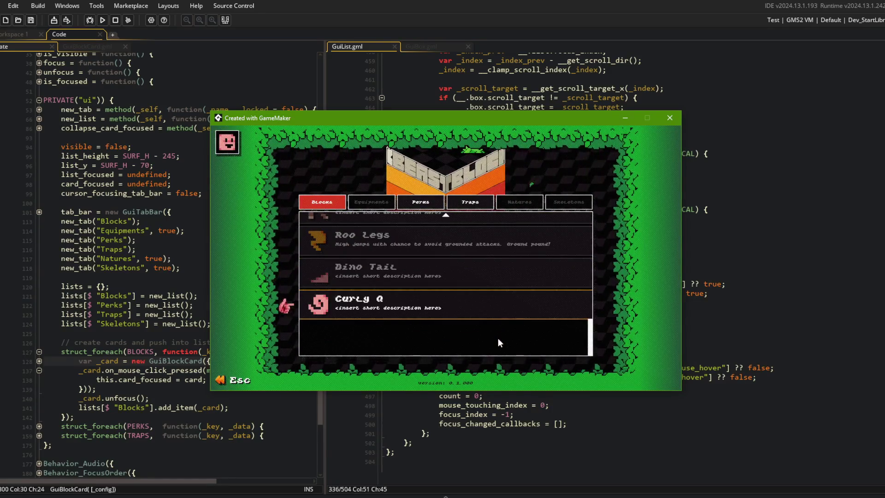
scroll(491, 232, up, 1)
scroll(487, 240, down, 1)
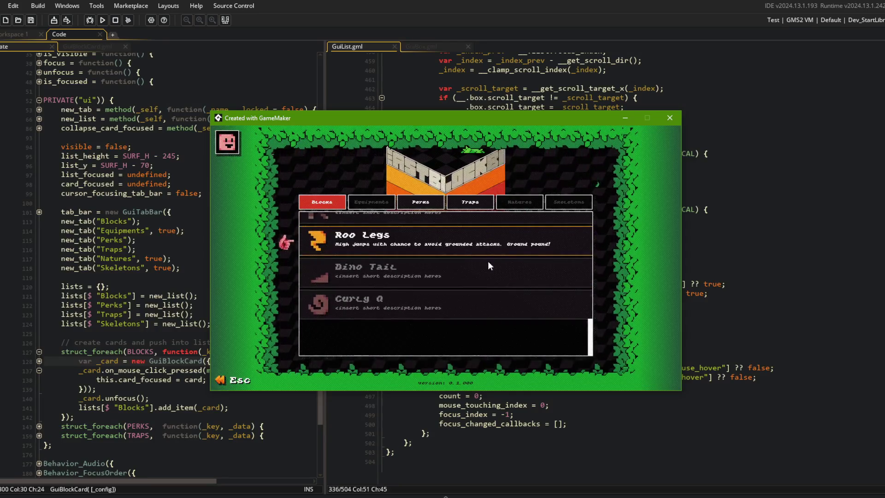
scroll(487, 258, up, 5)
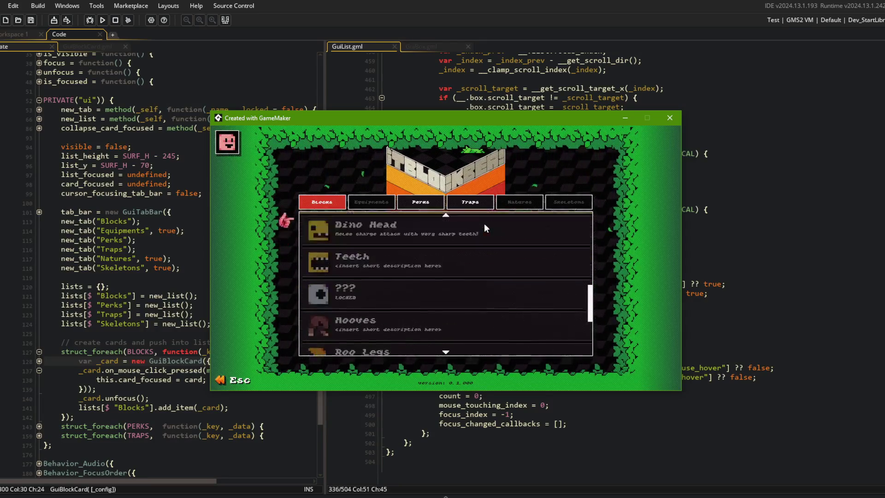
scroll(488, 236, down, 5)
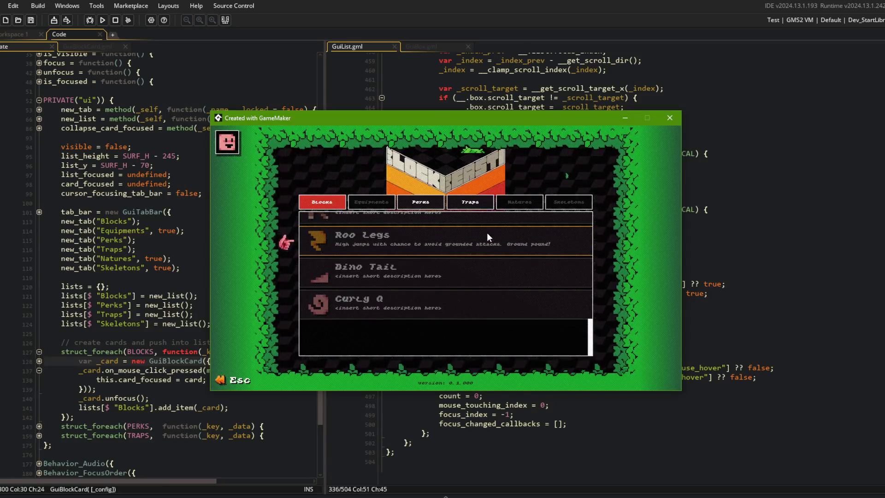
key(Up)
key(Up)
key(Up)
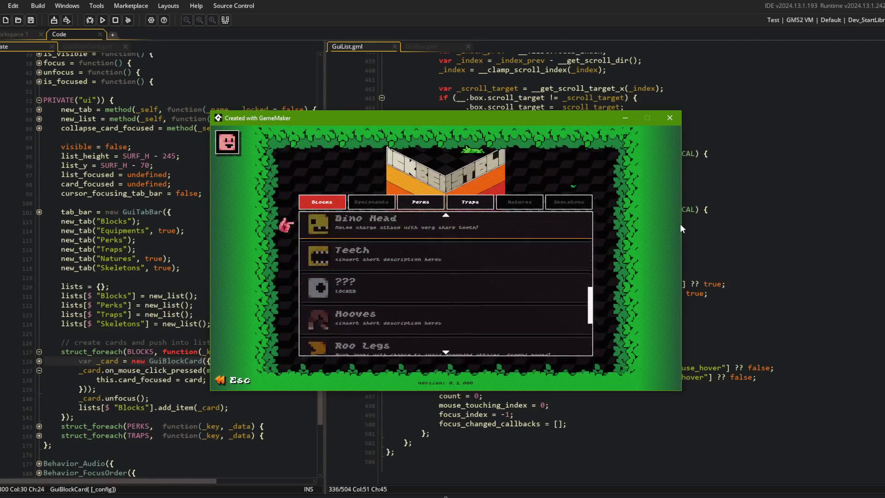
key(Down)
key(Down)
key(Down)
key(Down)
key(Down)
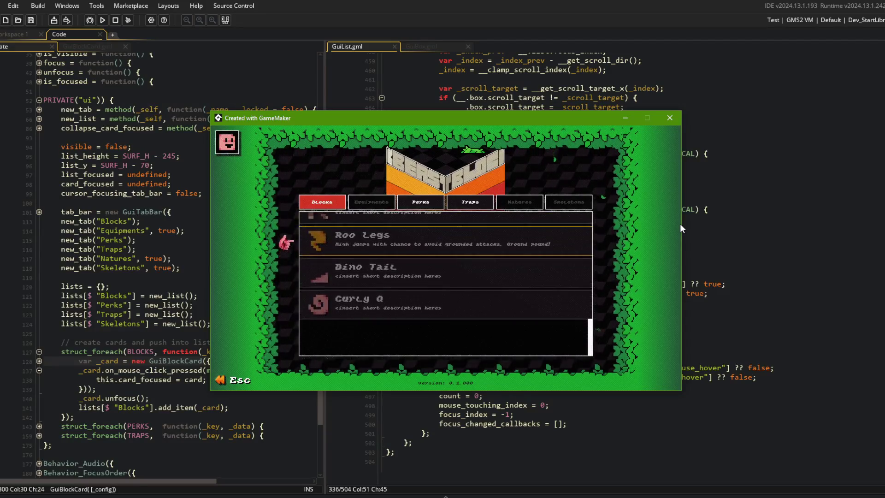
key(Up)
key(Up)
key(Up)
key(Down)
key(Down)
key(Down)
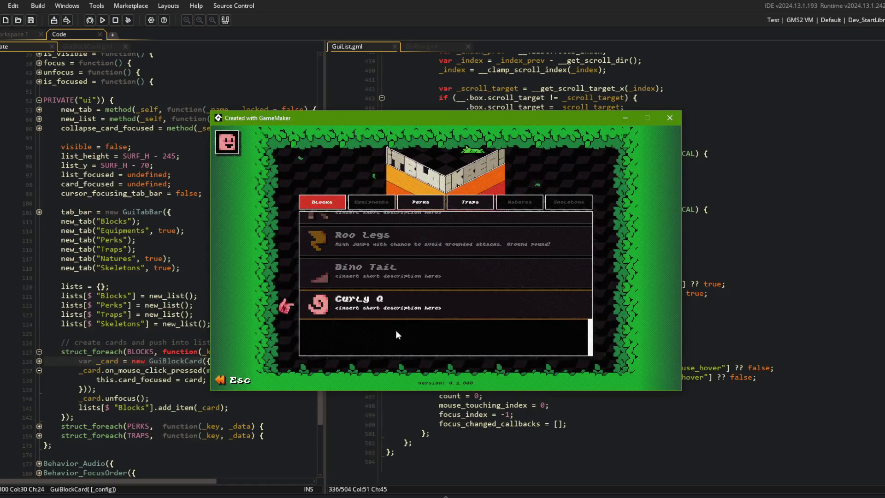
key(Escape)
Change line 337 to multiply item_spacing by (__.list.count - 1) and rebuild with F5.
click(474, 219)
scroll(580, 199, up, 5)
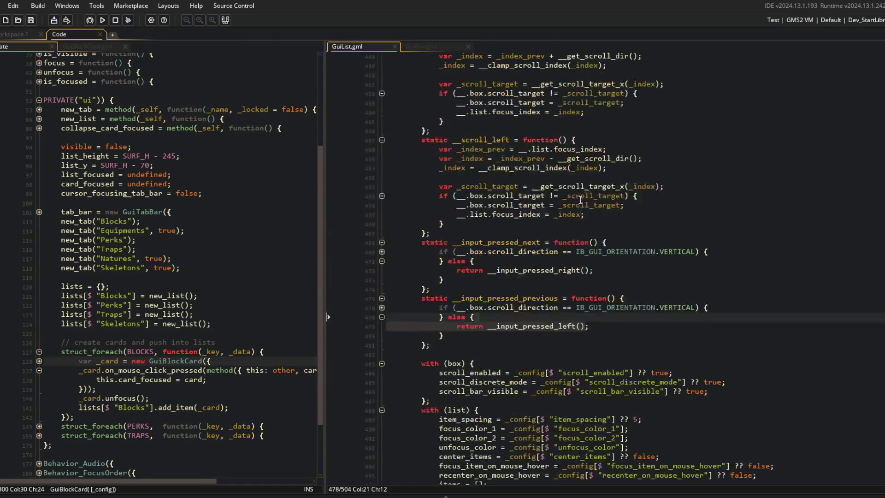
scroll(580, 199, up, 4)
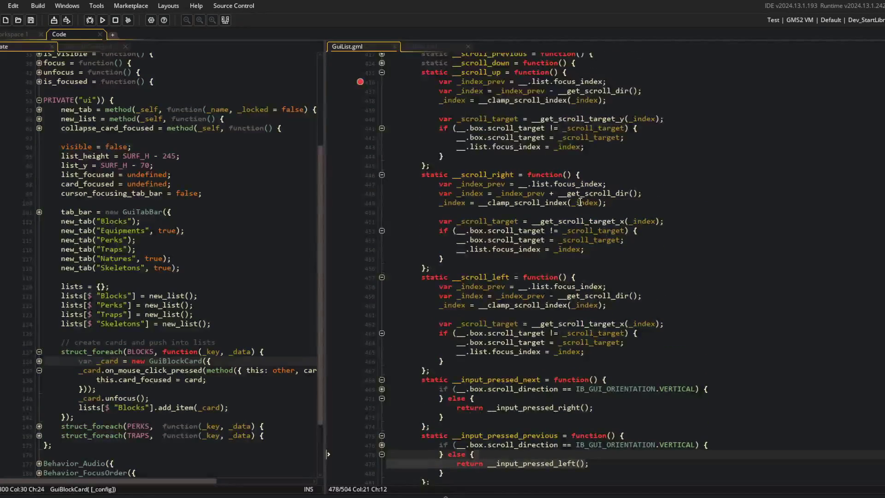
scroll(580, 202, down, 2)
scroll(443, 190, up, 15)
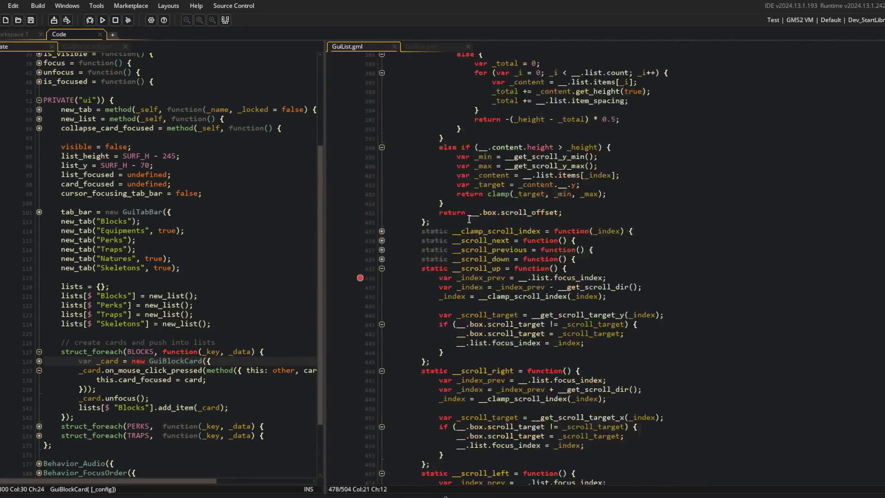
scroll(444, 190, up, 4)
click(646, 209)
scroll(648, 227, up, 4)
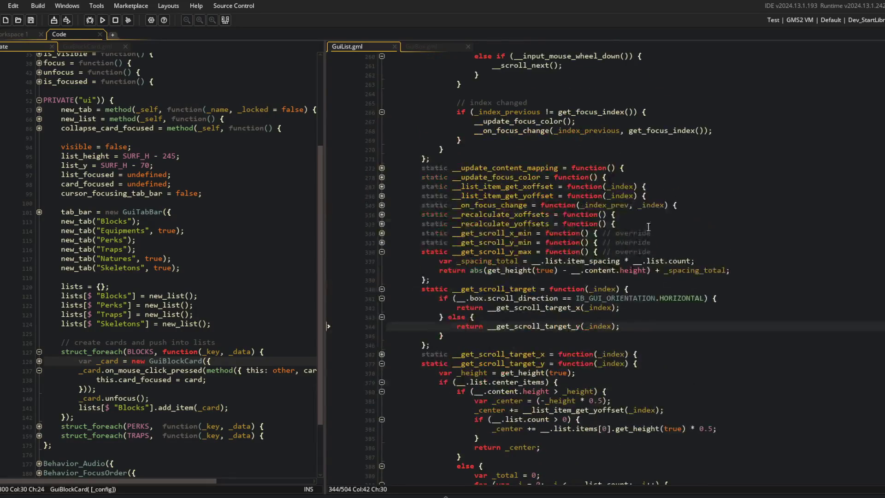
click(633, 262)
text(()
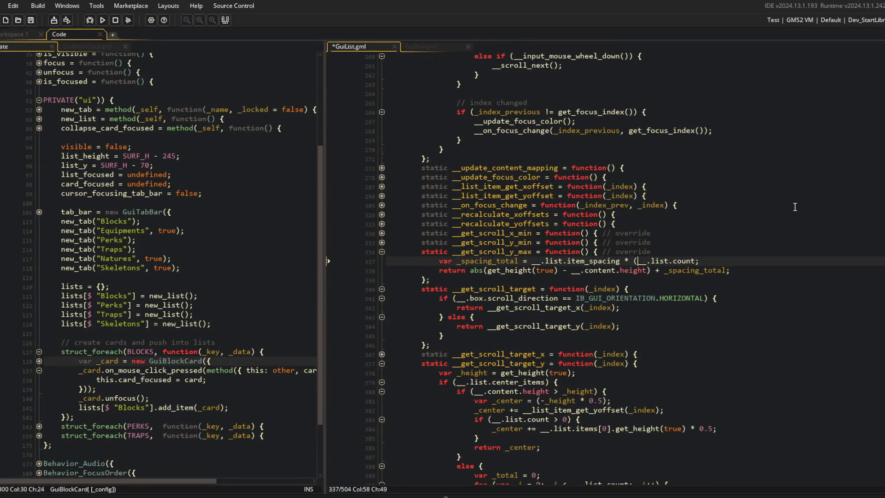
key(F5)
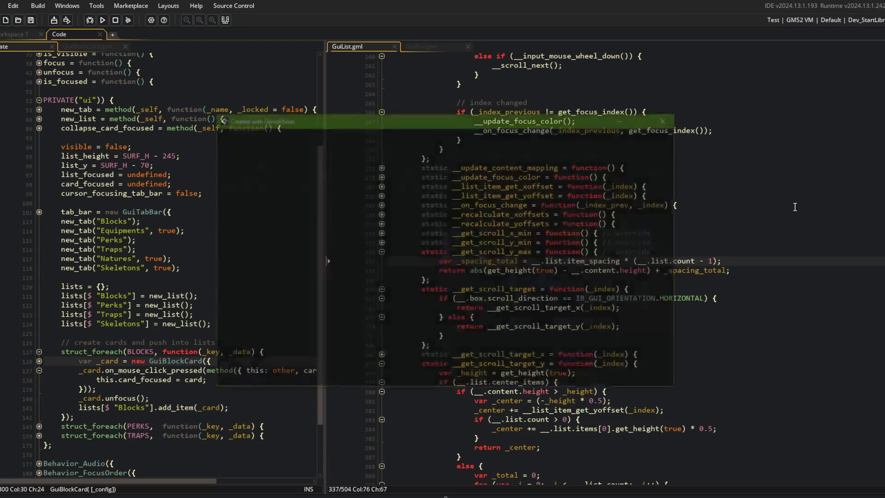
Scroll the Blocks list to the top and bottom; it still overscrolls below Curly Q.
scroll(454, 276, down, 4)
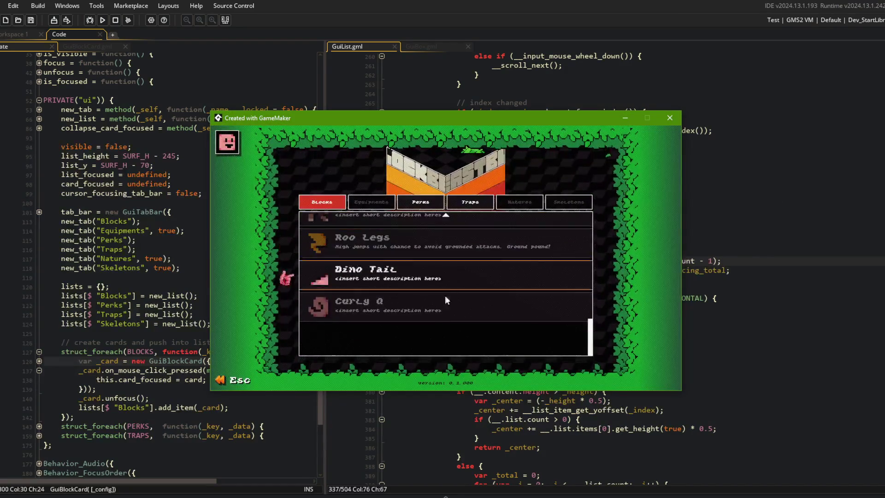
scroll(514, 248, up, 1)
scroll(506, 240, up, 8)
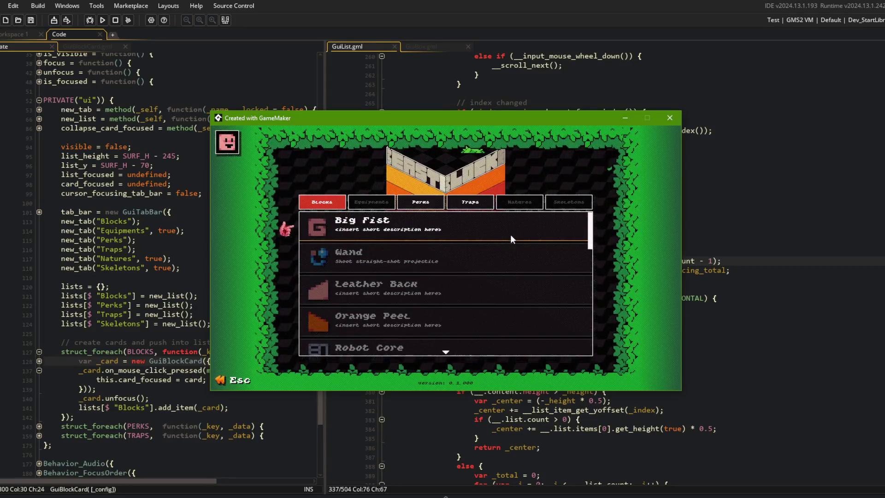
scroll(511, 235, down, 8)
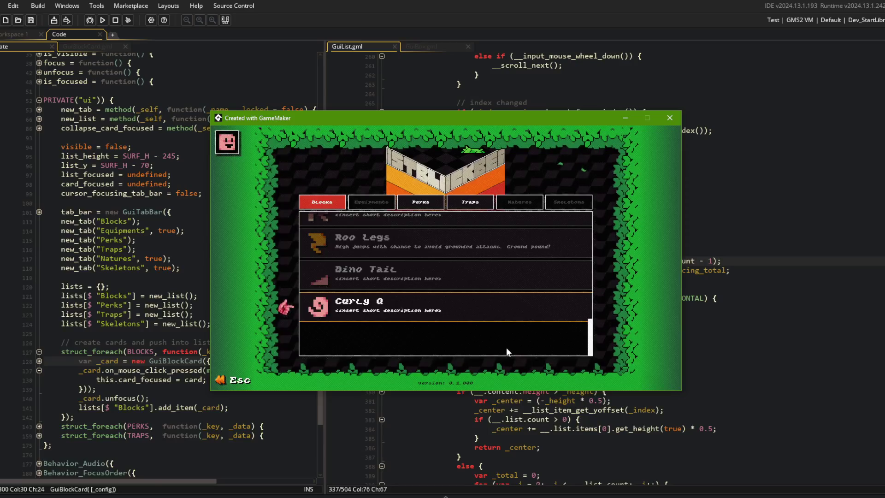
scroll(524, 265, up, 2)
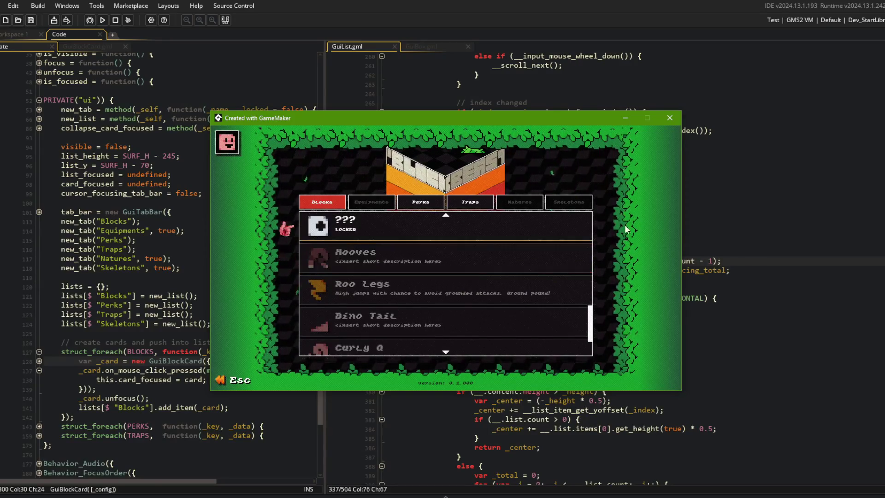
Return to GuiList.gml and place the caret on line 336.
click(745, 220)
click(433, 261)
key(Up)
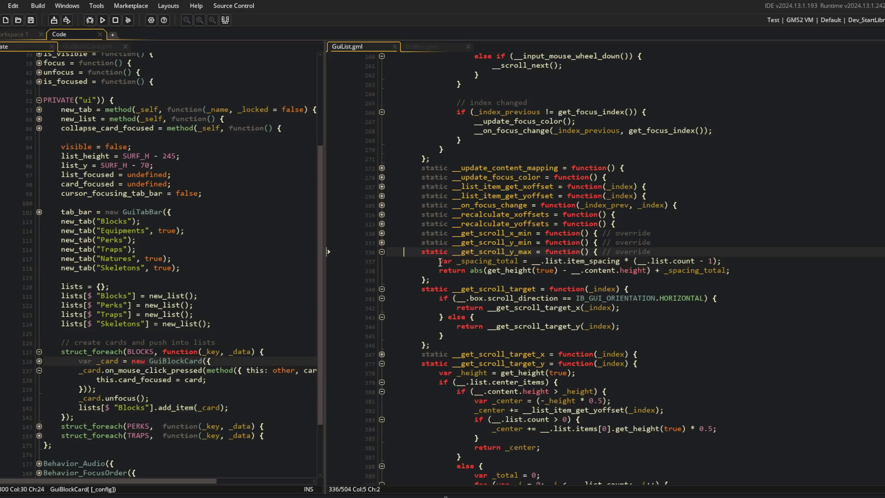
Comment out the __get_scroll_y_max override on lines 336-339 with Ctrl+K.
key(shift+Down)
key(shift+Down)
key(shift+Down)
key(ctrl+k)
click(461, 261)
click(513, 261)
scroll(513, 261, down, 1)
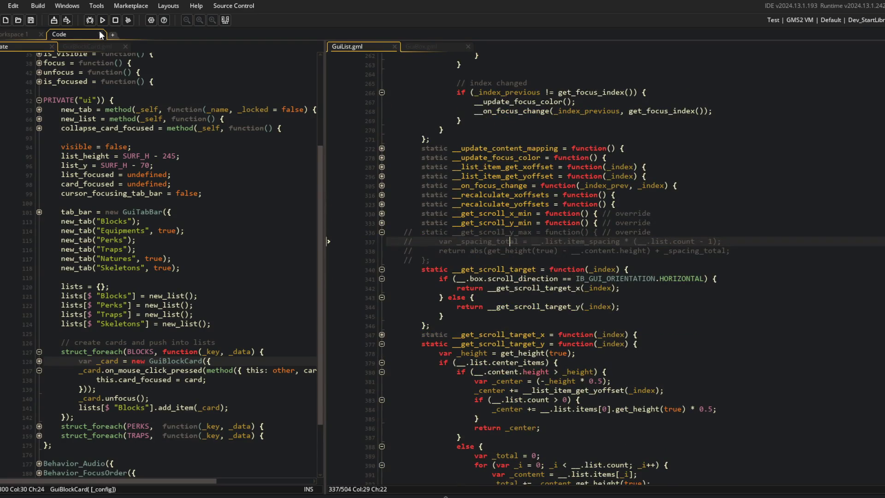
Run the game and scroll the Blocks list, confirming it now stops with Curly Q at the bottom.
click(103, 21)
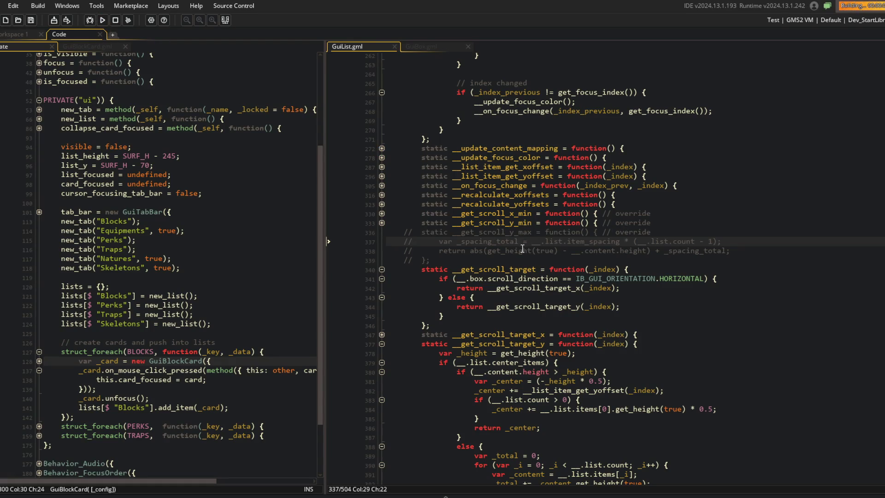
scroll(503, 226, down, 3)
scroll(503, 226, up, 3)
scroll(503, 238, down, 3)
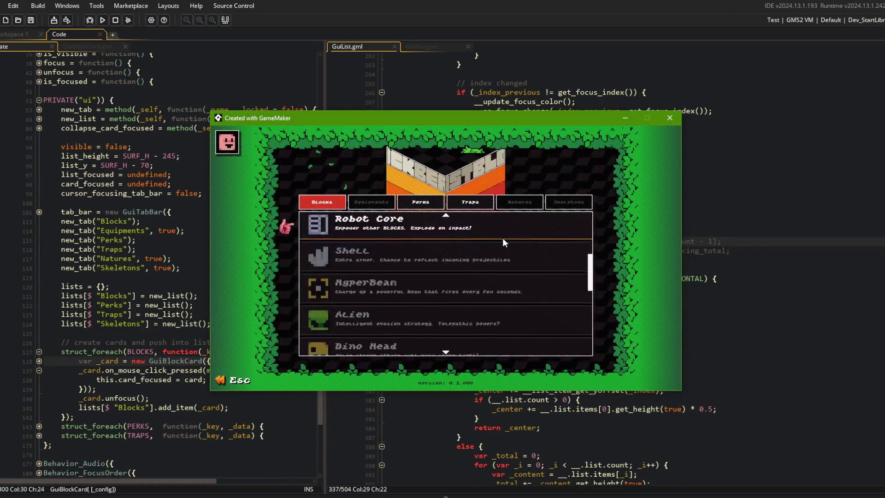
scroll(503, 238, down, 5)
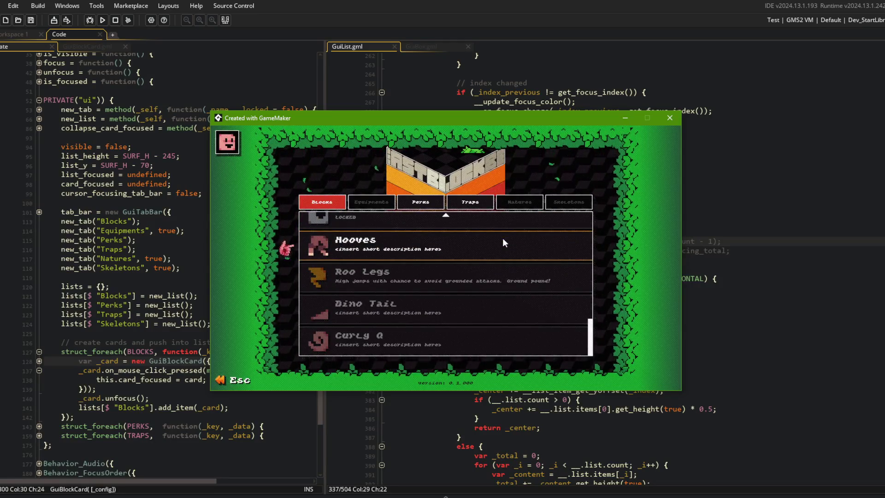
scroll(503, 239, up, 10)
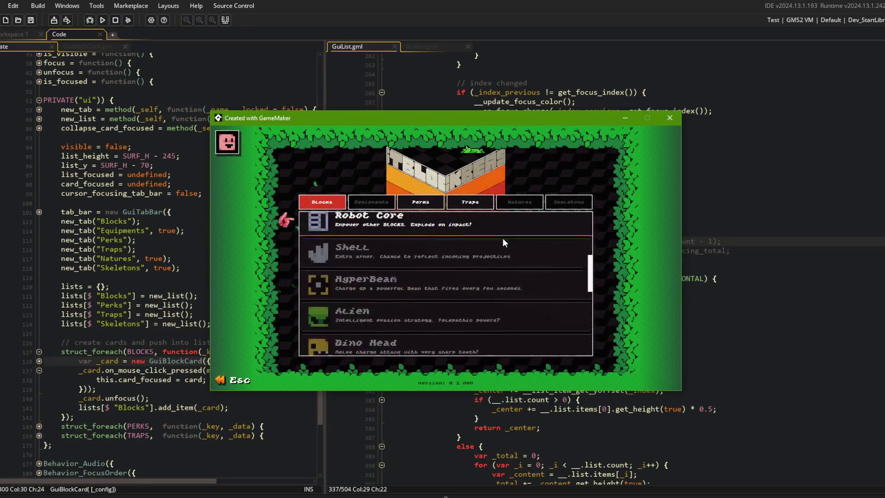
scroll(502, 238, down, 9)
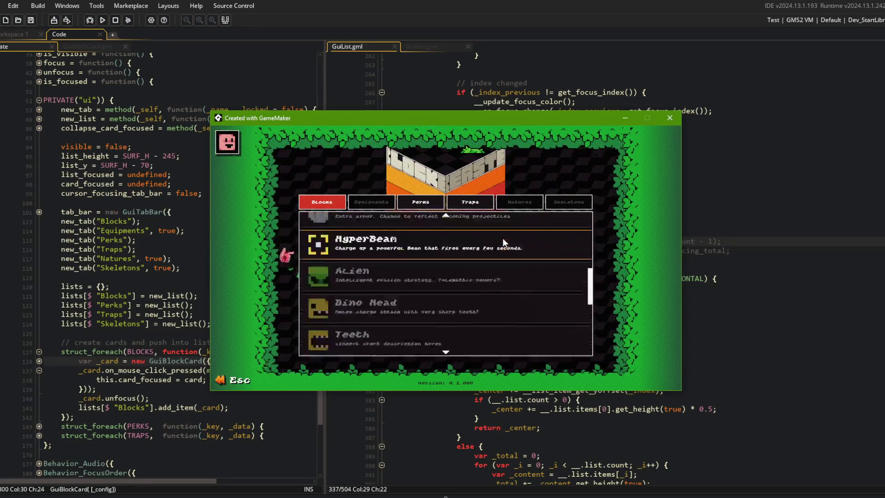
scroll(503, 238, down, 3)
click(738, 217)
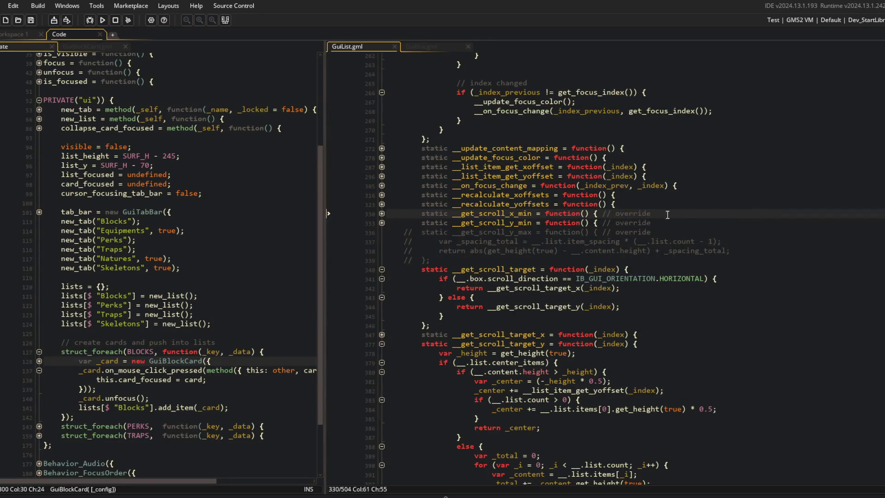
Inspect the content variable's uses and unfold, then refold, the __get_scroll_y_min override.
double_click(595, 252)
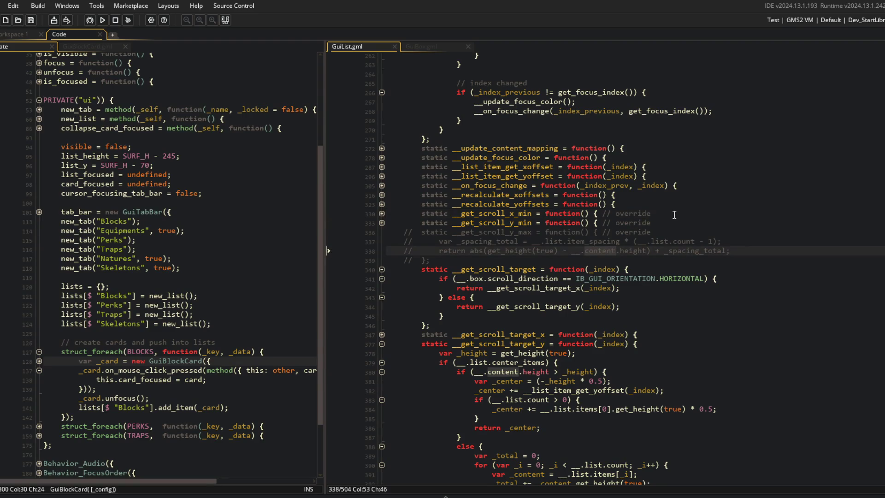
click(667, 231)
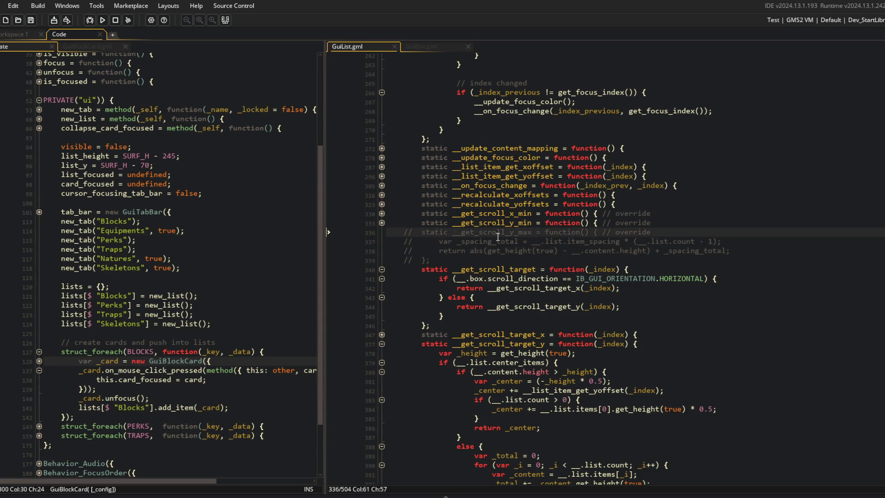
click(382, 223)
click(381, 224)
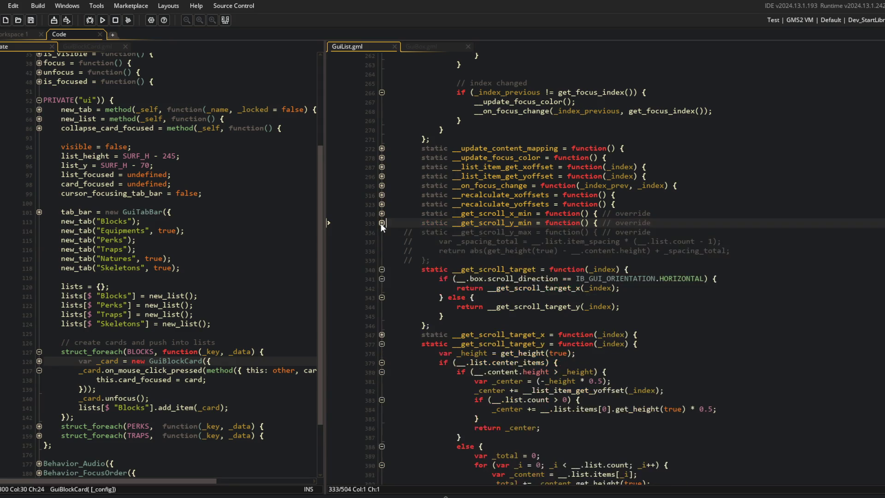
click(383, 213)
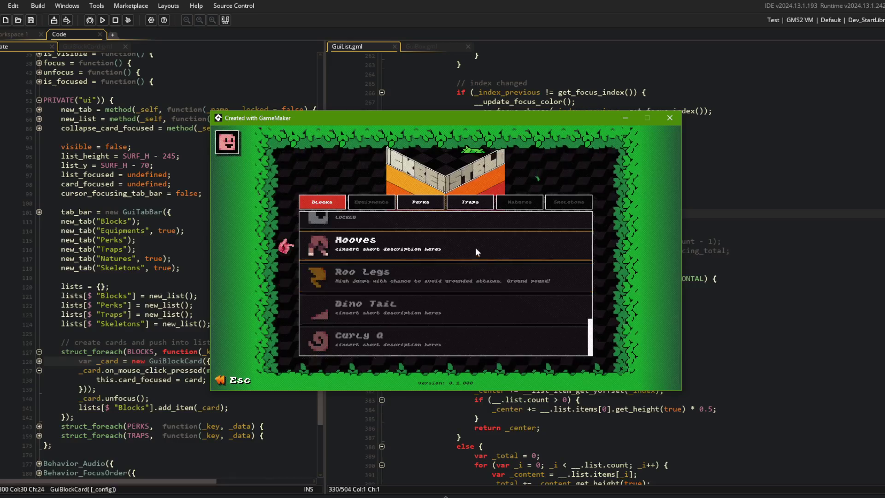
scroll(477, 223, down, 3)
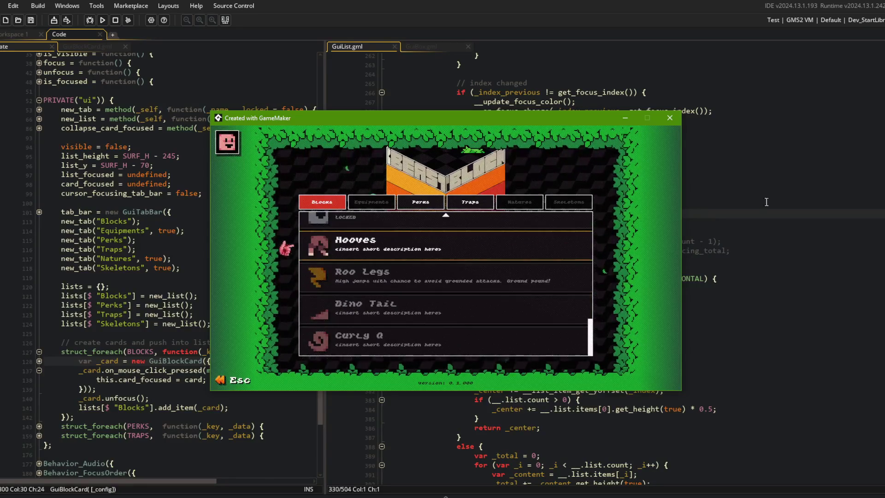
Close the game and delete the commented-out __get_scroll_y_max override.
key(Escape)
scroll(614, 262, down, 2)
scroll(614, 262, up, 1)
click(509, 214)
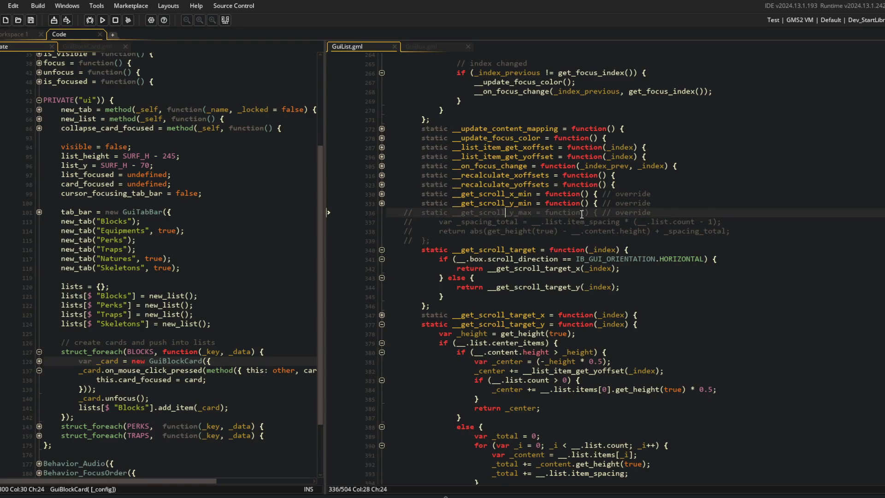
scroll(582, 214, up, 3)
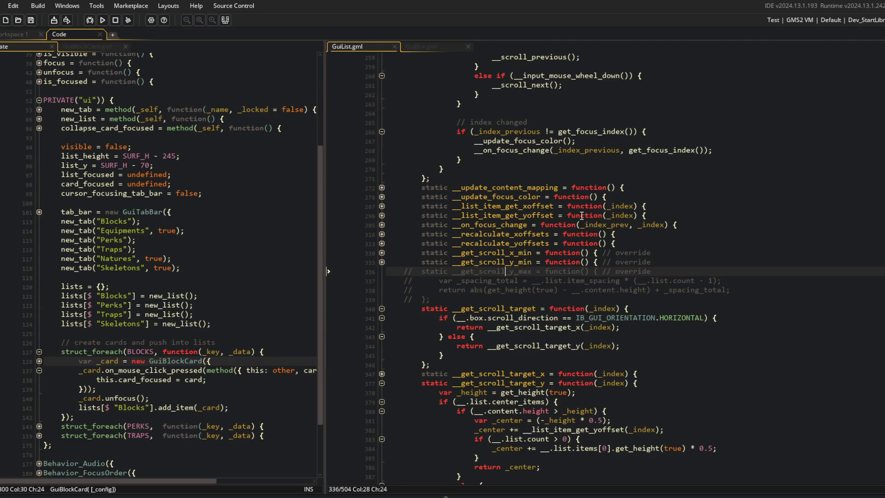
scroll(579, 228, down, 5)
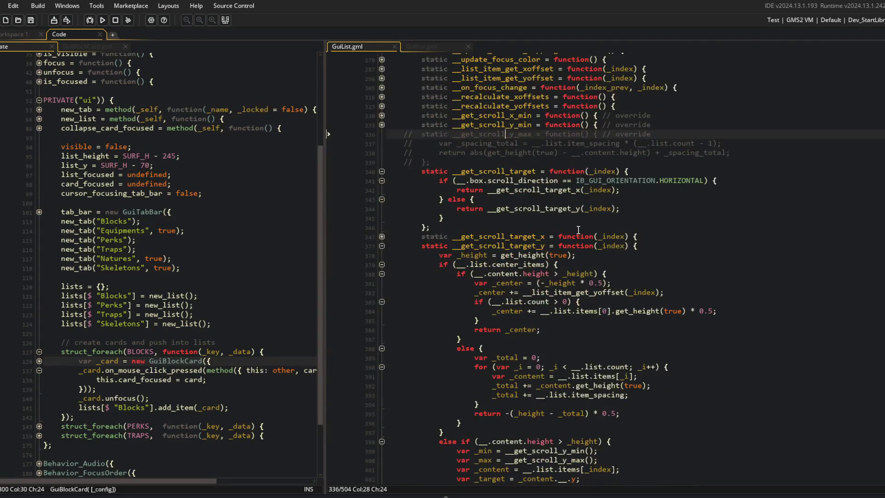
key(ctrl+z)
scroll(529, 156, down, 8)
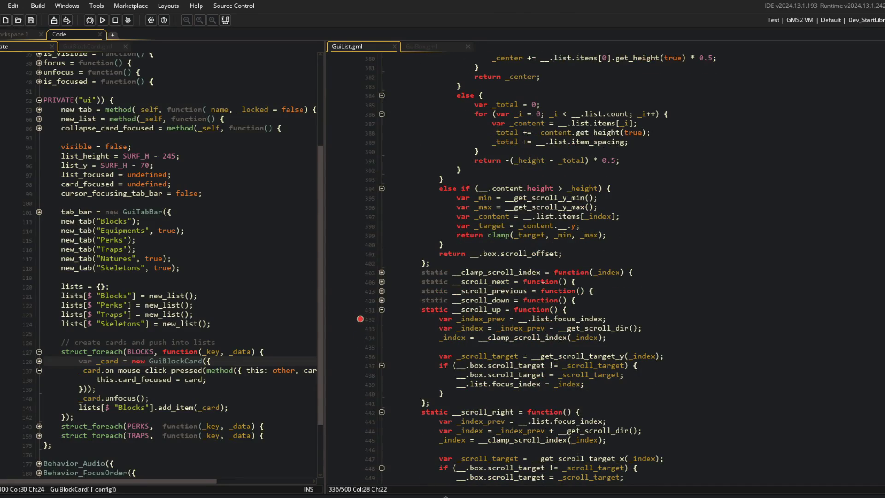
Play the recommended track Black Heat in Spotify, then return to GameMaker.
key(alt+Tab)
click(524, 181)
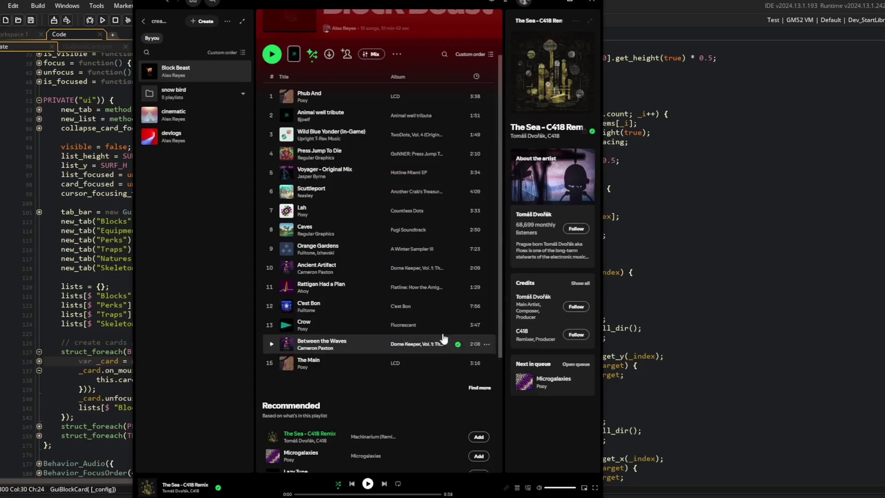
scroll(454, 342, down, 4)
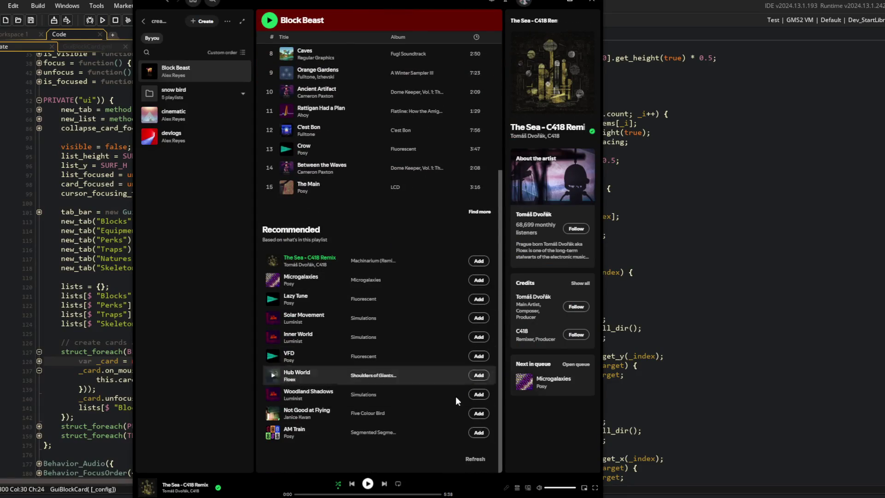
click(475, 458)
double_click(336, 263)
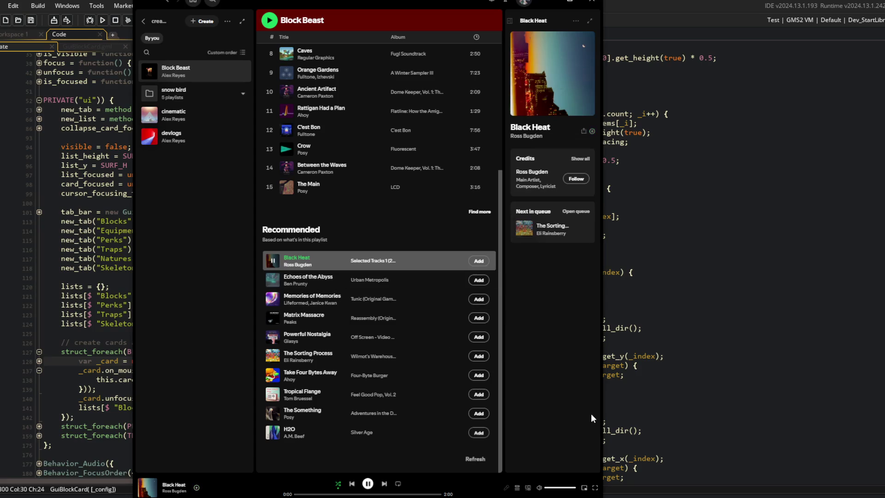
click(670, 300)
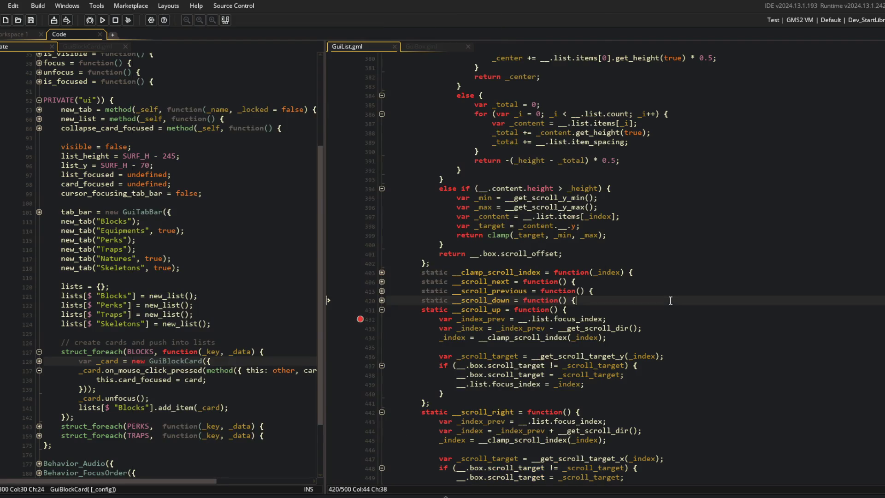
Trace focus_index and the __get_scroll_target_y call in __scroll_up, removing the line 432 breakpoint.
click(649, 261)
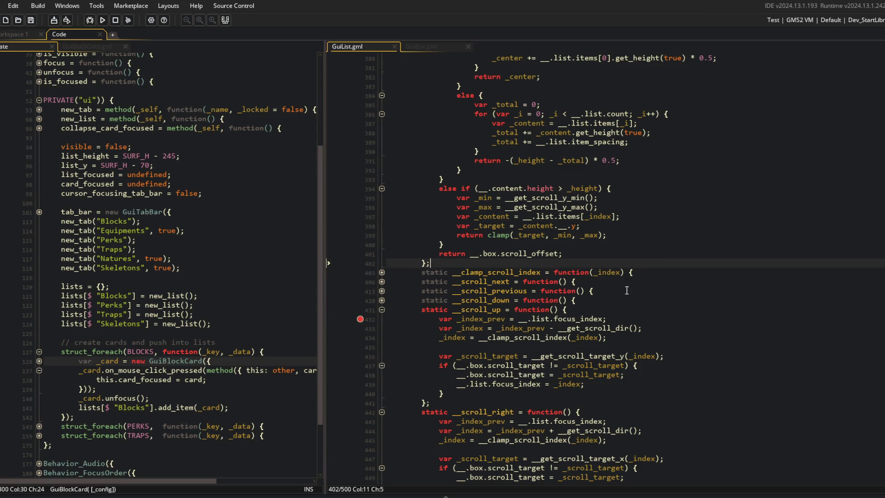
scroll(587, 347, down, 1)
click(581, 356)
double_click(519, 362)
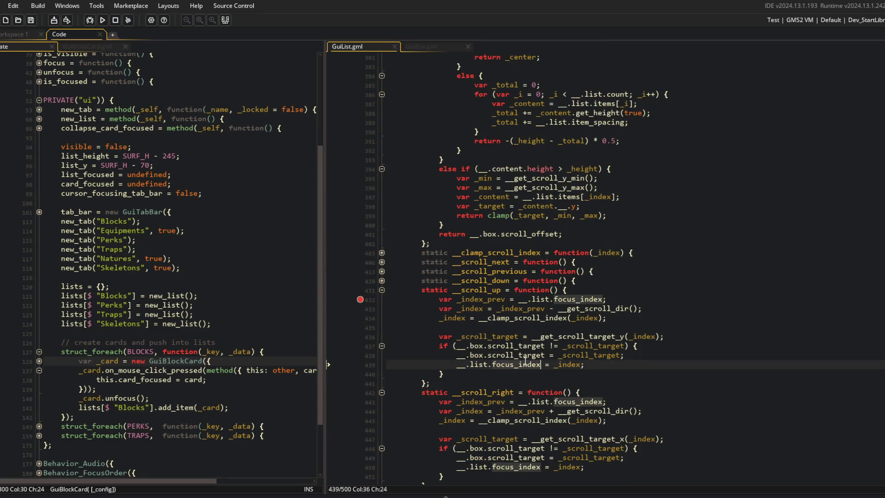
double_click(552, 336)
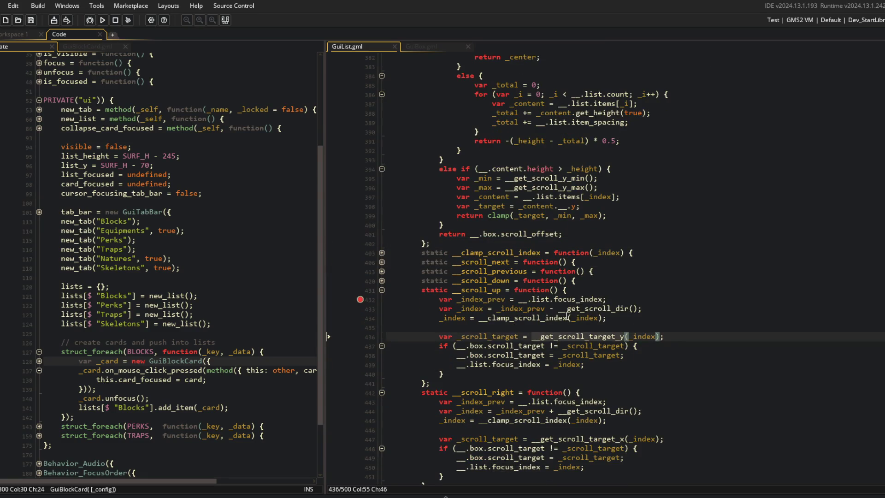
click(362, 299)
Review __get_scroll_target_y, collapsing its center_items branch and checking _content and the line 399 clamp.
double_click(520, 336)
click(552, 336)
double_click(552, 337)
scroll(552, 336, up, 5)
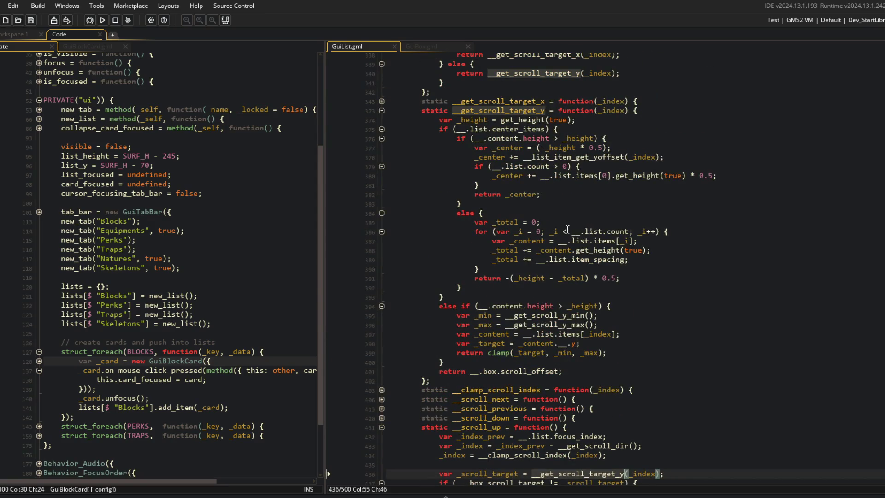
click(381, 129)
click(539, 138)
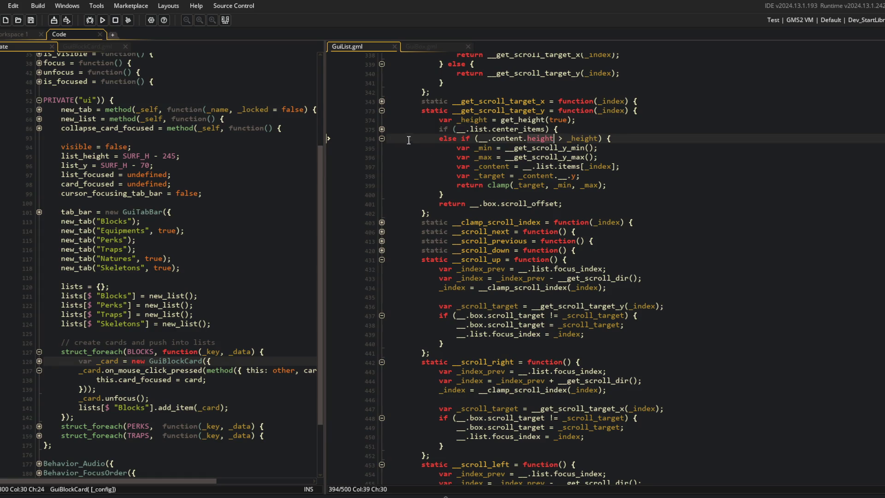
click(382, 129)
click(382, 129)
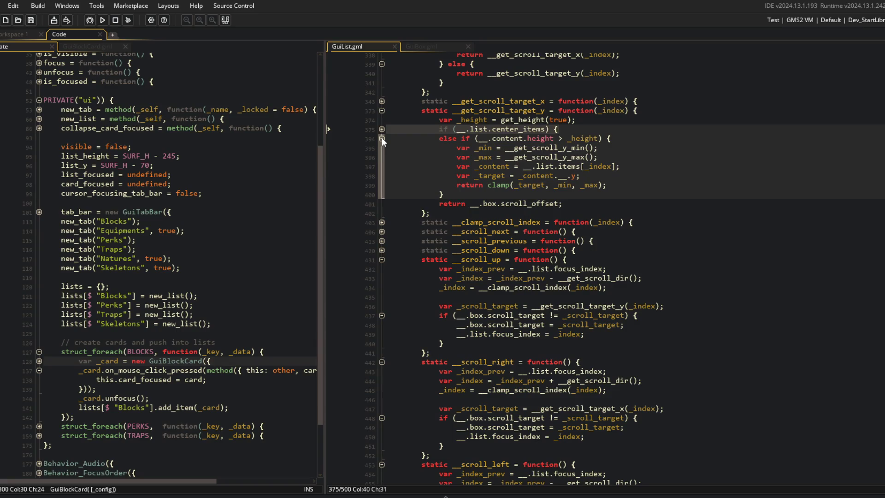
double_click(493, 168)
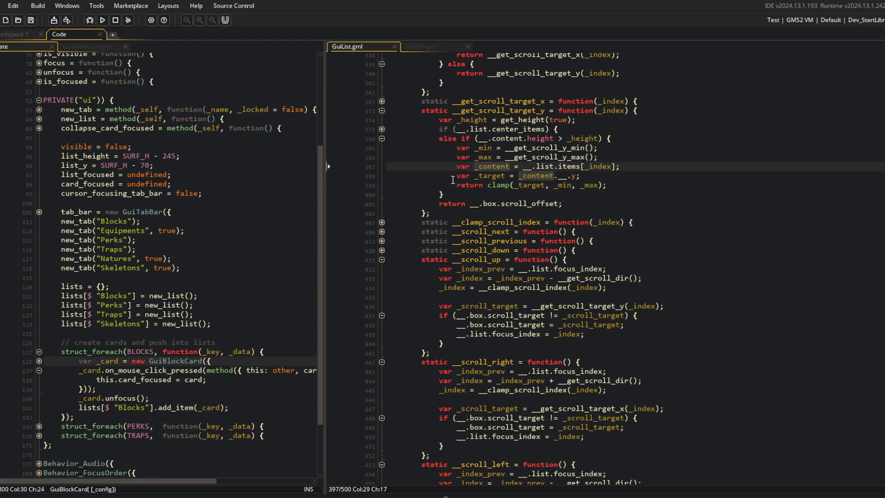
click(489, 185)
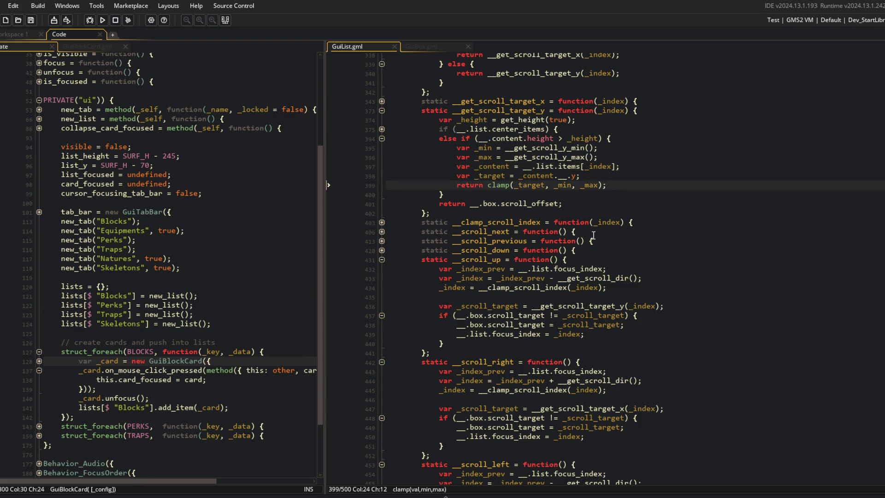
Change line 399 to 'return _target;//clamp(...)' and run the game with F5.
text(_target;//)
key(F5)
scroll(592, 235, up, 1)
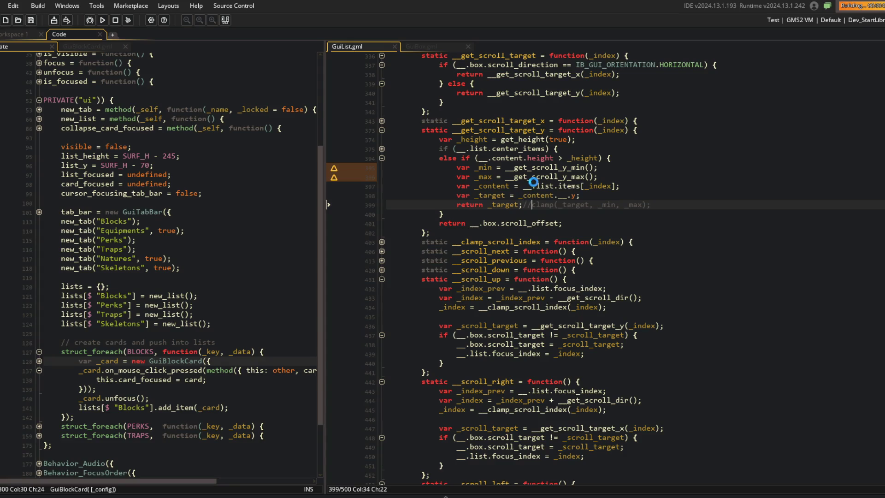
Scroll the Blocks list repeatedly, watching it overscroll until Curly Q sits alone.
scroll(456, 258, down, 3)
scroll(453, 266, down, 5)
scroll(445, 336, down, 1)
scroll(445, 336, up, 4)
scroll(446, 336, down, 4)
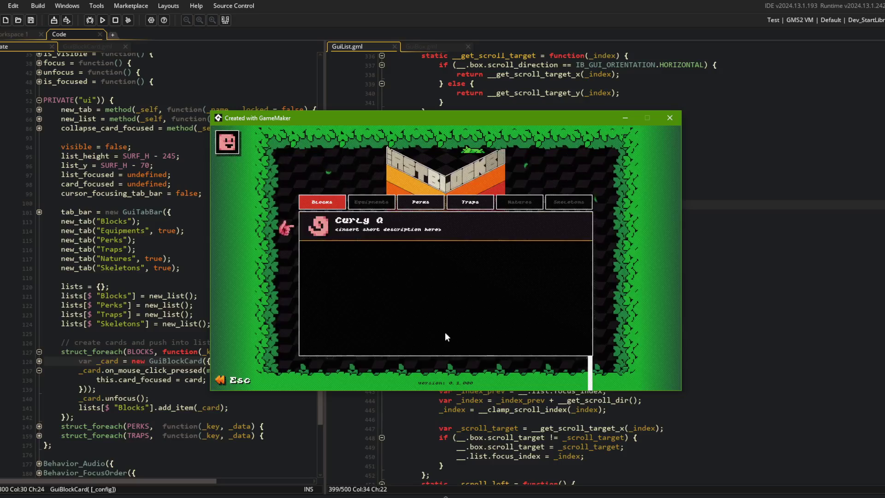
scroll(444, 332, up, 2)
scroll(445, 331, down, 2)
scroll(442, 329, up, 4)
scroll(441, 328, up, 10)
scroll(440, 328, down, 10)
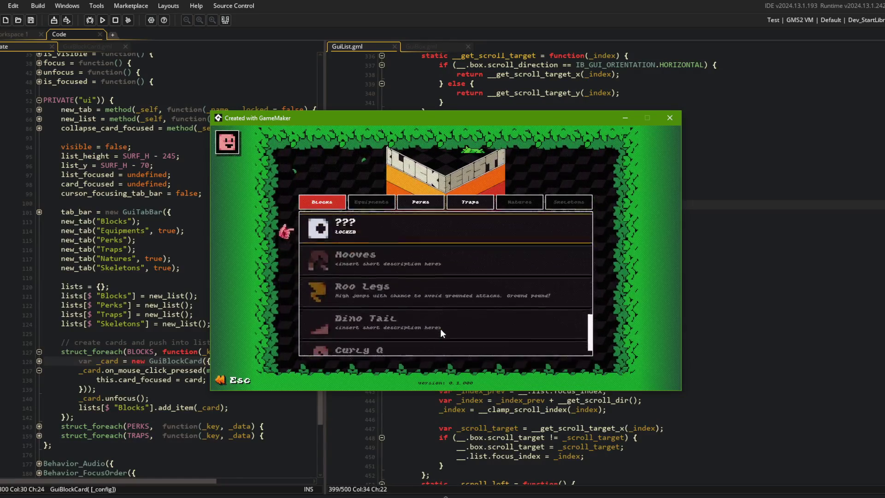
scroll(441, 328, down, 4)
scroll(441, 328, up, 3)
scroll(441, 329, up, 1)
scroll(441, 328, down, 1)
scroll(440, 328, up, 1)
scroll(441, 329, down, 1)
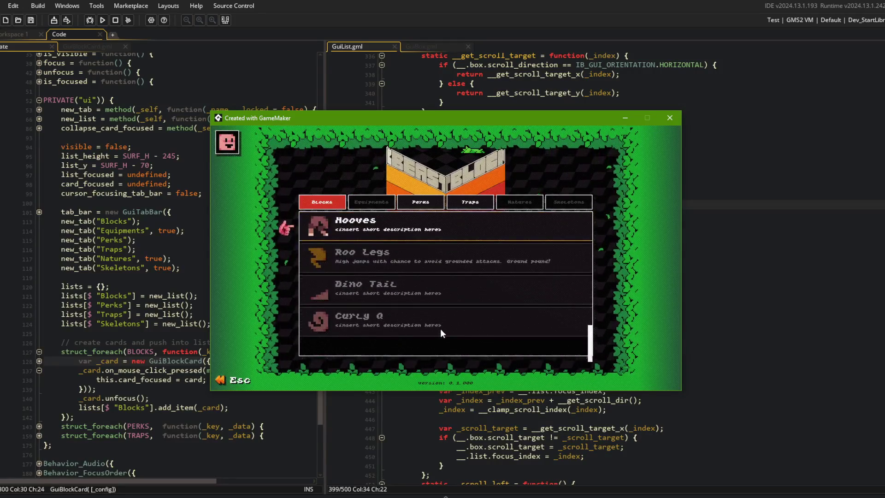
scroll(441, 329, down, 3)
scroll(441, 328, up, 8)
scroll(441, 328, up, 5)
scroll(441, 328, down, 1)
scroll(441, 328, down, 7)
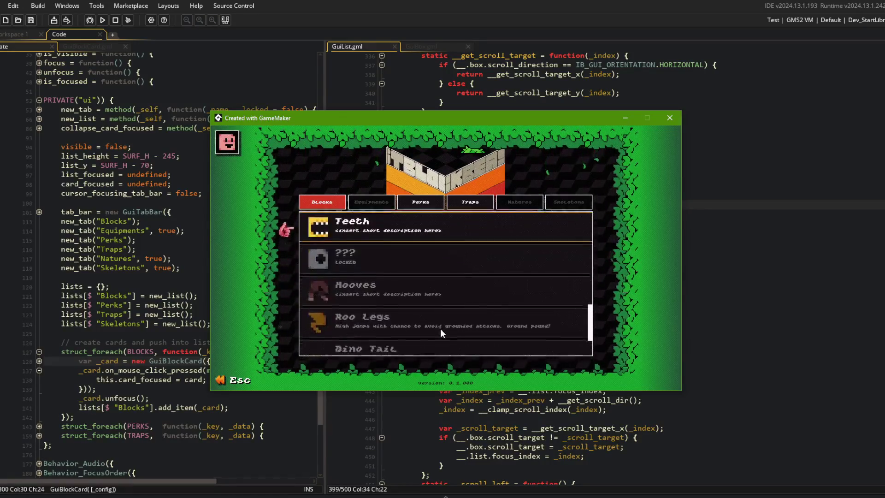
scroll(440, 328, down, 5)
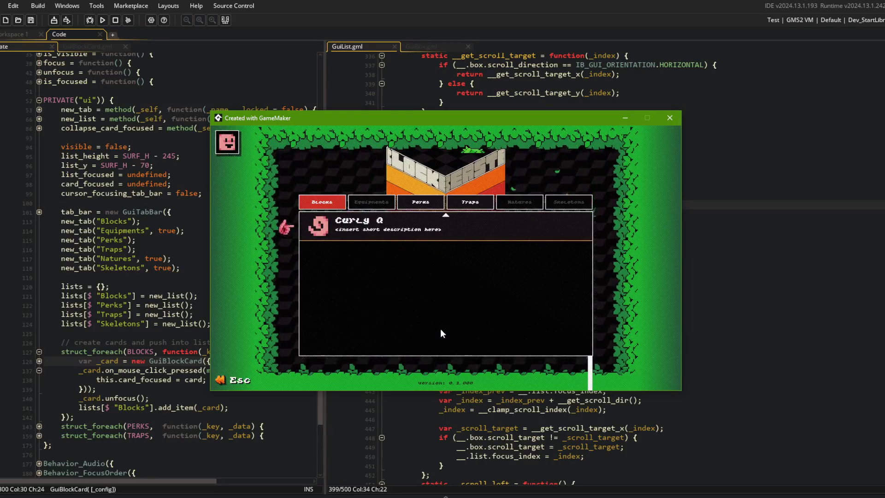
scroll(441, 328, up, 1)
scroll(441, 328, down, 1)
scroll(440, 328, up, 1)
scroll(441, 328, down, 1)
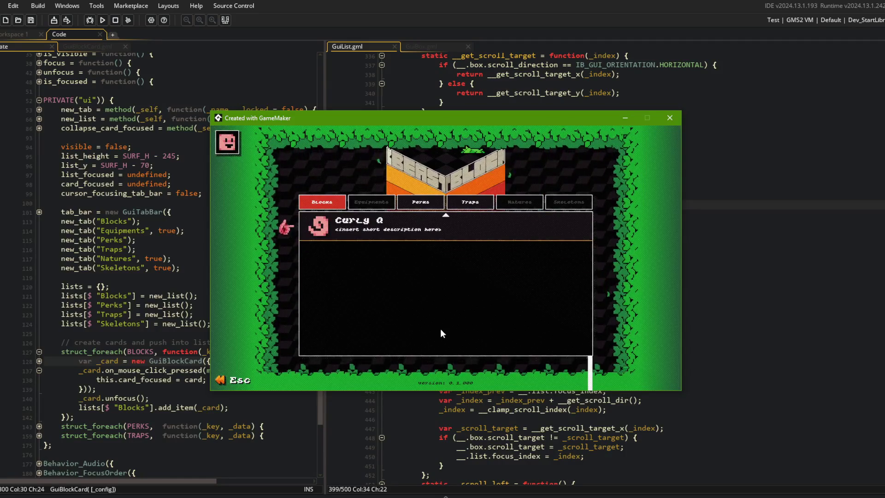
scroll(441, 328, up, 1)
scroll(441, 328, down, 1)
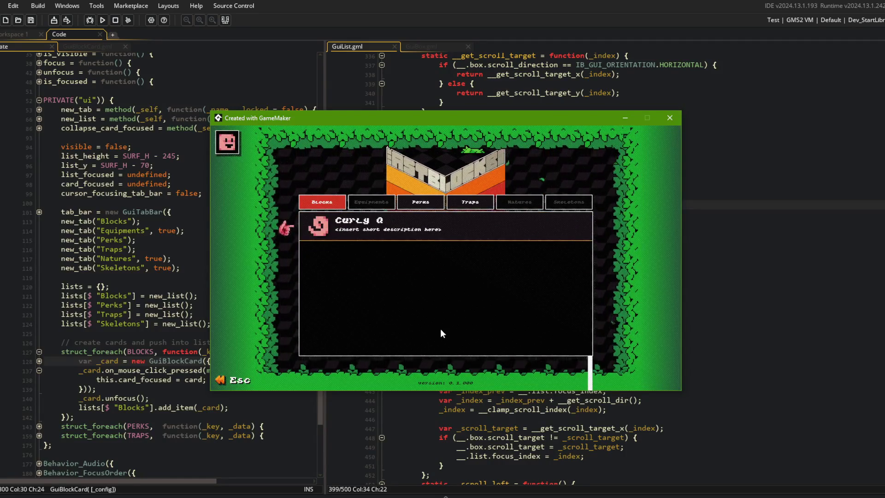
scroll(441, 329, up, 1)
Return to the code editor and place the caret at the end of line 396.
click(672, 233)
click(602, 186)
click(601, 178)
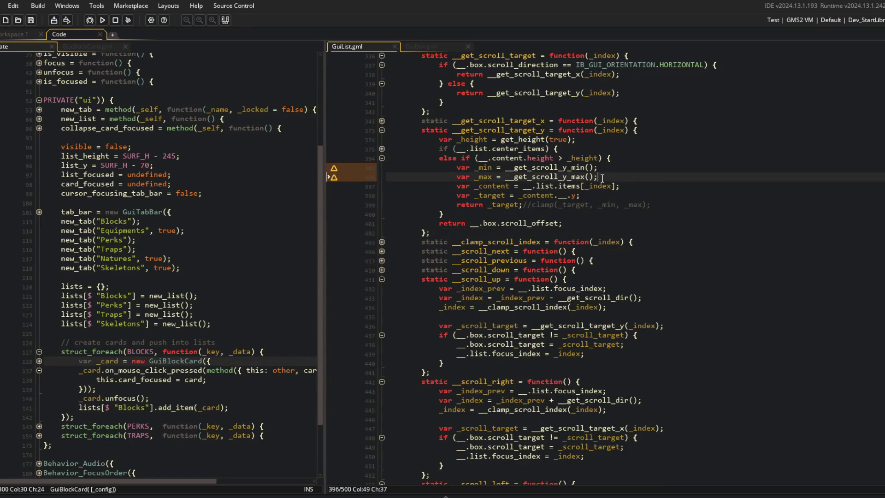
double_click(520, 177)
scroll(461, 198, up, 6)
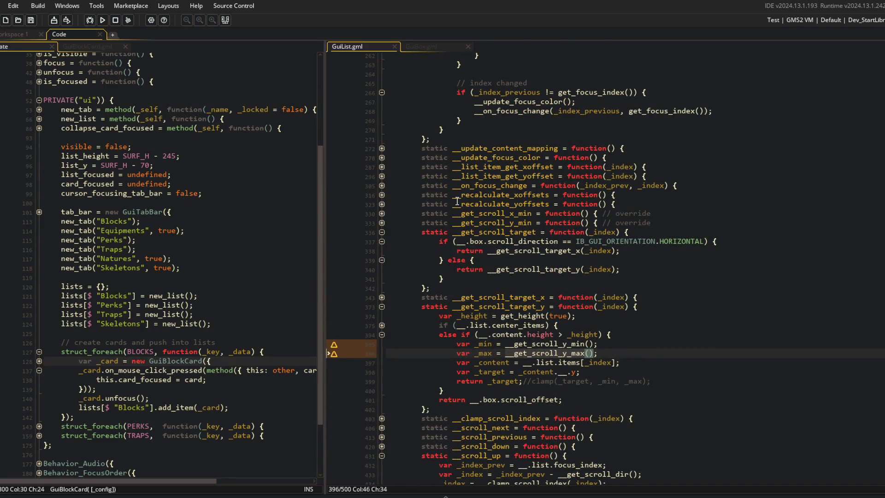
click(382, 223)
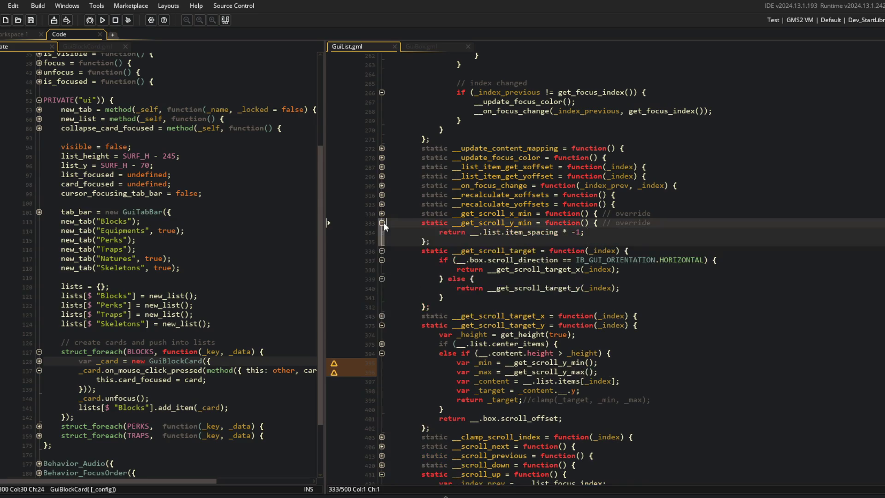
click(382, 223)
Insert 'return max(_min, _target);' above the commented clamp return, then save and run with F5.
click(555, 382)
double_click(479, 354)
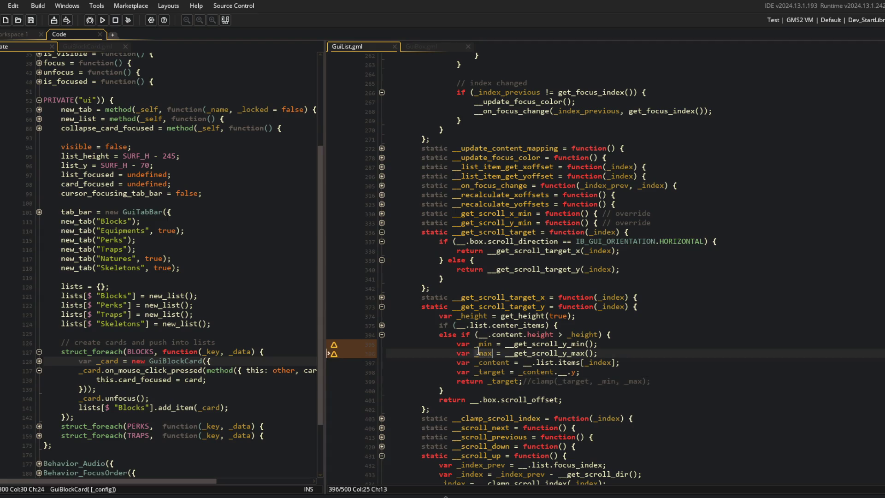
click(489, 345)
click(531, 382)
key(Home)
key(Return)
key(Up)
text(return )
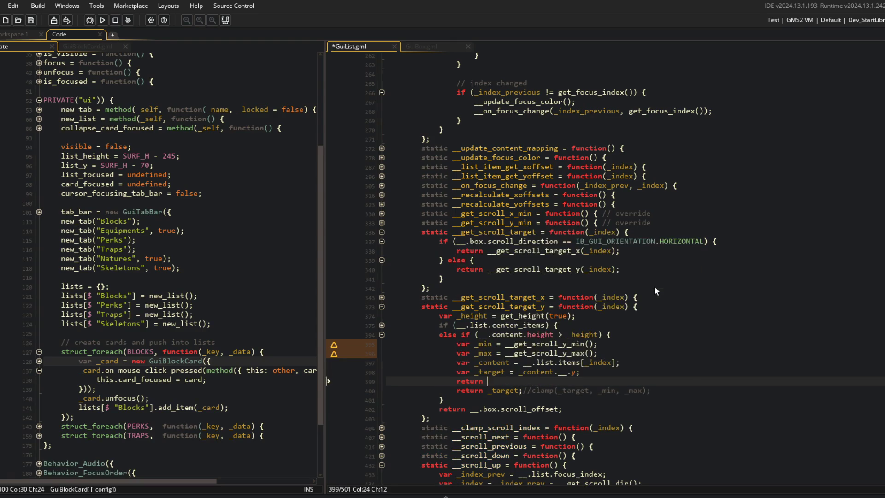
text(max(_m)
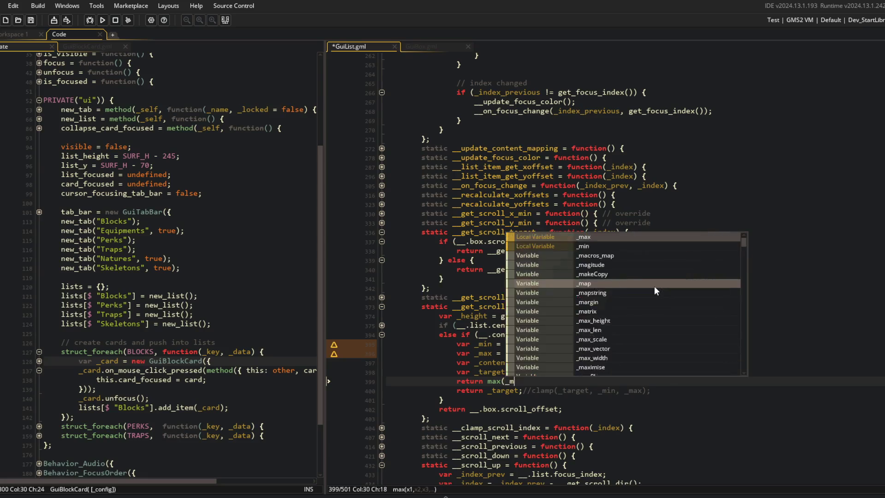
text(in, _target);)
key(F5)
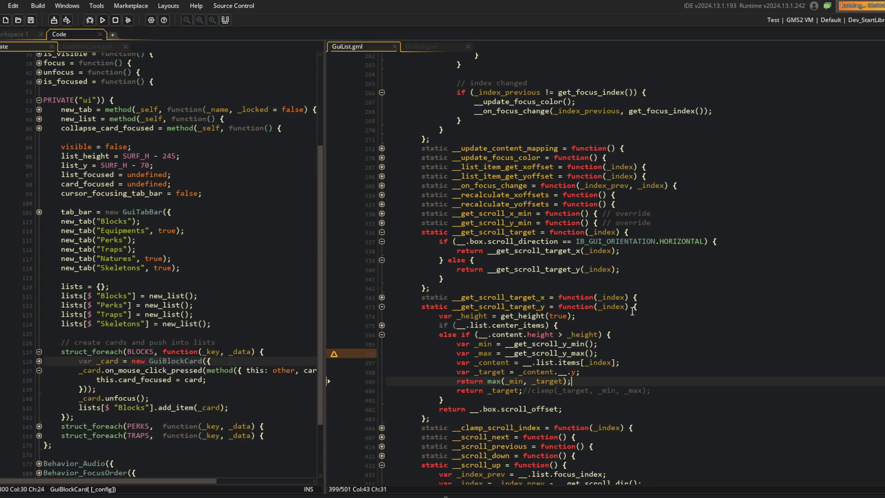
Move focus down the Blocks list with the Down arrow to test scrolling.
scroll(463, 286, down, 10)
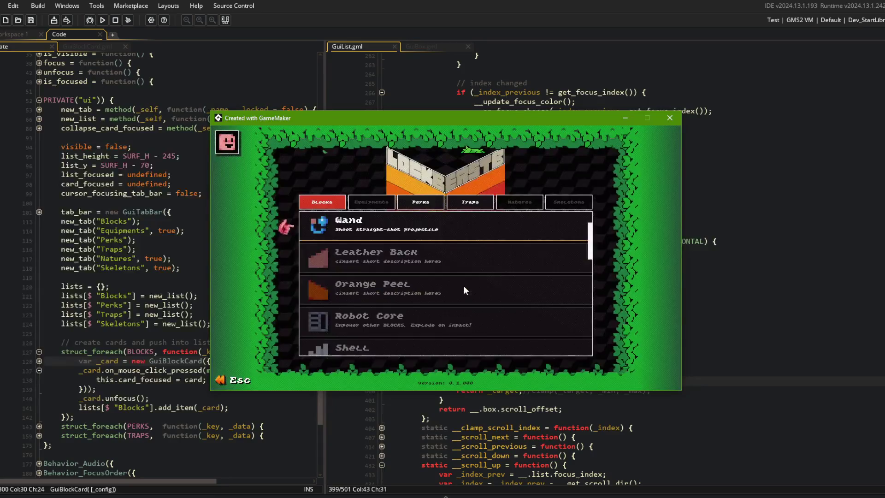
key(Down)
key(Down)
key(Down)
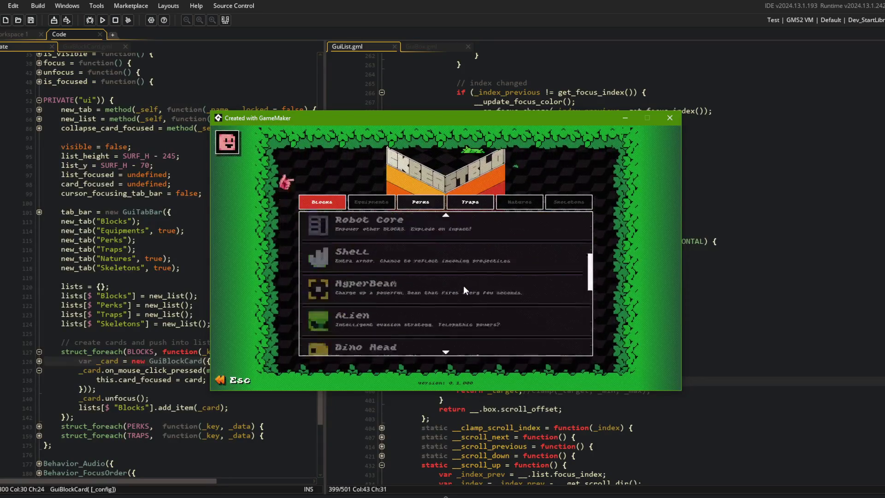
key(Down)
key(Down)
key(Down)
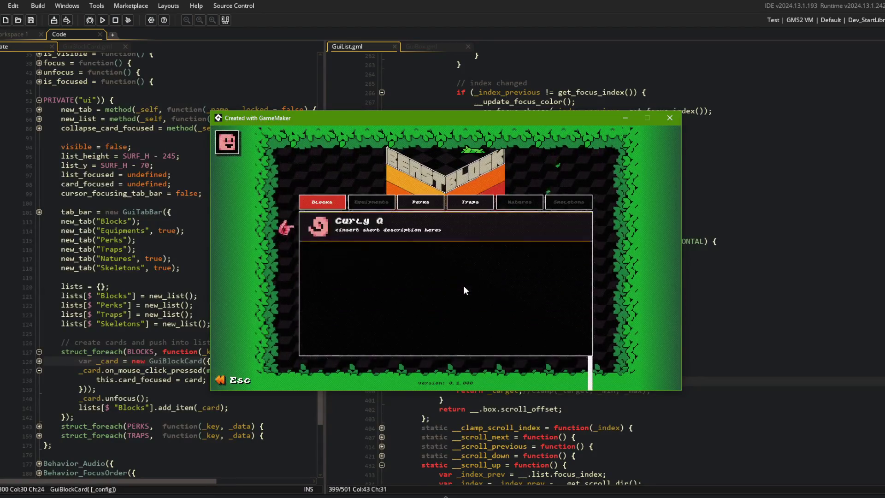
key(Down)
key(Down)
key(Down)
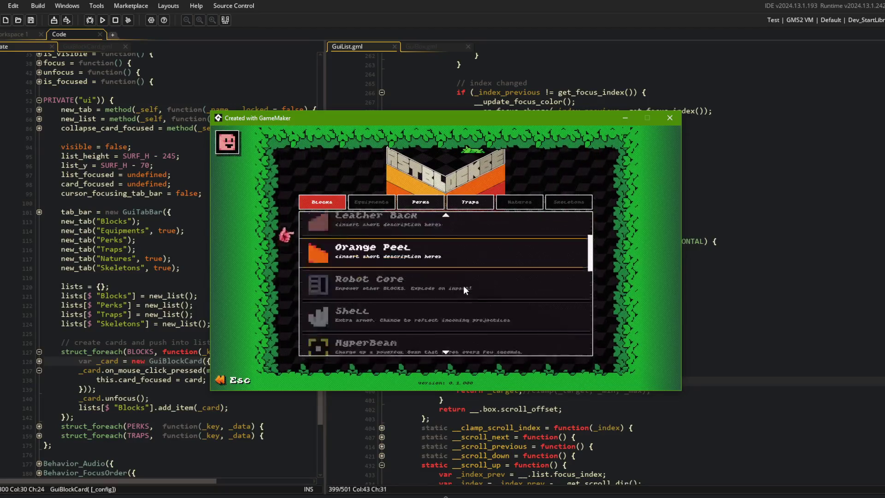
key(Down)
key(Down)
Close the game, restore 'return clamp(_target, _min, _max);' in place of max, and relaunch.
key(Escape)
key(BackSpace)
key(BackSpace)
key(BackSpace)
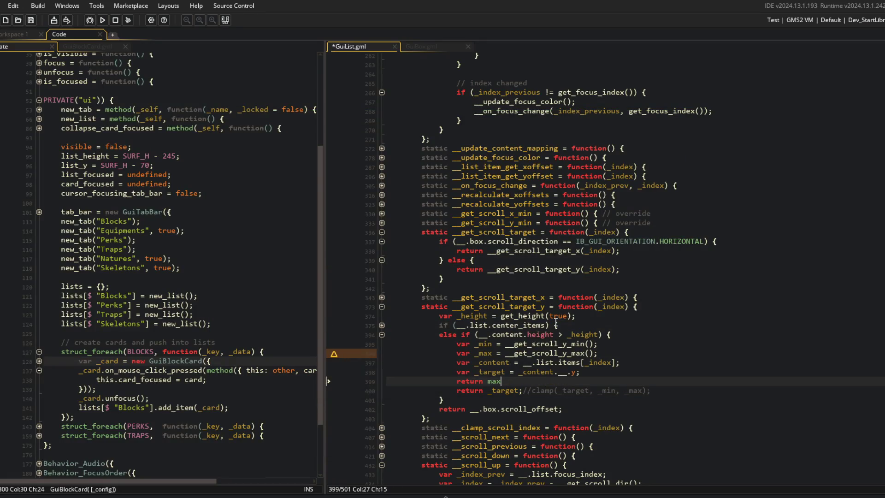
click(532, 391)
key(BackSpace)
key(BackSpace)
key(BackSpace)
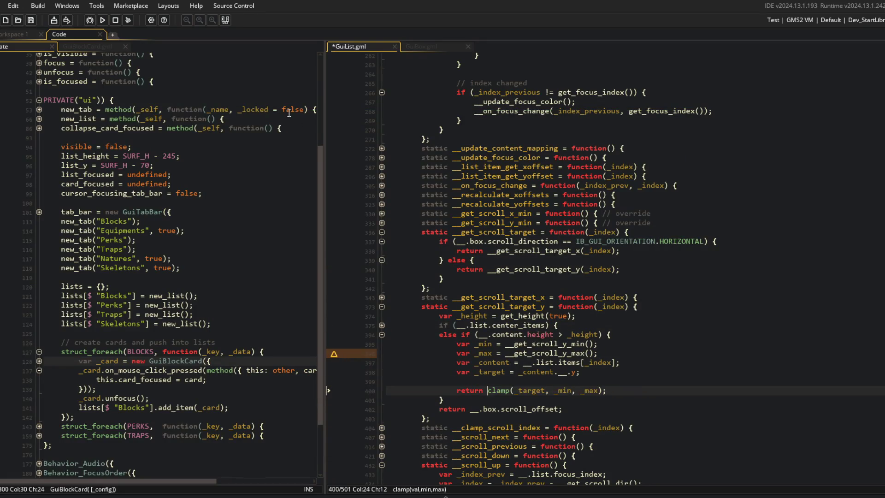
key(F5)
key(ctrl+z)
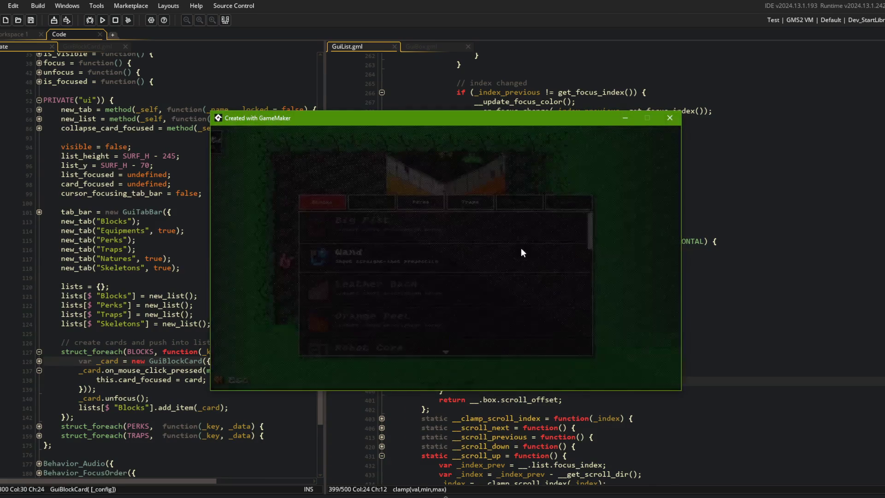
Scroll the Blocks list down and up to check clamping at both ends.
scroll(515, 234, down, 3)
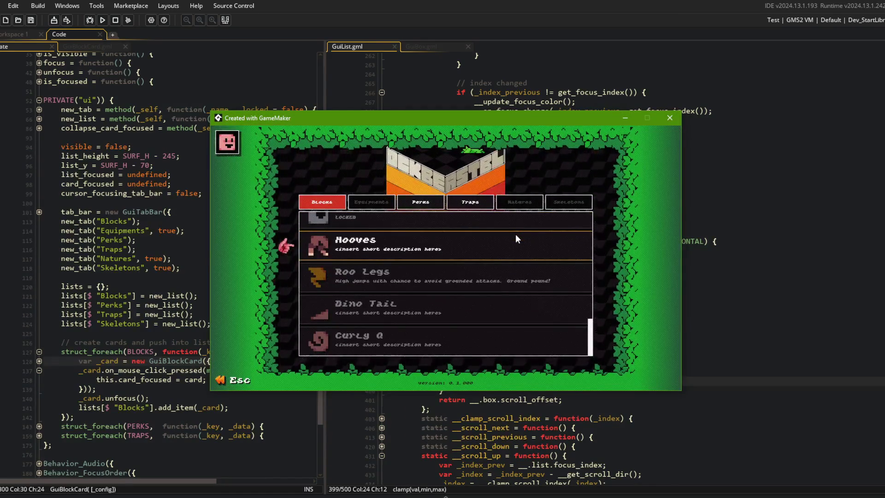
scroll(515, 234, up, 6)
scroll(516, 234, down, 5)
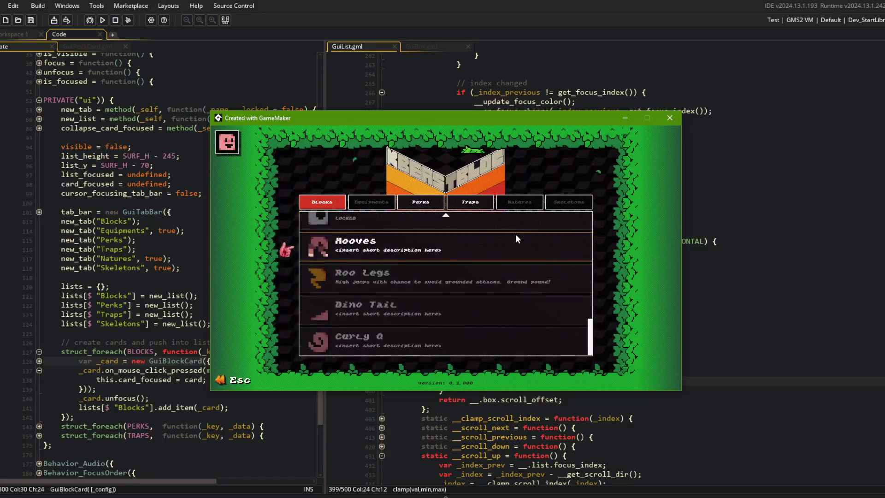
scroll(524, 224, up, 1)
scroll(523, 224, down, 1)
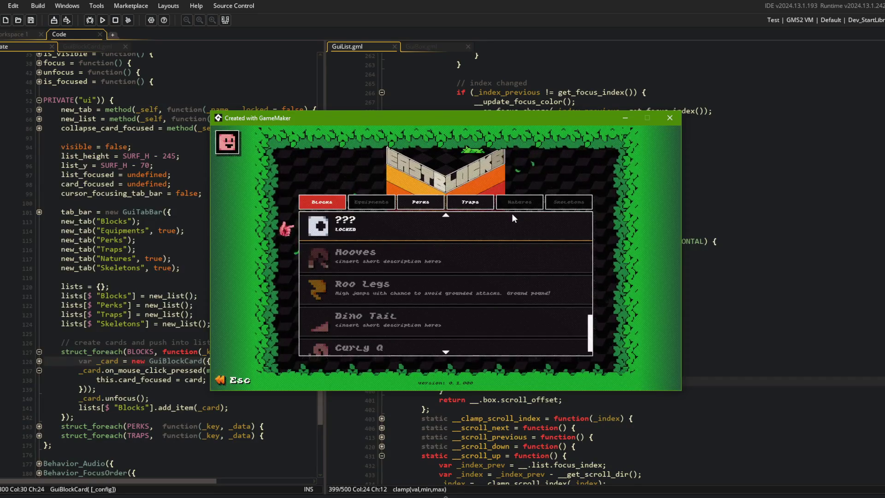
Keep scrolling to confirm the list stops at Curly Q, then close the game and start a debug run.
scroll(513, 214, up, 3)
scroll(513, 214, up, 4)
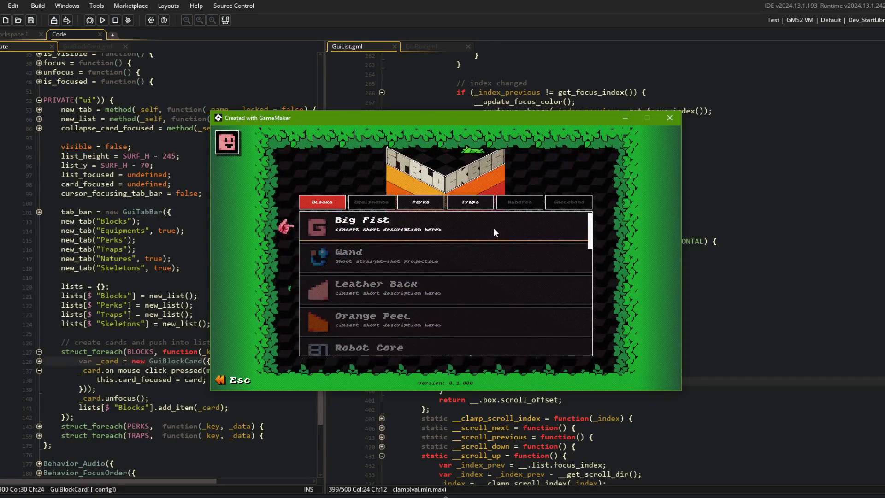
scroll(482, 313, down, 4)
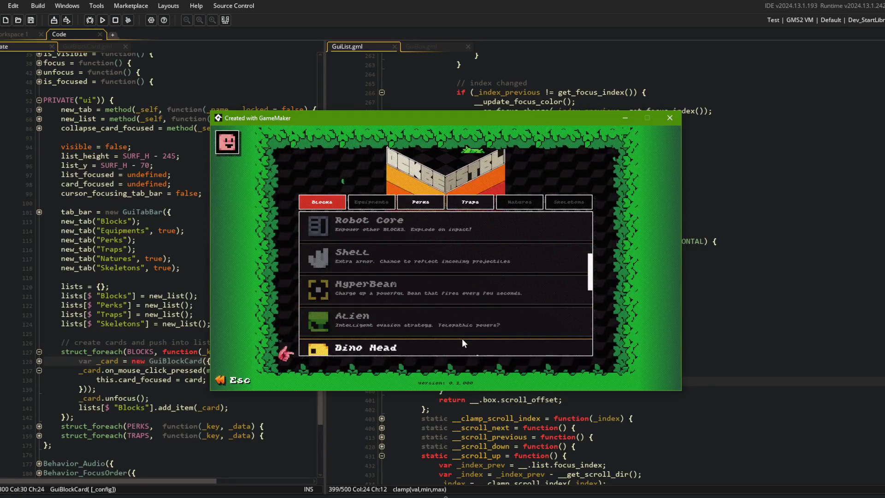
scroll(462, 338, down, 3)
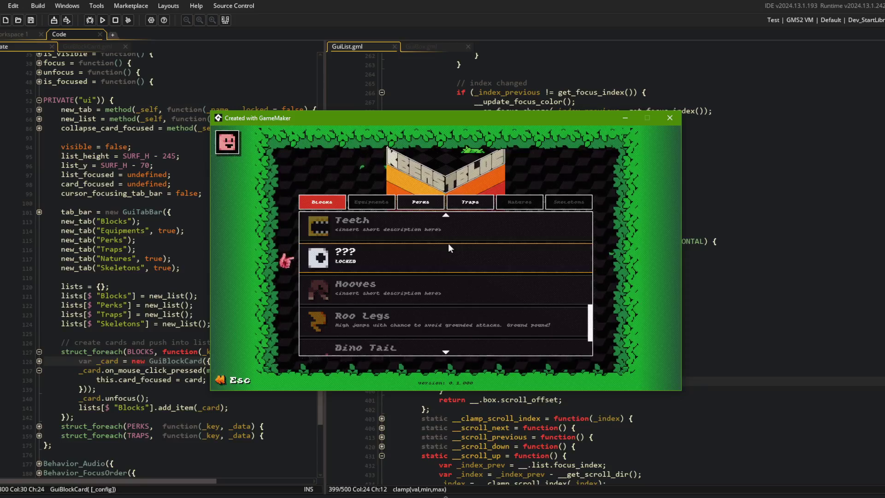
scroll(444, 254, up, 1)
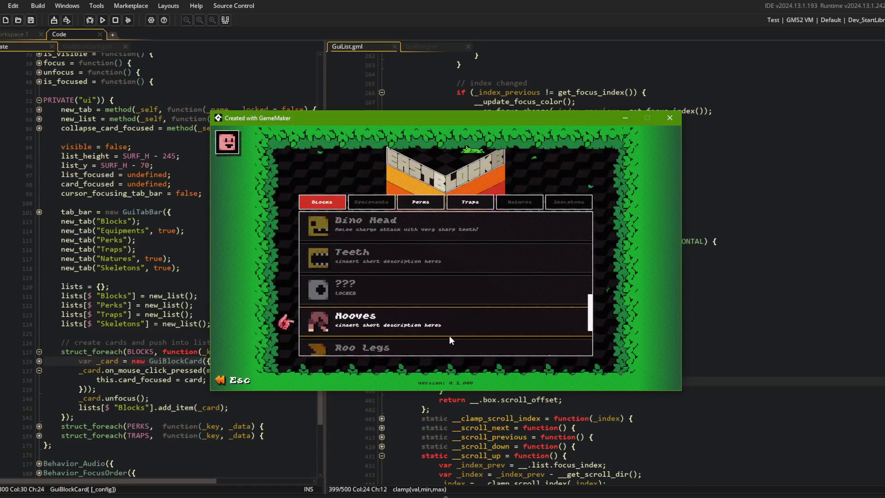
scroll(450, 340, down, 3)
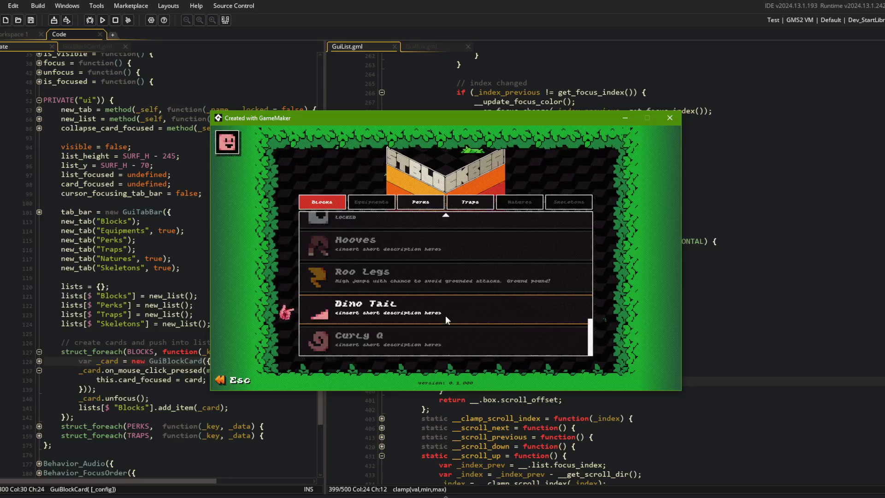
scroll(463, 234, up, 1)
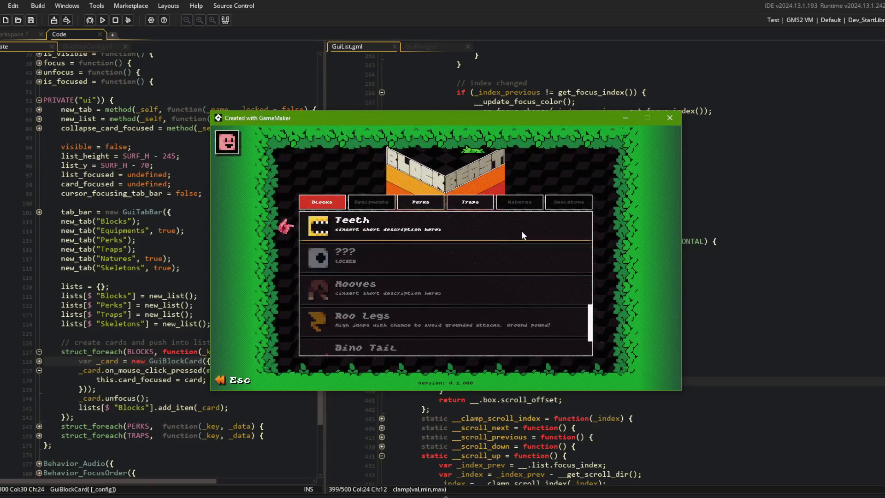
scroll(521, 231, up, 5)
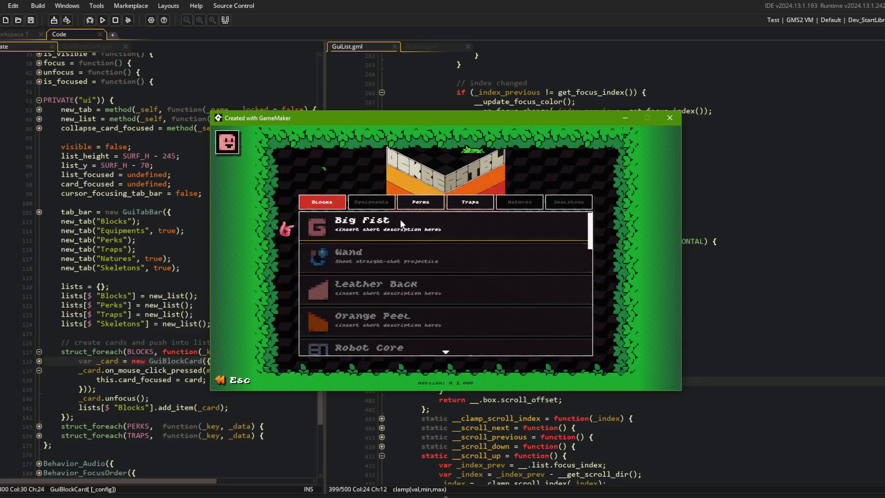
scroll(406, 219, down, 1)
scroll(406, 219, down, 7)
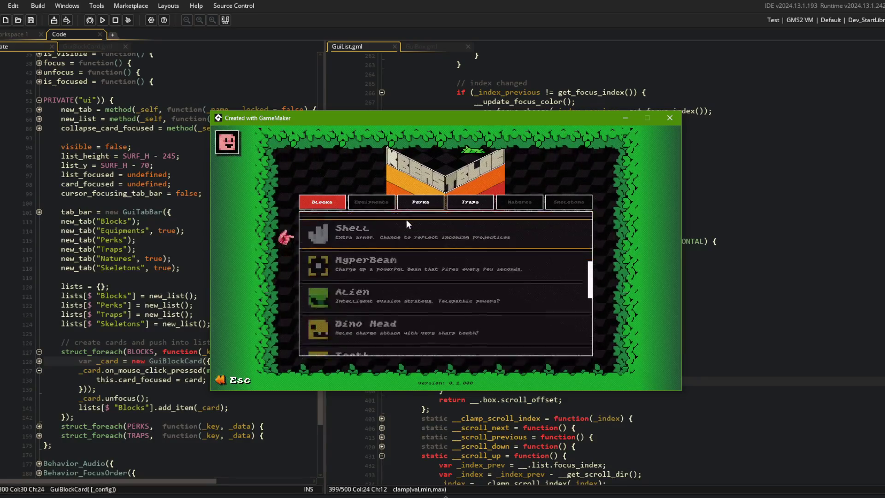
scroll(406, 219, down, 3)
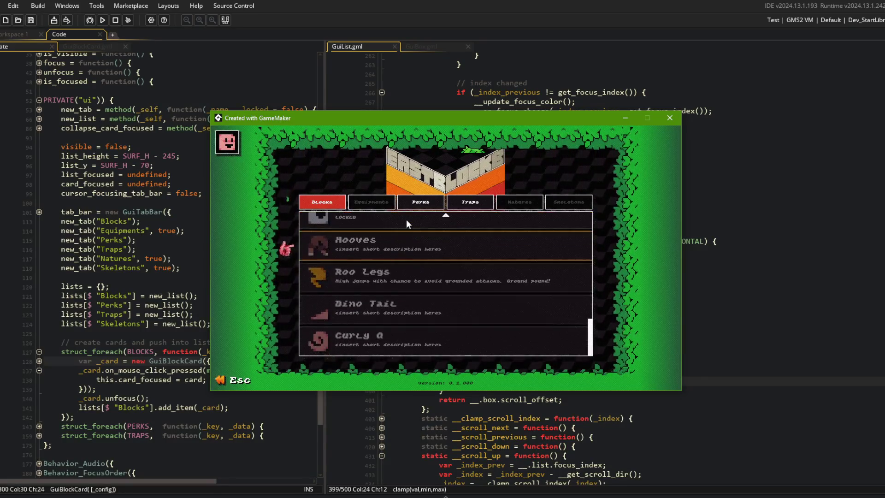
scroll(405, 219, up, 7)
scroll(406, 220, up, 3)
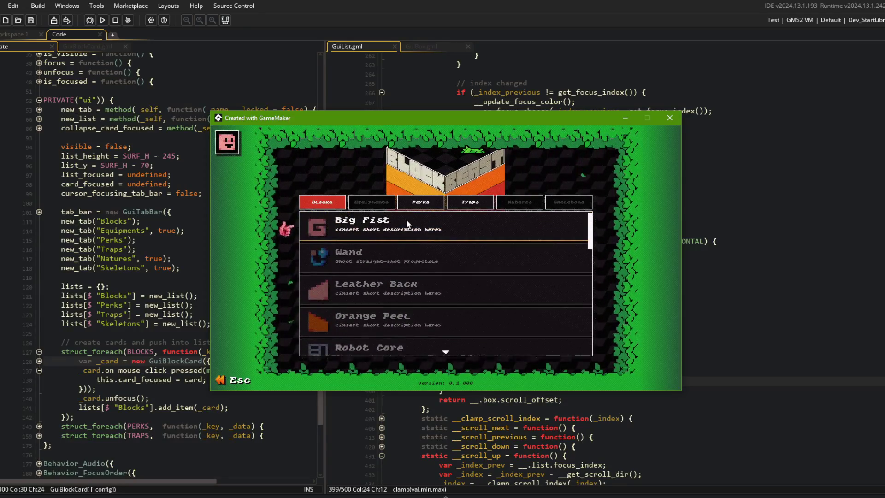
scroll(406, 220, down, 1)
scroll(405, 219, down, 6)
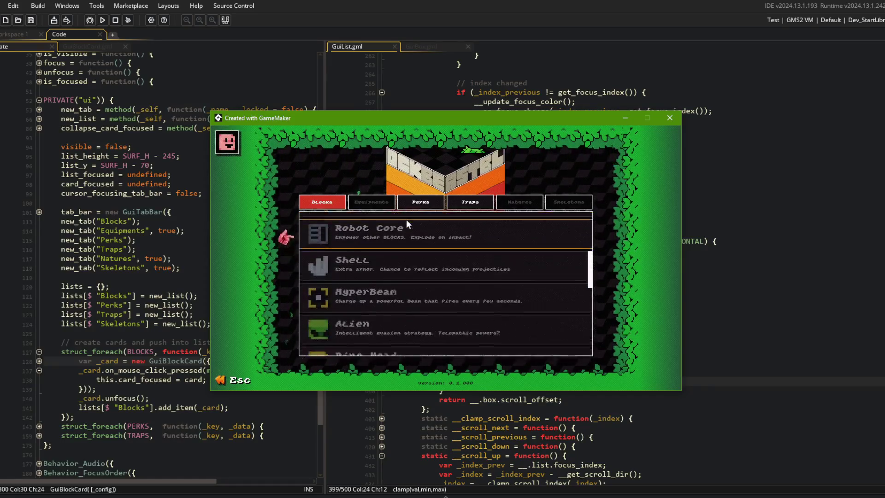
scroll(405, 220, down, 3)
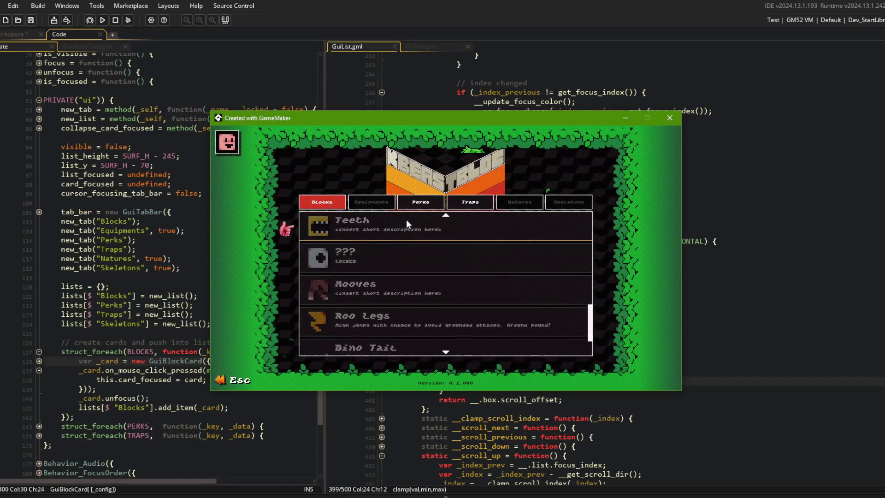
scroll(406, 219, down, 1)
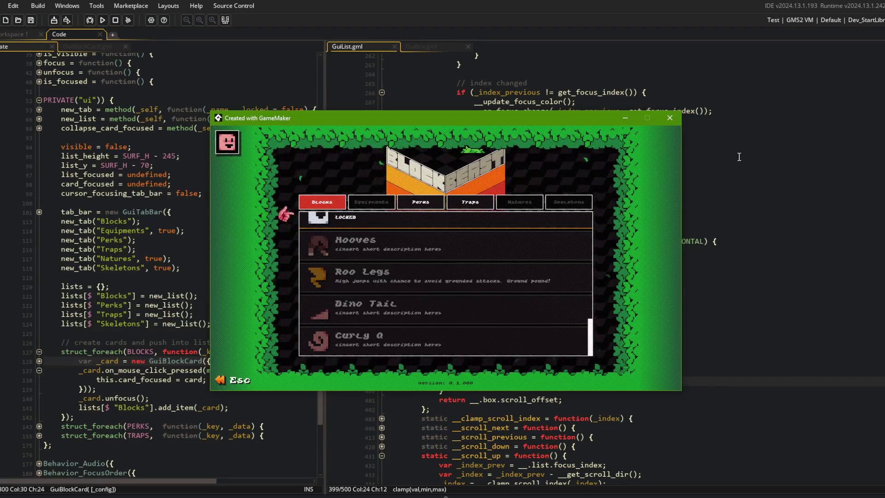
scroll(436, 221, up, 1)
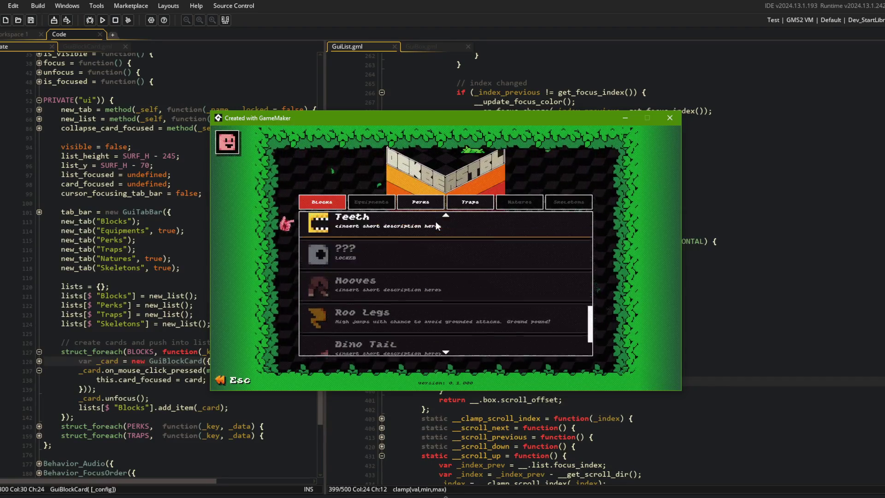
scroll(430, 249, down, 1)
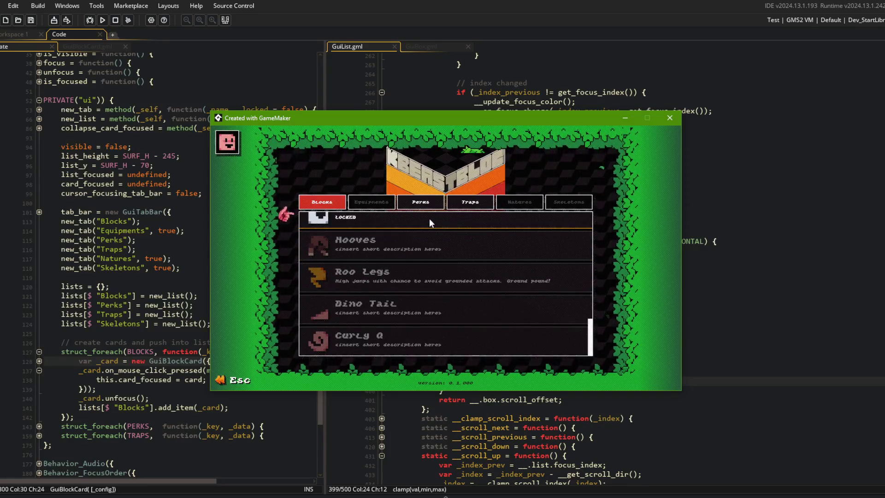
click(89, 20)
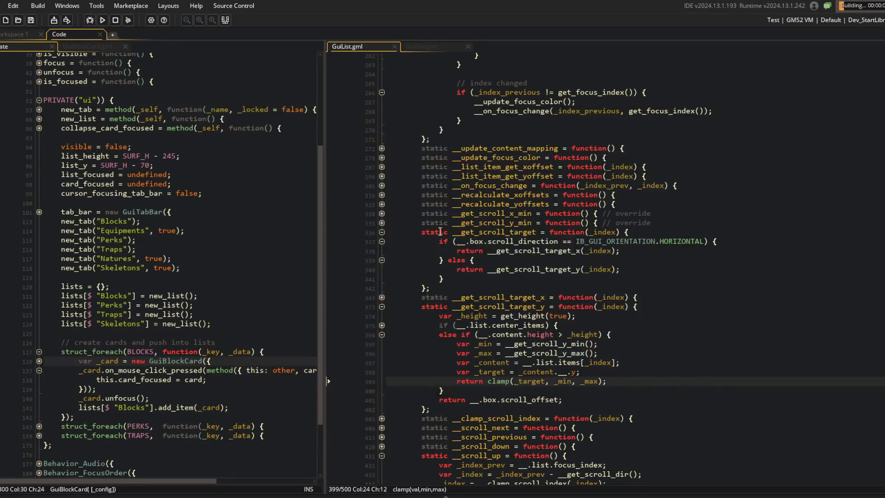
Leave the game and debugger view and bring back the code editors.
scroll(461, 309, up, 15)
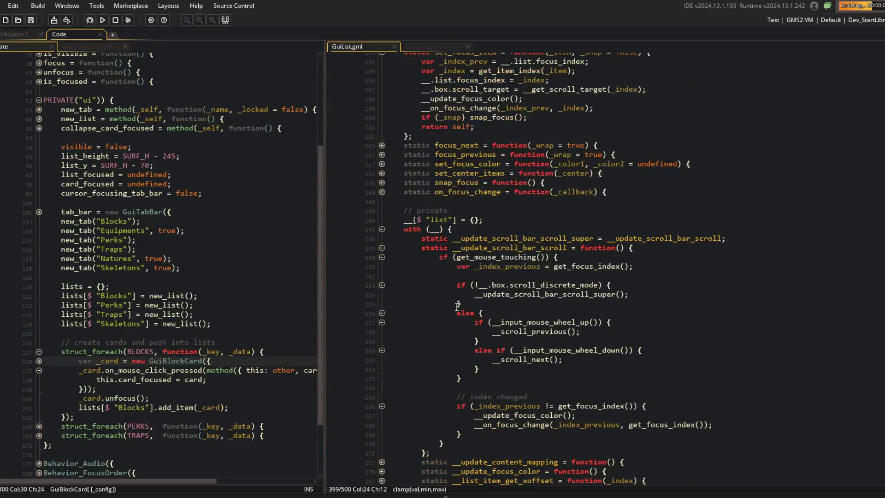
scroll(427, 288, up, 3)
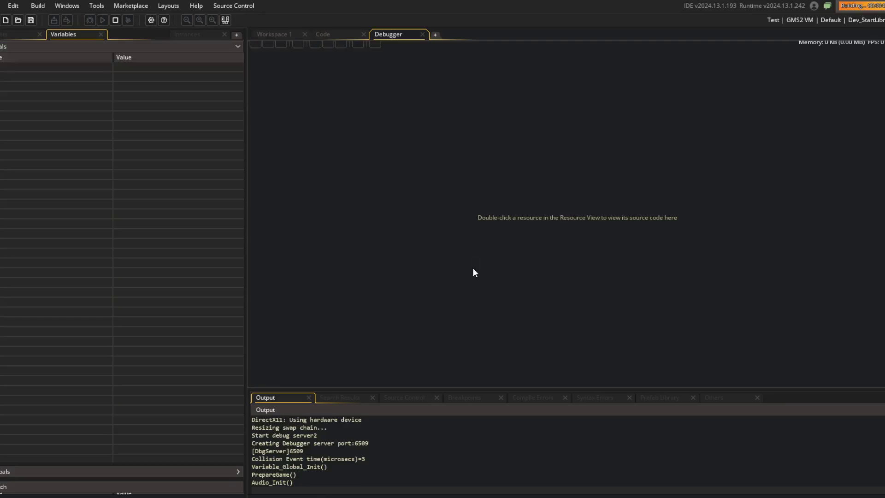
scroll(442, 303, down, 10)
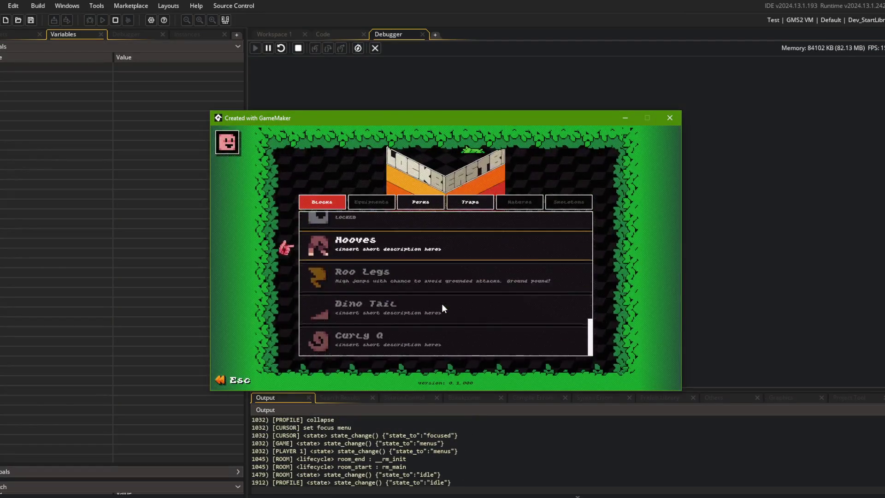
click(318, 26)
click(323, 35)
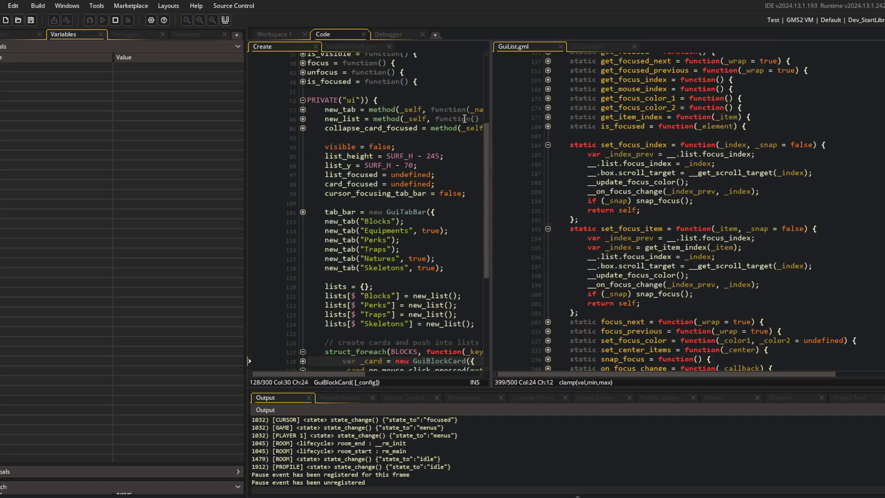
Scroll GuiList.gml down to line 432, the first line of __scroll_up.
scroll(615, 164, down, 10)
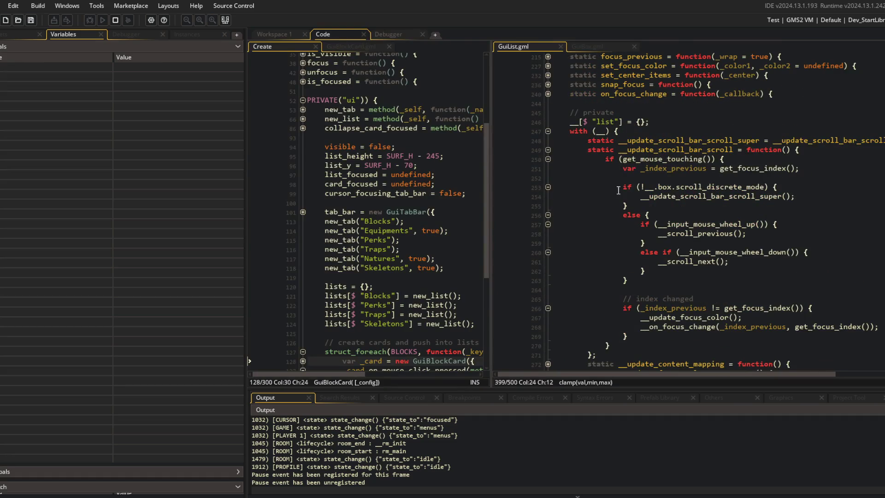
scroll(618, 185, down, 15)
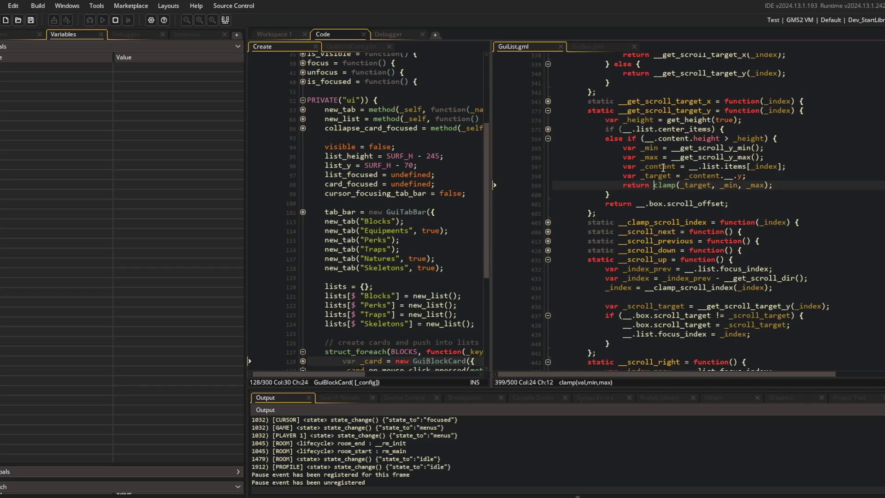
scroll(622, 263, down, 1)
click(521, 228)
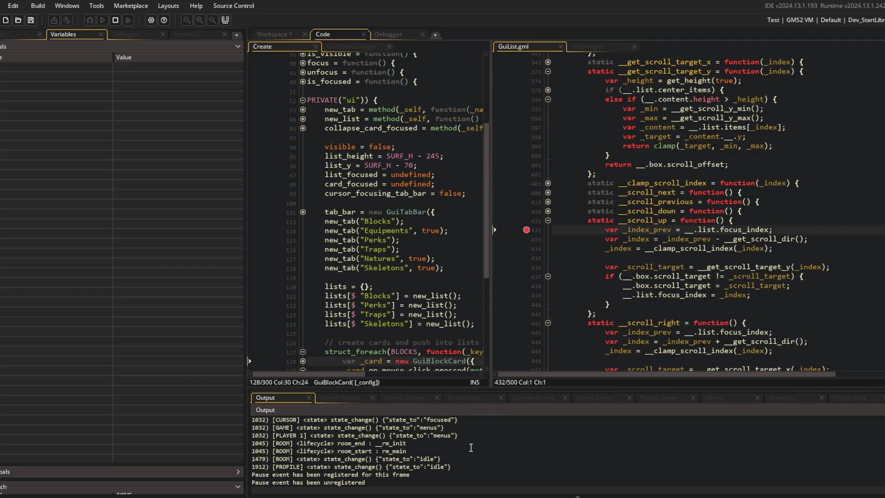
Step over the first line of __scroll_up, showing _index_prev as 10.
scroll(341, 215, up, 1)
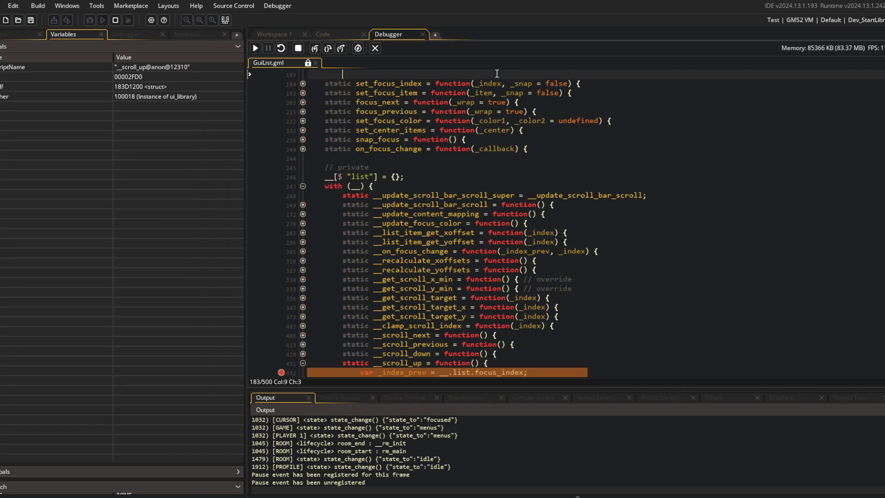
scroll(444, 176, down, 1)
scroll(444, 176, down, 4)
click(315, 48)
mouse_move(422, 237)
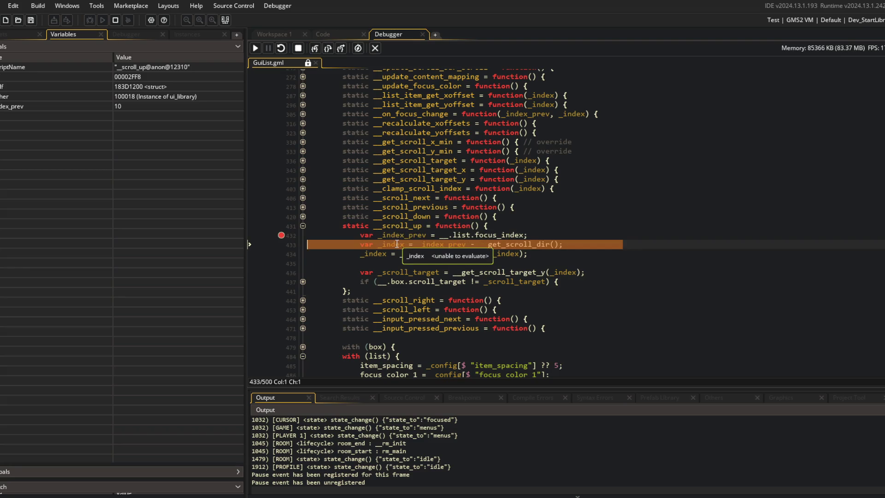
Step into __get_scroll_dir, step back out to __scroll_up, and stop debugging.
click(315, 48)
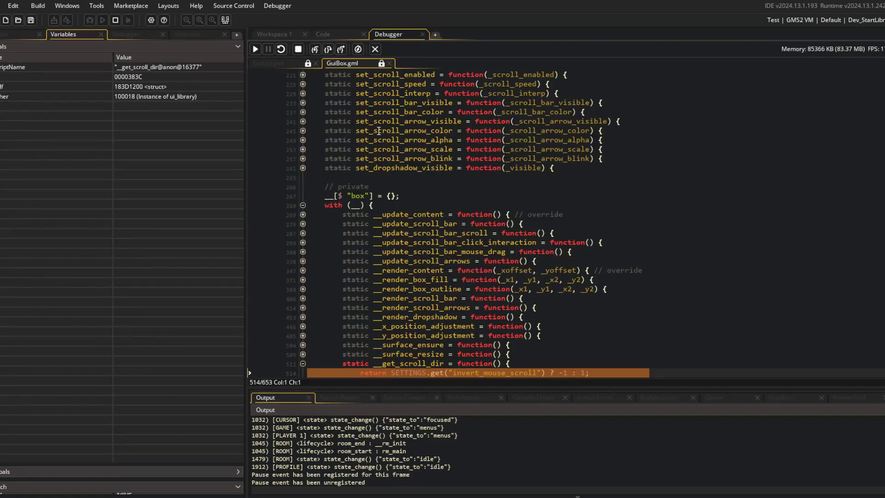
click(339, 50)
mouse_move(401, 235)
click(375, 49)
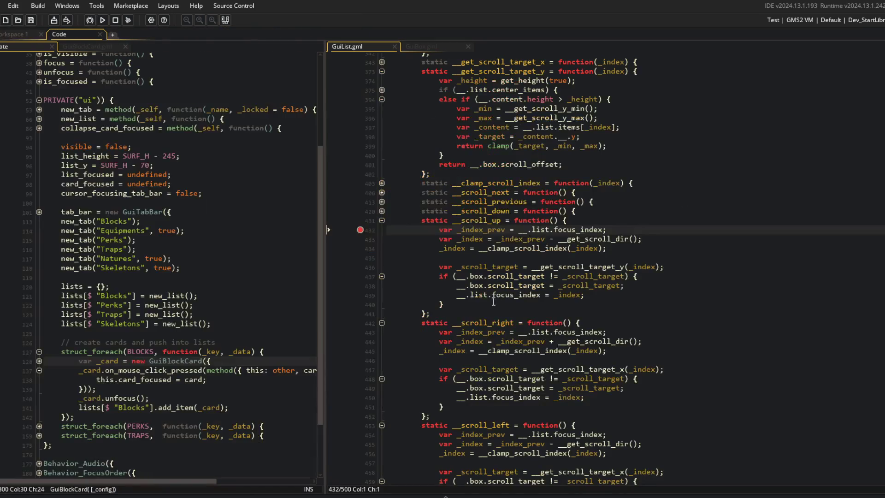
Highlight every use of focus_index and move to the __scroll_up declaration.
click(595, 226)
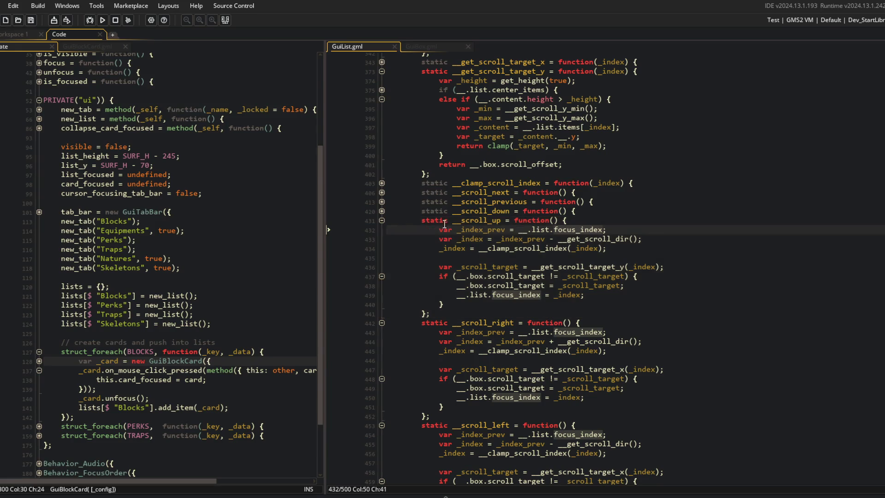
click(494, 220)
scroll(495, 203, down, 2)
scroll(495, 203, down, 5)
scroll(415, 184, up, 3)
Fold __scroll_right and __scroll_left, then trace _scroll_target uses in __scroll_up and __scroll_down.
click(382, 161)
click(382, 172)
click(382, 178)
click(382, 163)
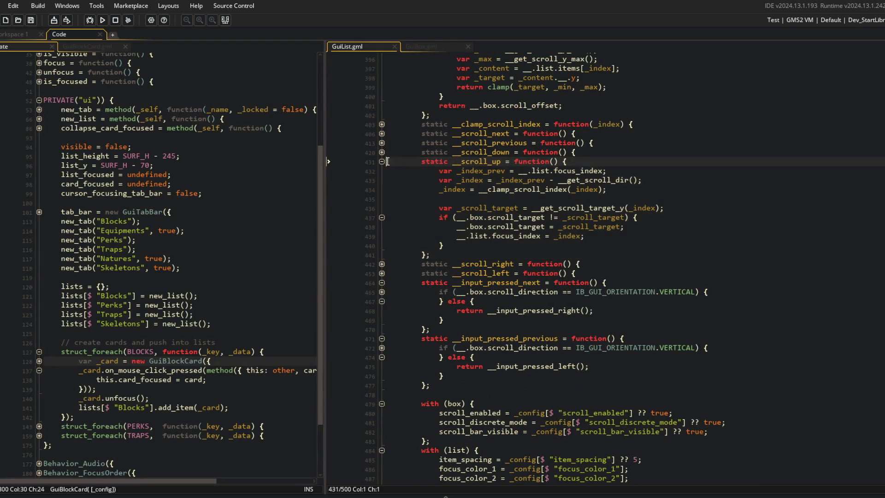
double_click(494, 208)
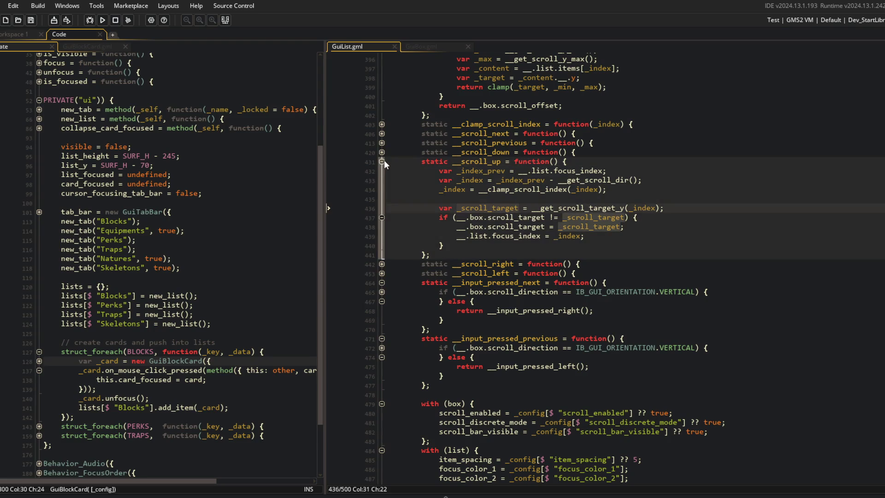
click(382, 153)
click(485, 152)
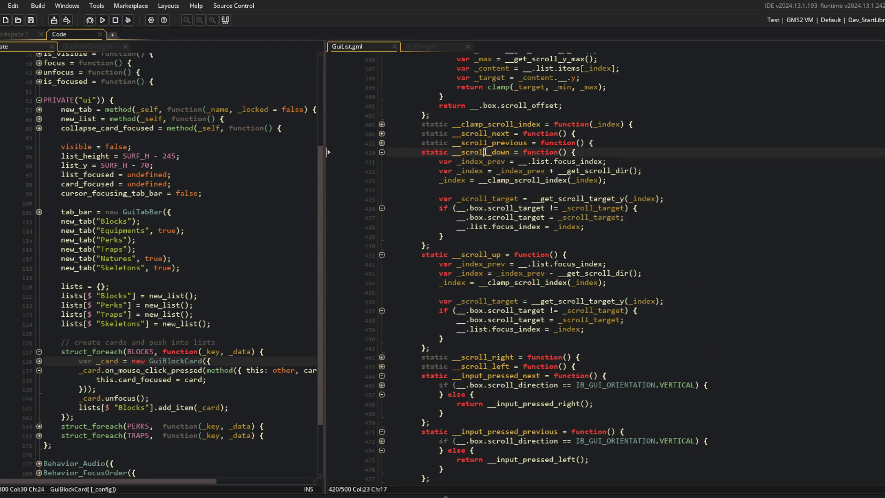
double_click(494, 199)
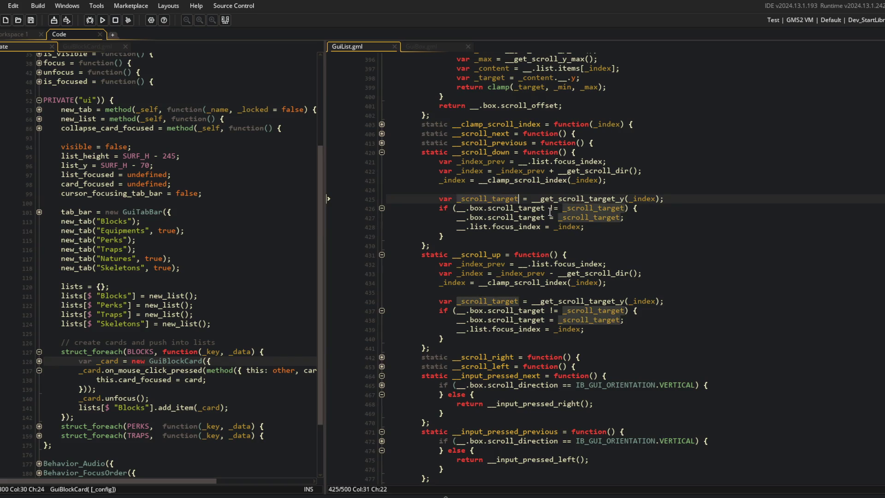
Rebuild and run the game with F5 to test the list scrolling.
key(F5)
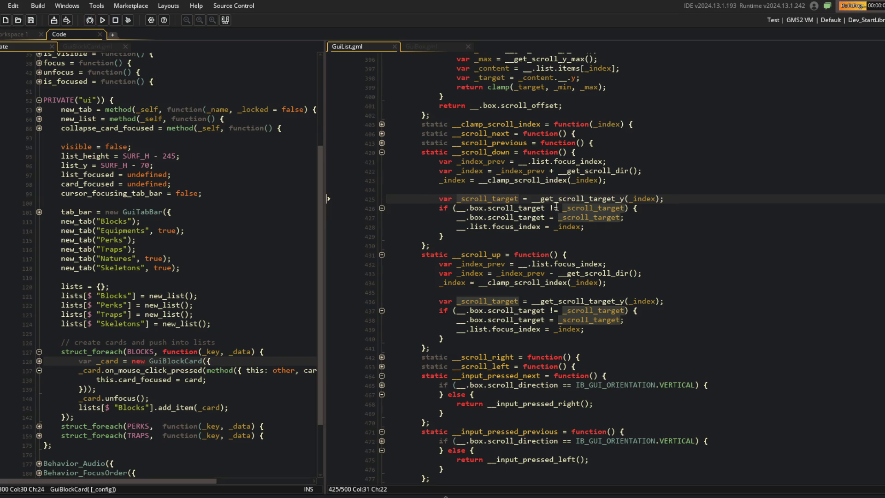
key(ctrl+Right)
key(ctrl+Right)
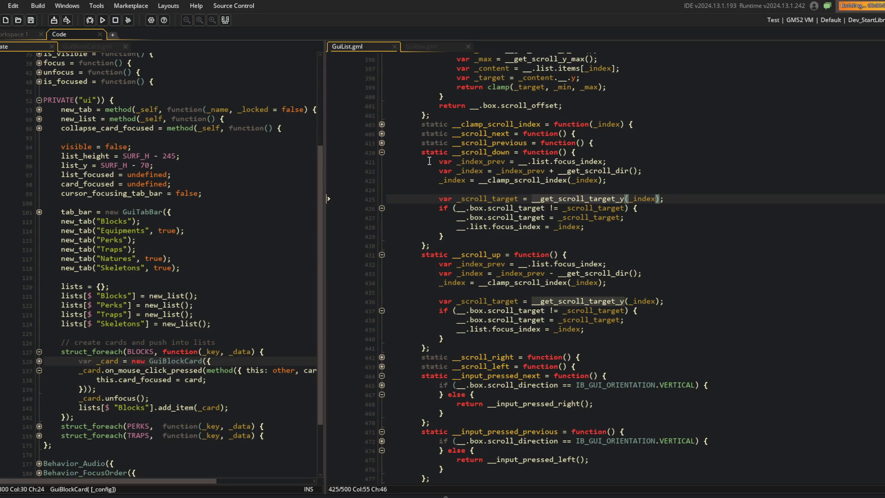
scroll(450, 237, down, 2)
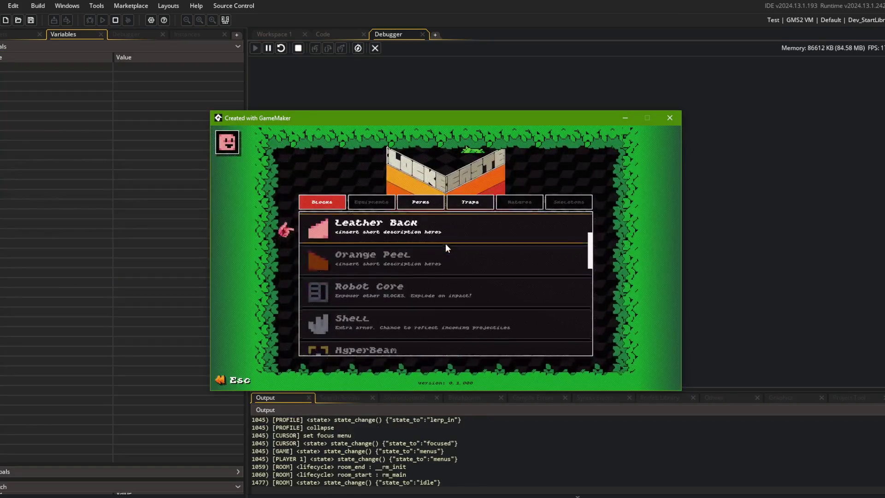
Wheel the Blocks list up and down, ending at Curly Q, then stop the game.
scroll(445, 244, down, 10)
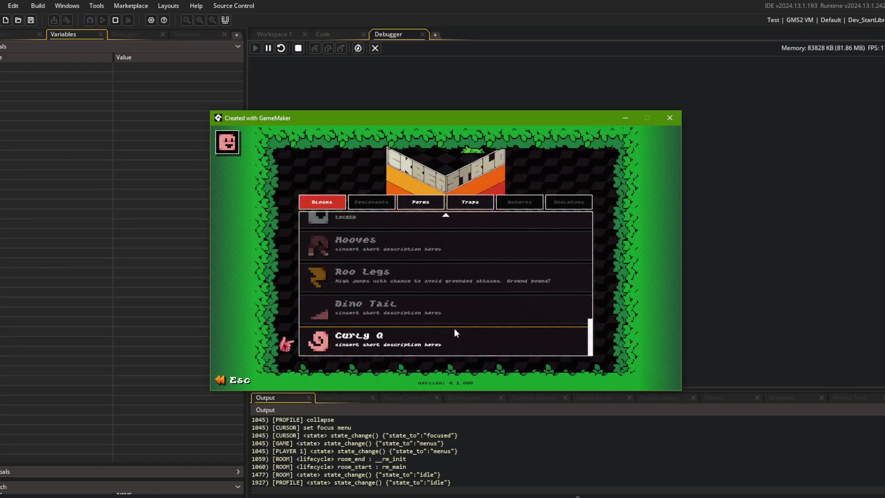
scroll(463, 238, up, 4)
scroll(447, 346, down, 4)
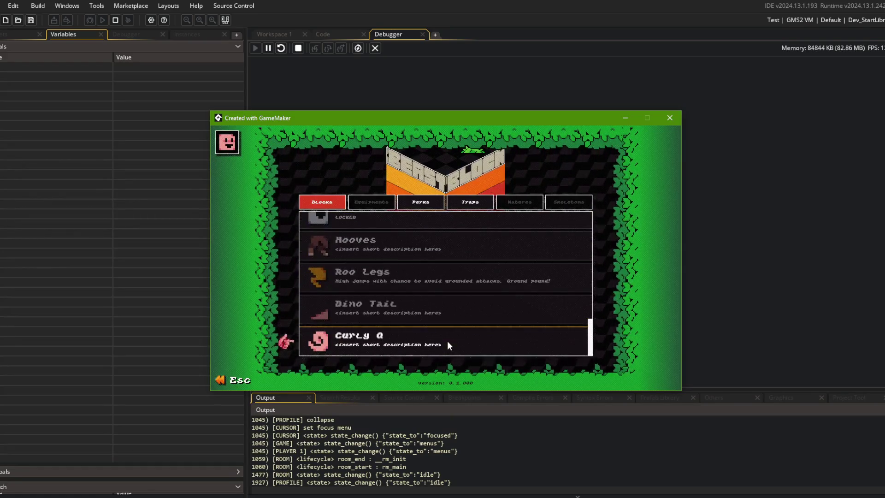
scroll(449, 222, up, 1)
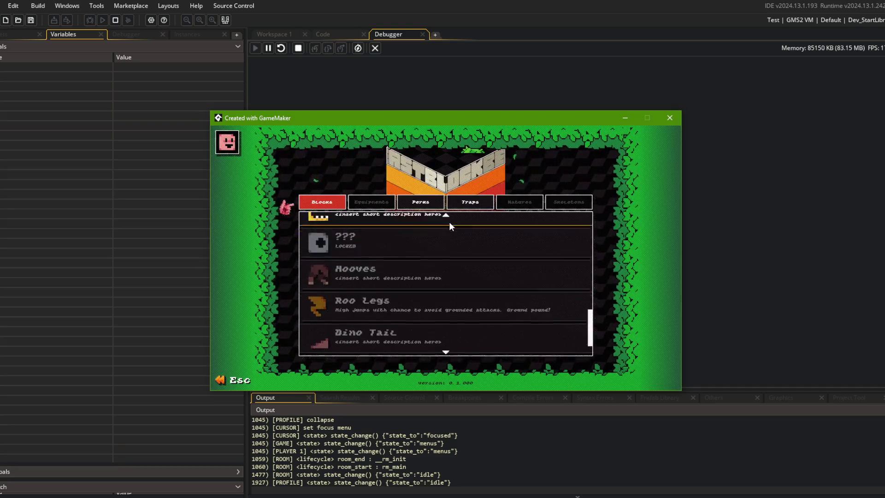
scroll(456, 348, down, 2)
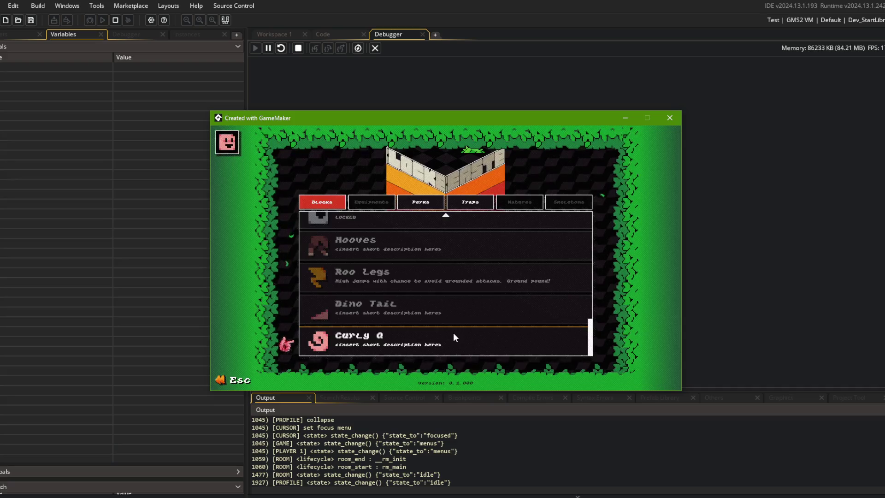
scroll(444, 234, up, 1)
scroll(443, 240, up, 2)
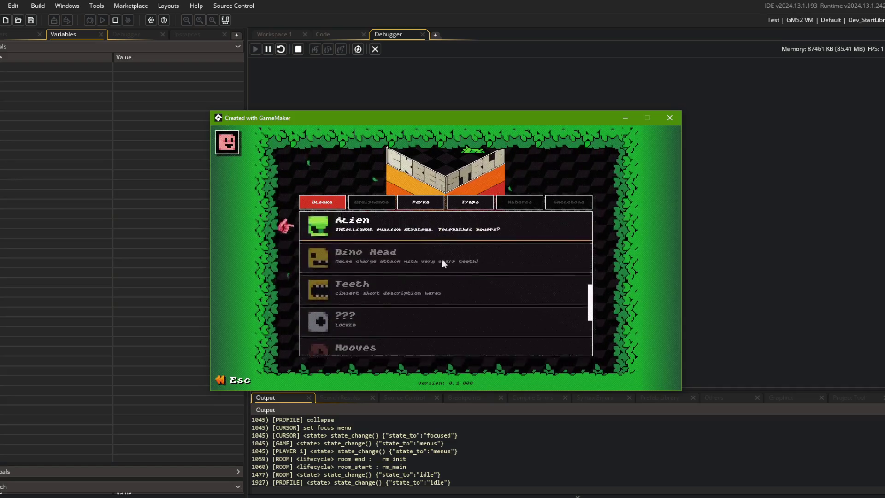
scroll(445, 348, down, 3)
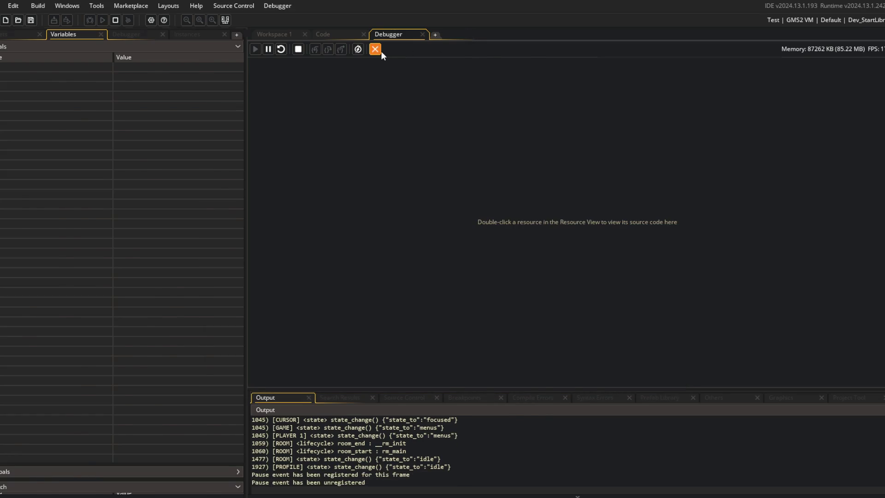
click(375, 49)
Inspect the __get_scroll_target_y calls and its center_items check on line 375.
click(631, 209)
double_click(470, 256)
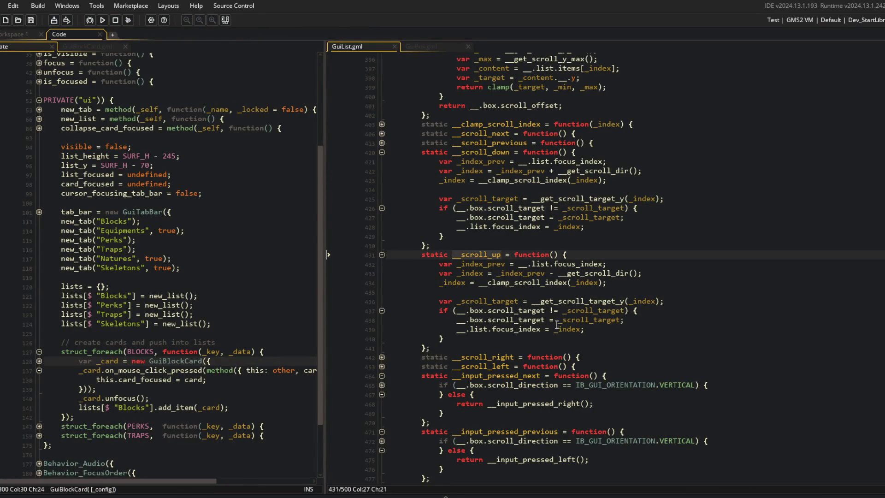
click(625, 302)
scroll(519, 196, up, 6)
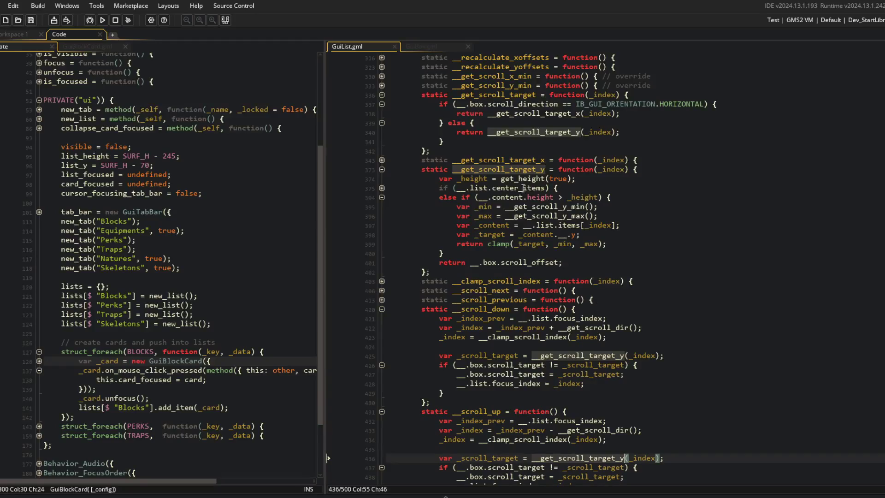
click(381, 189)
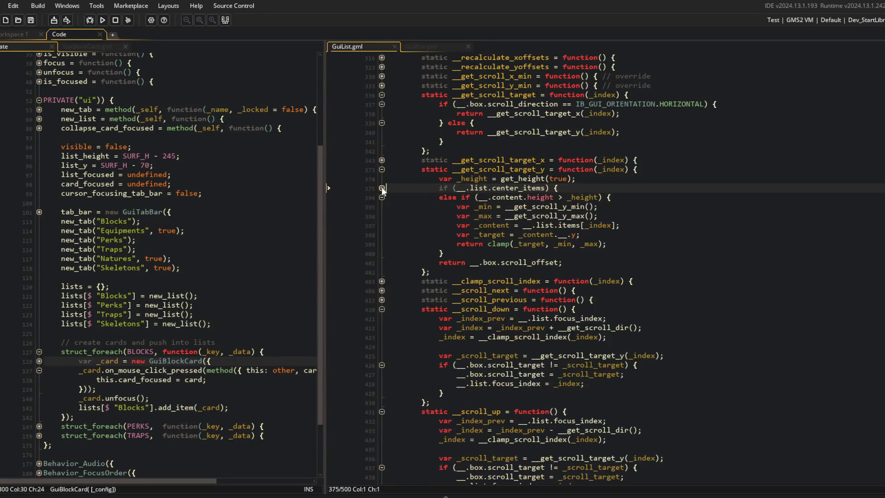
Check the GuiBlockCard block on line 128 of the Create code, then open Windows search.
click(216, 170)
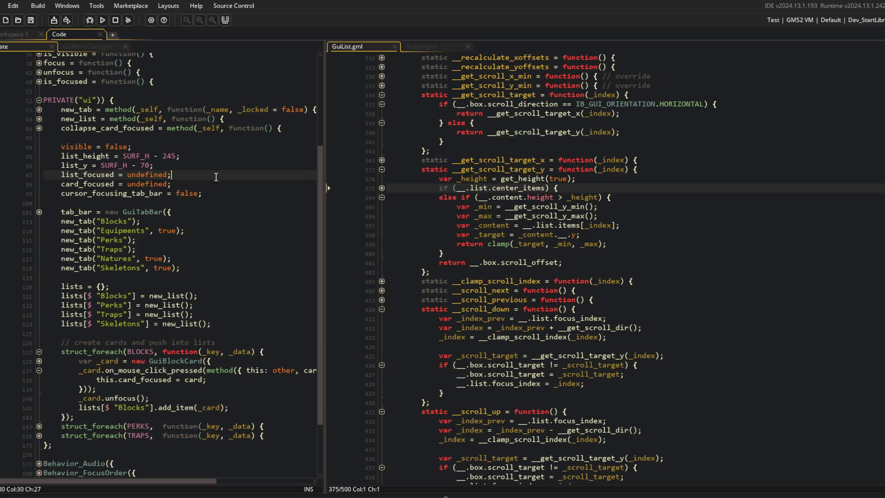
click(39, 361)
click(37, 361)
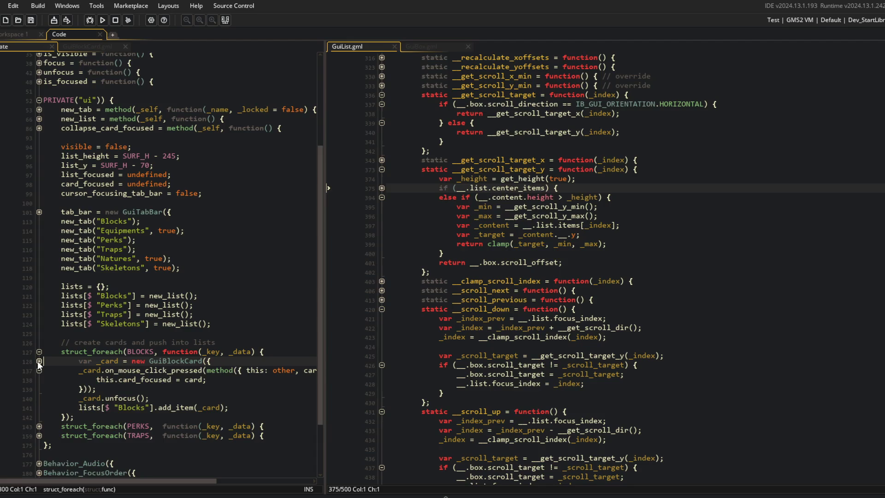
click(38, 361)
click(37, 361)
click(41, 493)
Launch Calculator, compute 60 × 15 = 900, and return to the GameMaker editor.
text(calc)
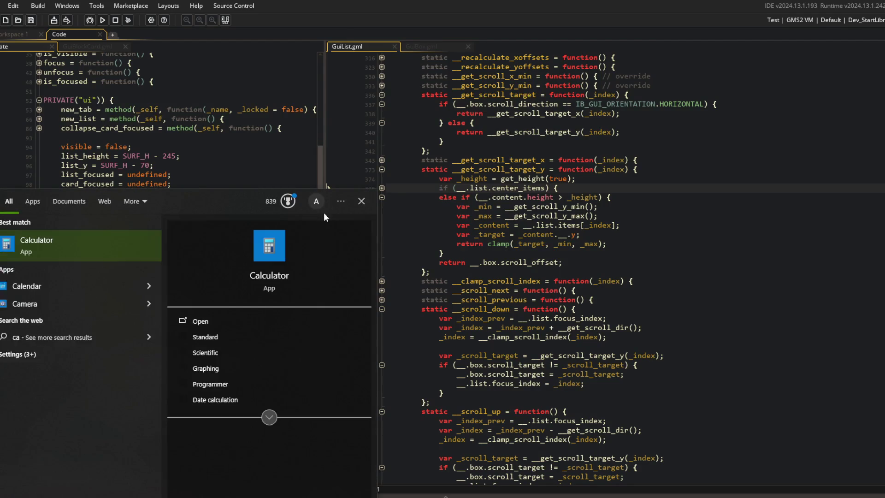
key(Return)
text(60)
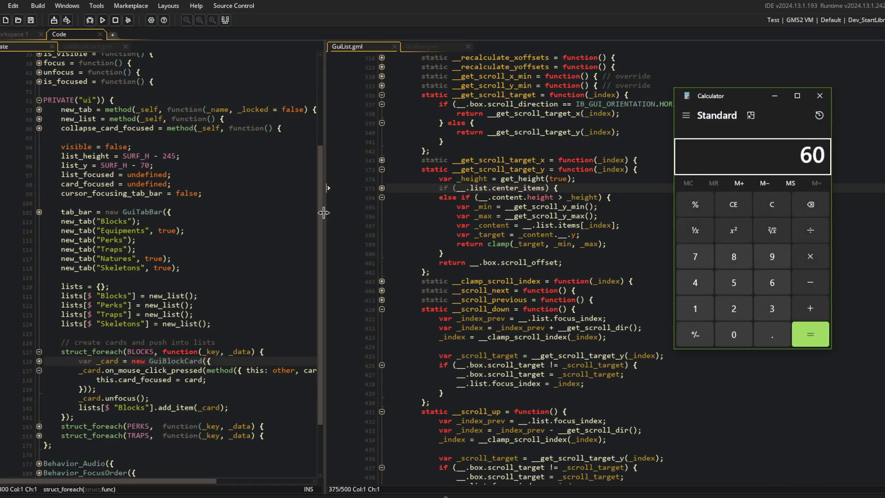
text( × 15)
key(Return)
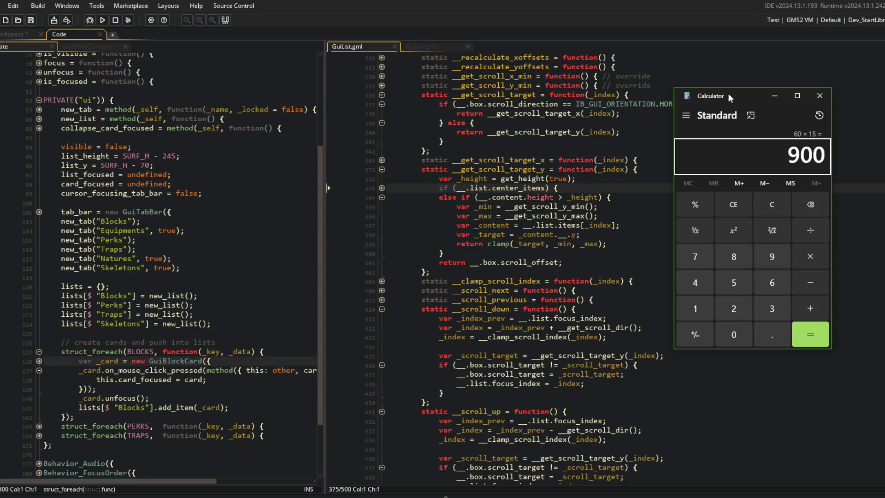
click(472, 171)
click(182, 146)
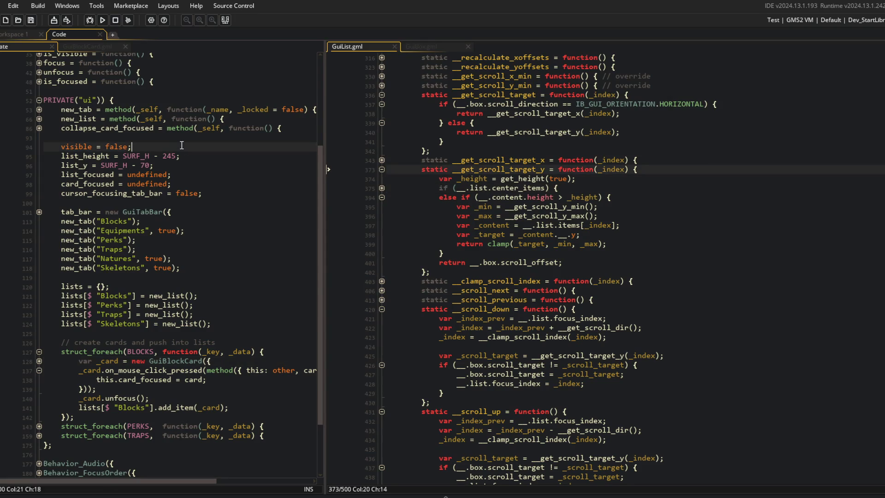
key(ctrl+t)
text(block_data)
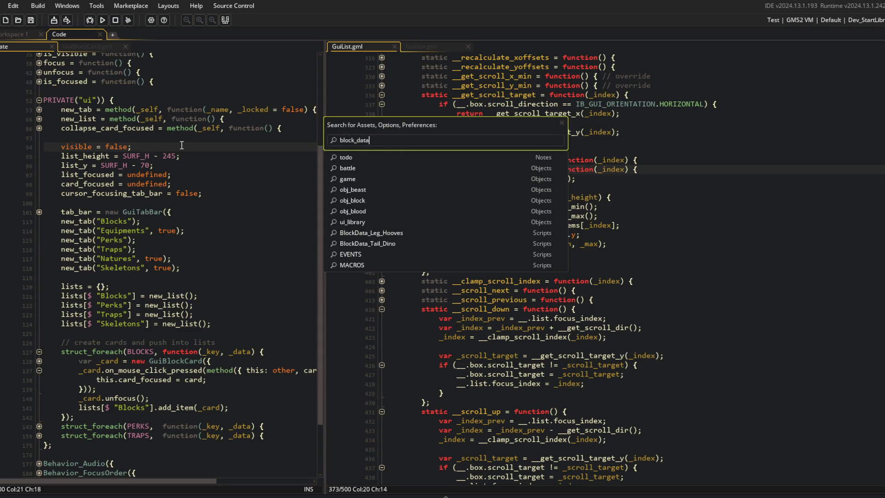
key(Return)
click(84, 152)
key(Down)
key(Down)
key(Down)
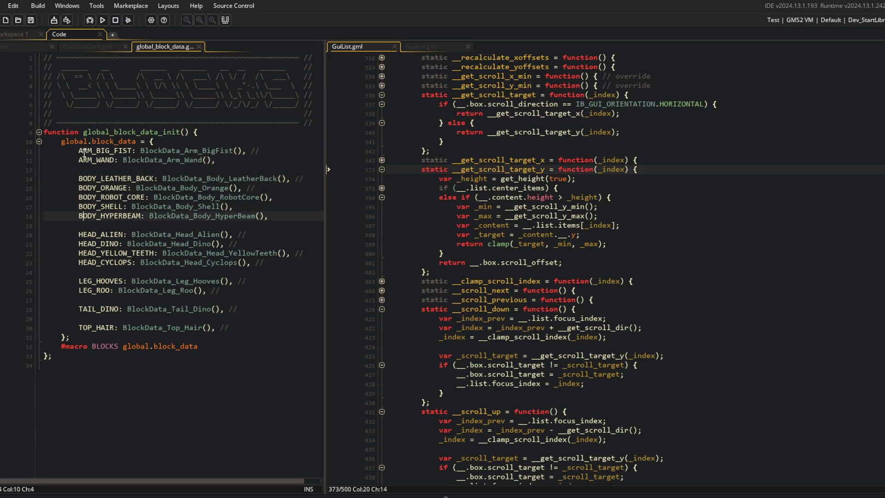
key(Down)
key(Down)
key(Down)
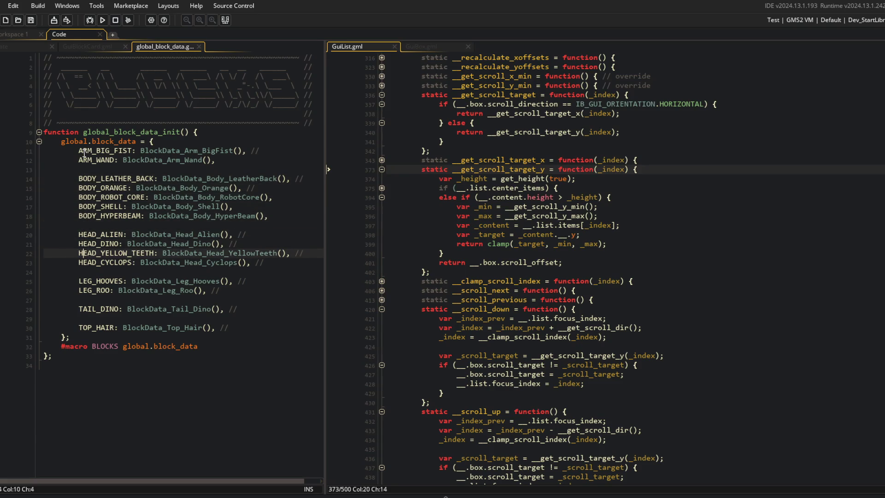
key(Down)
key(Down)
key(Down)
key(Down)
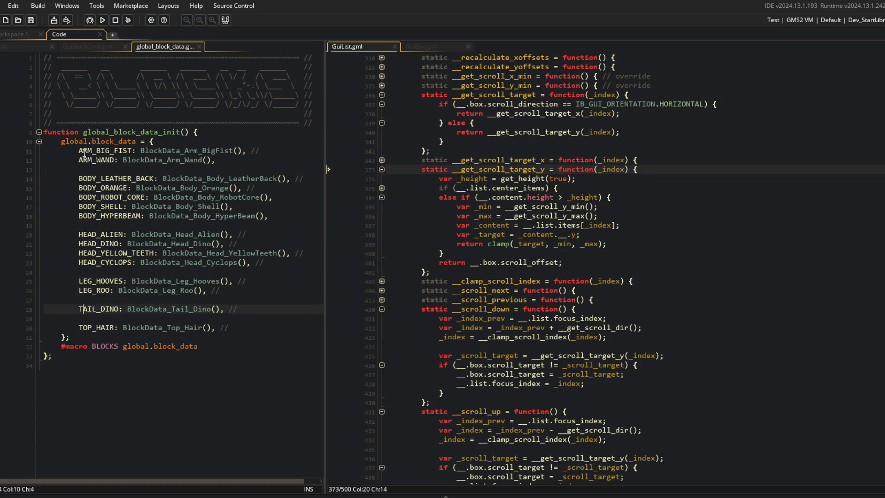
click(84, 152)
key(ctrl+w)
scroll(599, 268, down, 1)
key(alt+Tab)
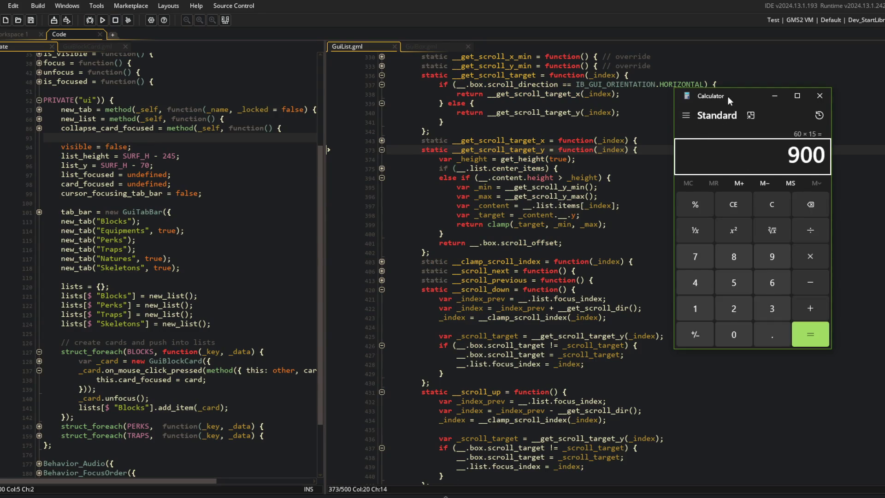
Move the Calculator window aside and unfold new_list to view its GuiList settings.
drag(730, 98, 720, 113)
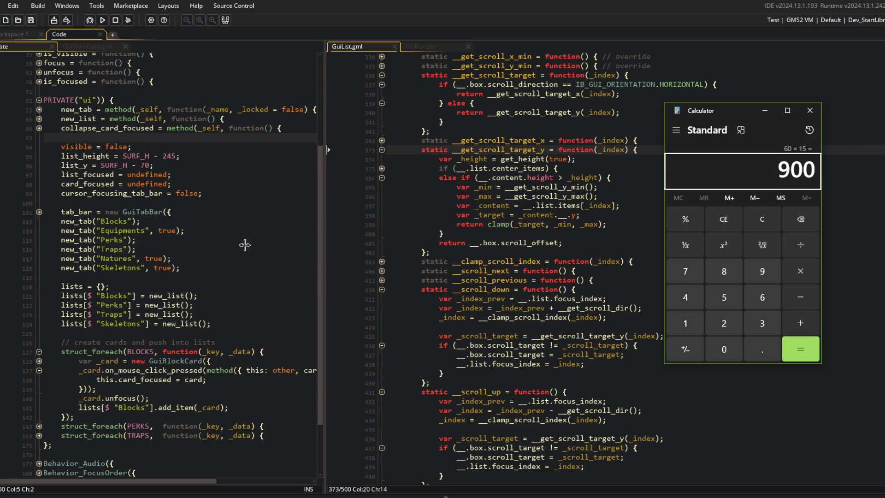
scroll(553, 154, up, 2)
scroll(553, 153, up, 5)
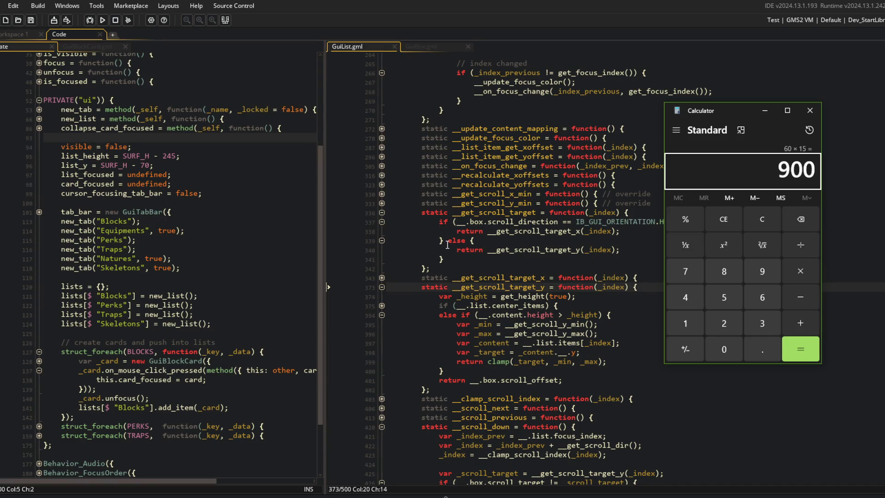
scroll(448, 245, up, 20)
scroll(448, 244, up, 10)
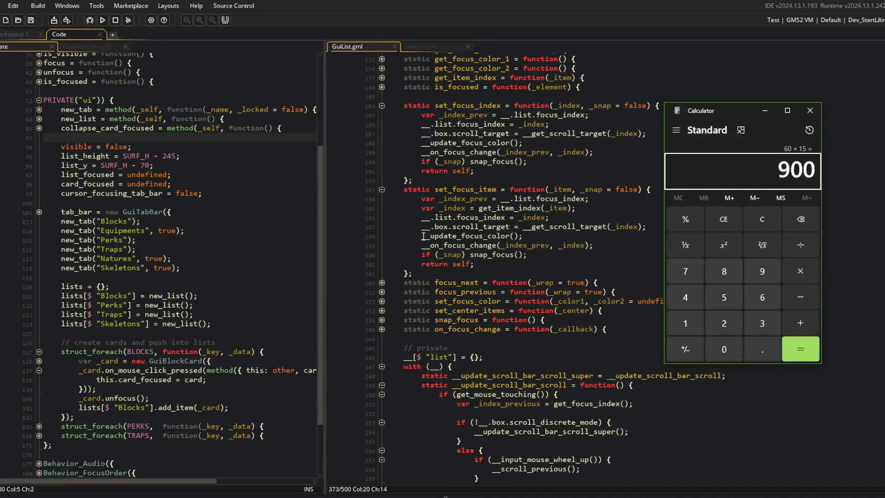
scroll(437, 204, down, 8)
scroll(436, 205, down, 13)
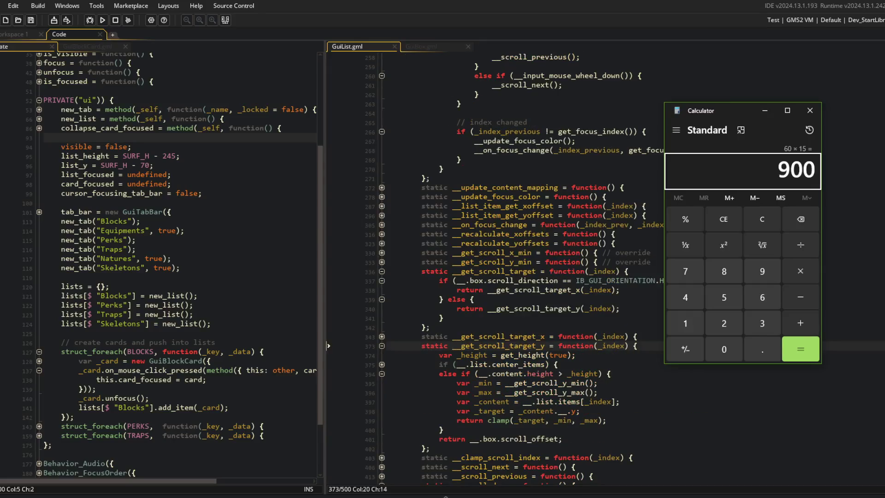
click(39, 119)
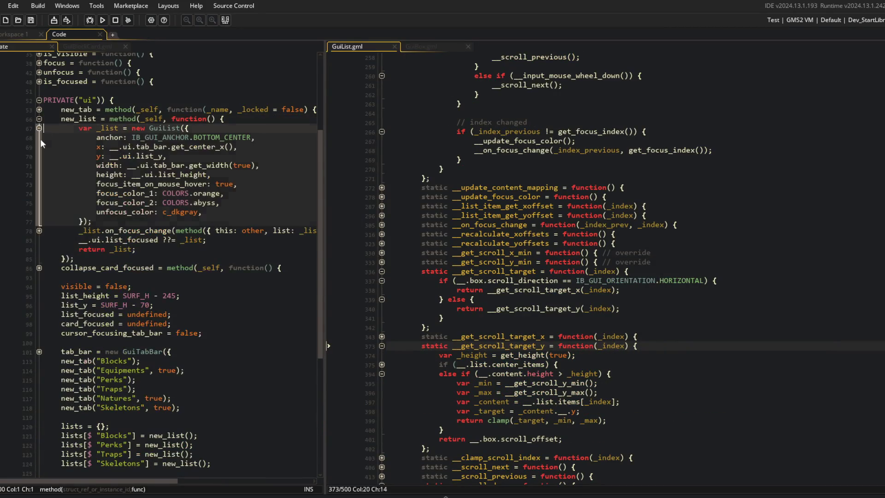
Find GuiList.gml's item_spacing default of 5 on line 485, then bring Calculator forward.
click(207, 184)
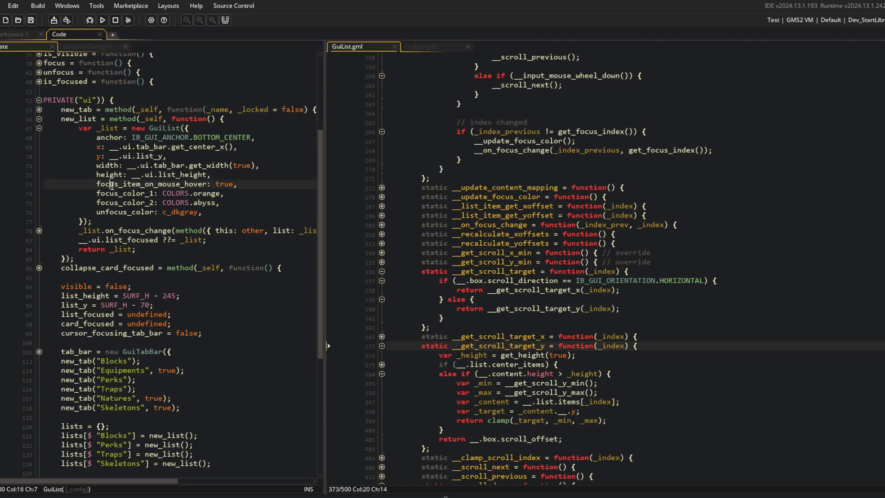
scroll(414, 206, down, 15)
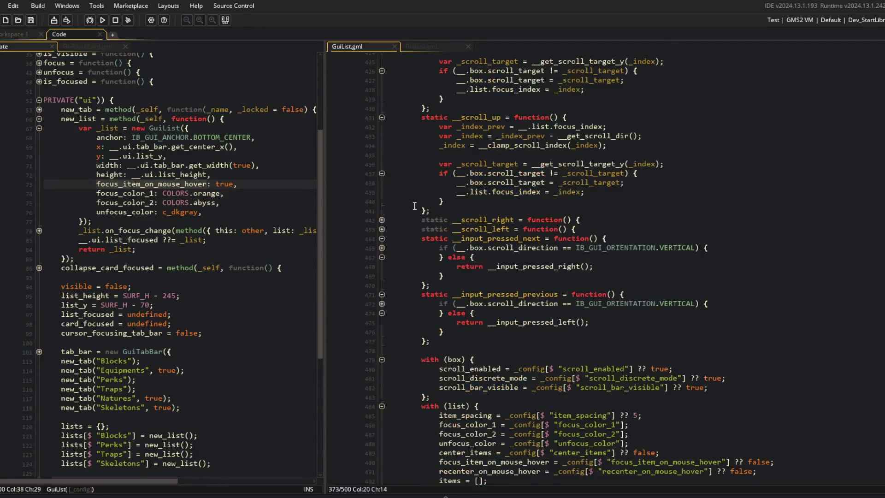
double_click(456, 312)
double_click(463, 321)
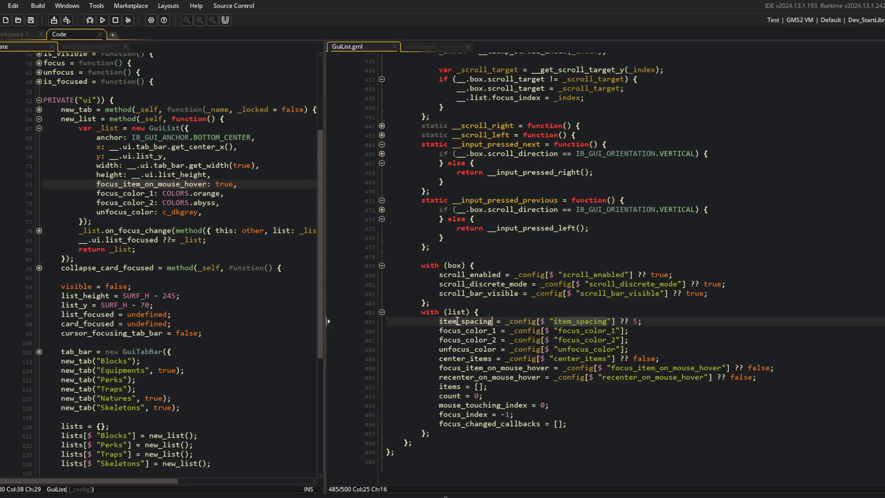
key(alt+Tab)
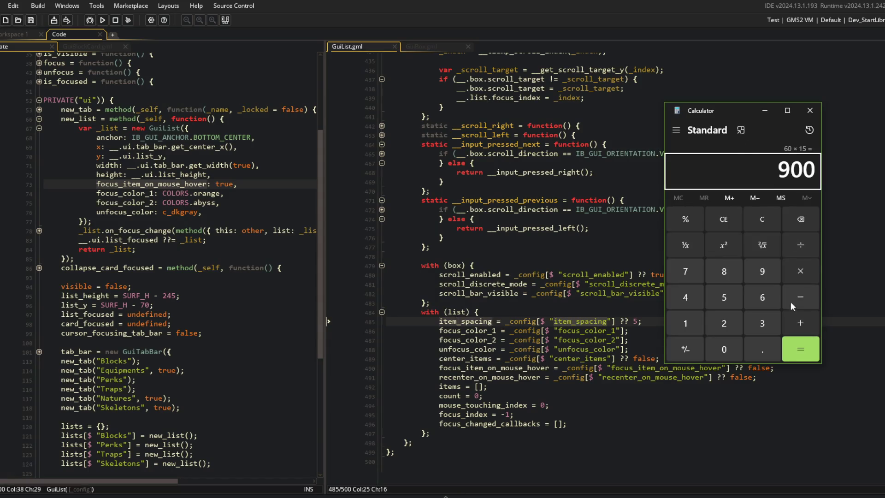
Clear Calculator and compute 14 × 5 + 900 = 970.
click(809, 323)
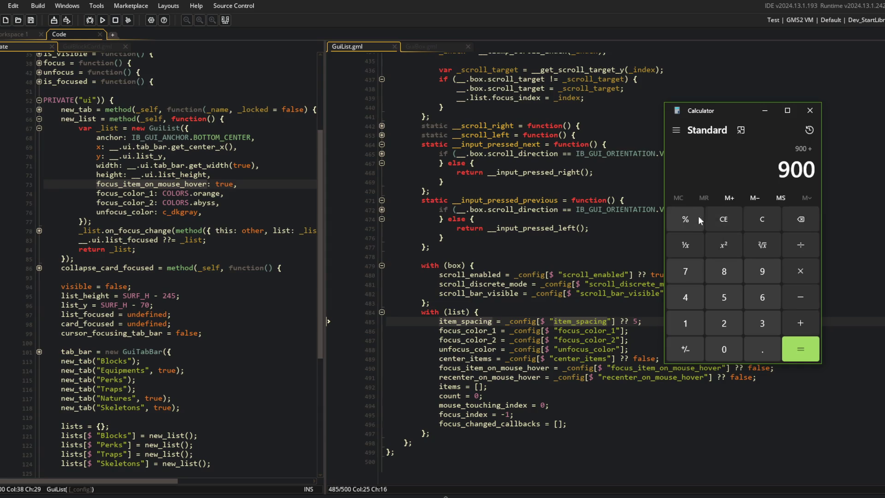
click(759, 221)
click(685, 323)
click(686, 298)
click(800, 271)
click(720, 300)
click(801, 349)
click(801, 323)
click(762, 271)
double_click(724, 349)
click(797, 349)
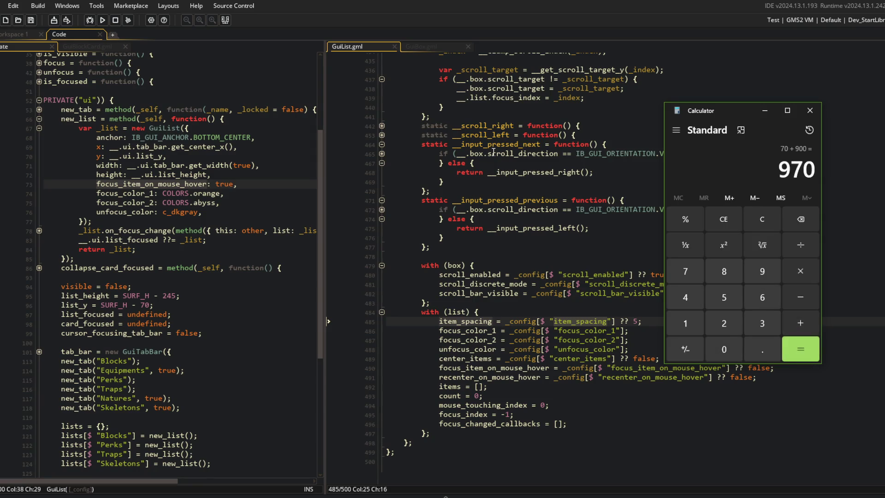
Back in GuiList.gml, place the caret on the __get_scroll_y_min line.
click(501, 200)
scroll(502, 202, up, 9)
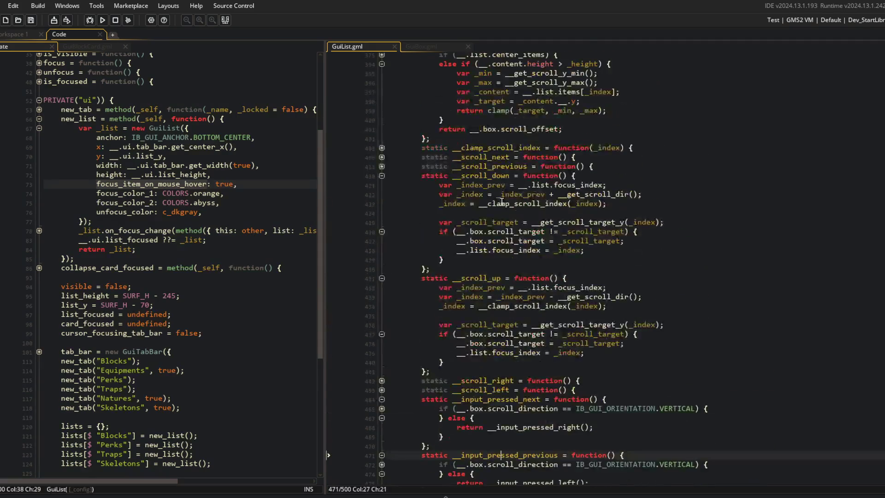
scroll(502, 201, down, 1)
scroll(502, 202, up, 3)
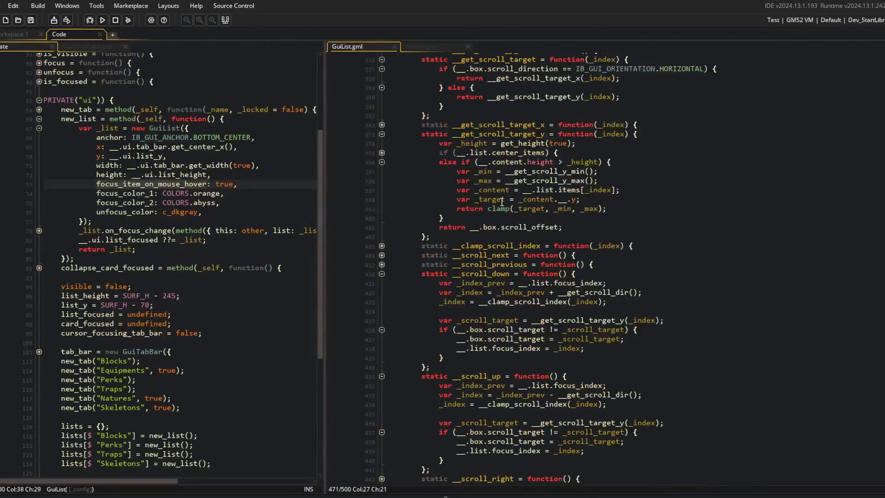
scroll(502, 202, up, 4)
scroll(517, 203, up, 3)
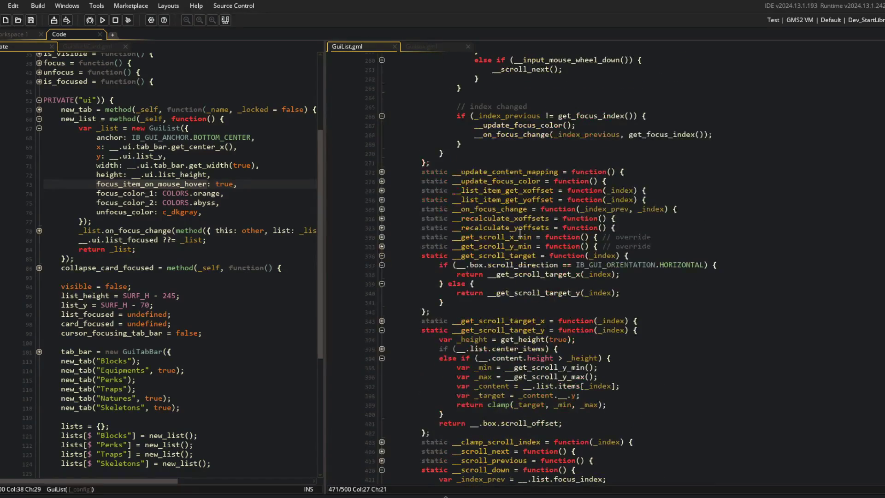
click(519, 247)
scroll(519, 250, down, 3)
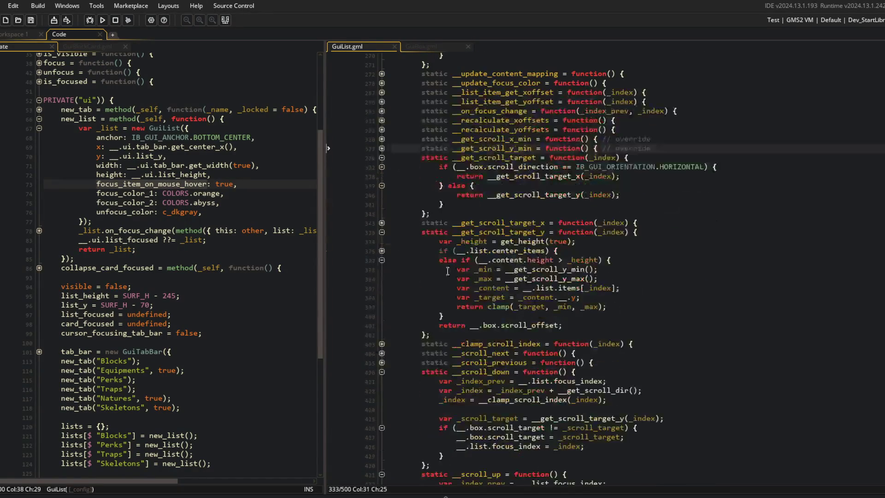
scroll(426, 253, down, 4)
Start a debug run and set a breakpoint at the start of __scroll_up.
click(89, 20)
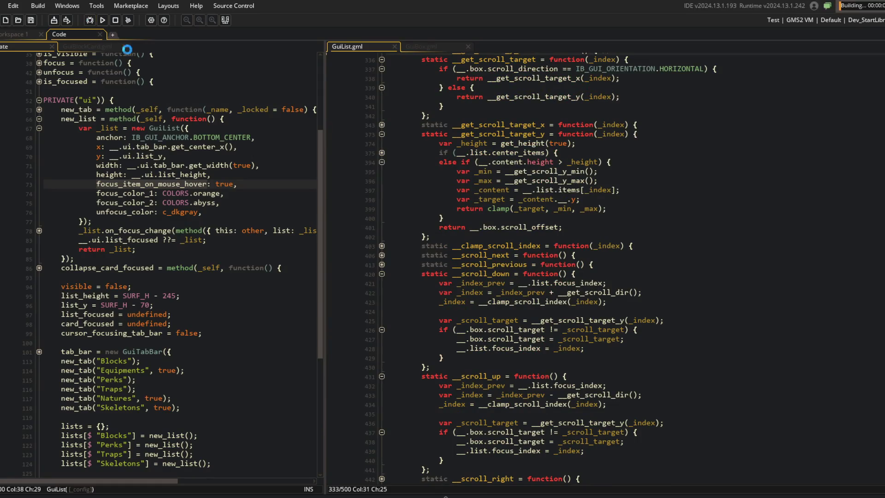
scroll(530, 240, down, 2)
click(360, 327)
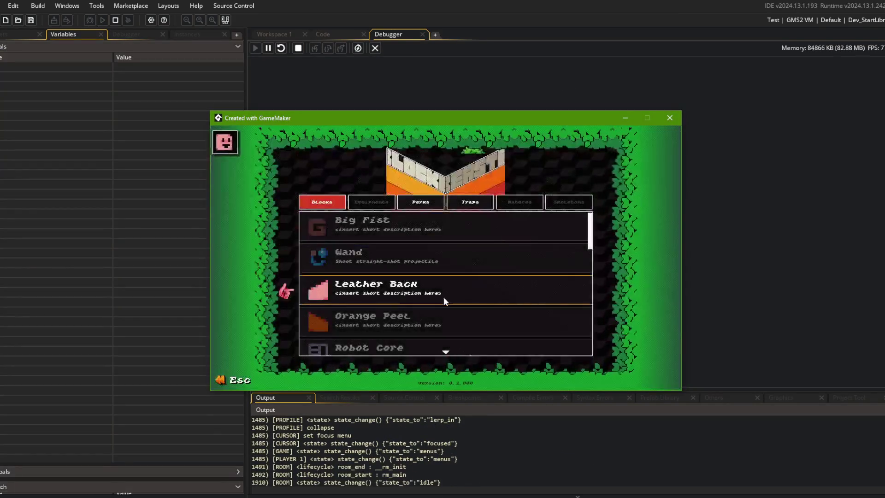
Scroll the in-game list and step through __scroll_up (_index_prev 14, _index 13).
scroll(445, 297, down, 5)
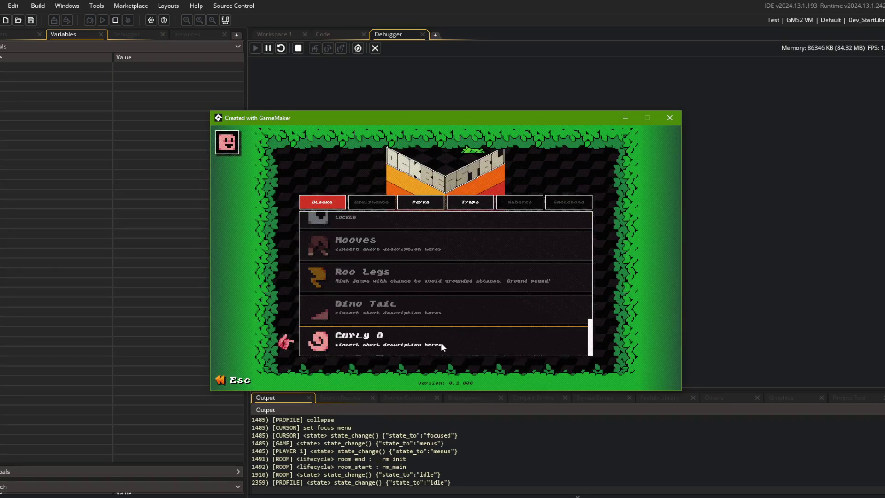
scroll(440, 342, up, 1)
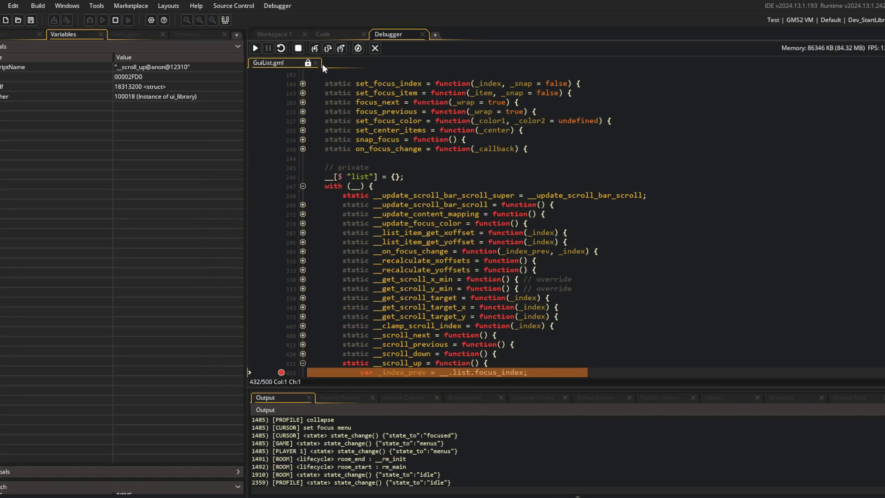
scroll(355, 137, down, 4)
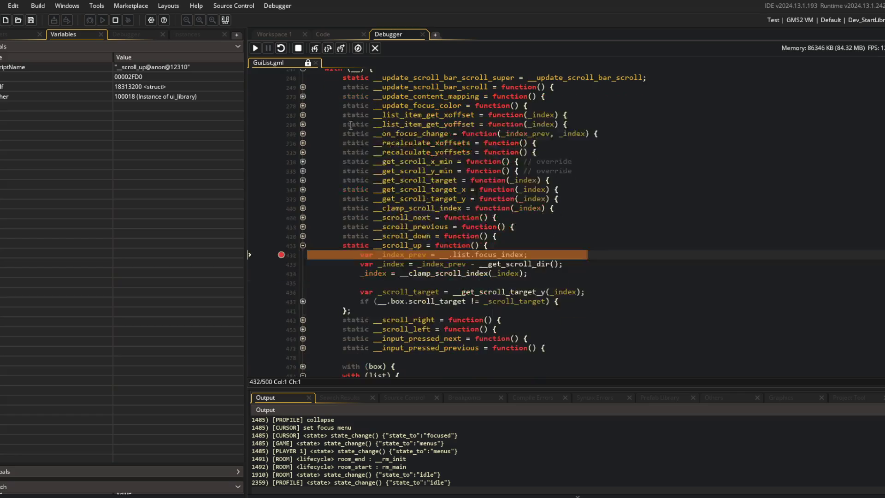
click(327, 48)
click(328, 48)
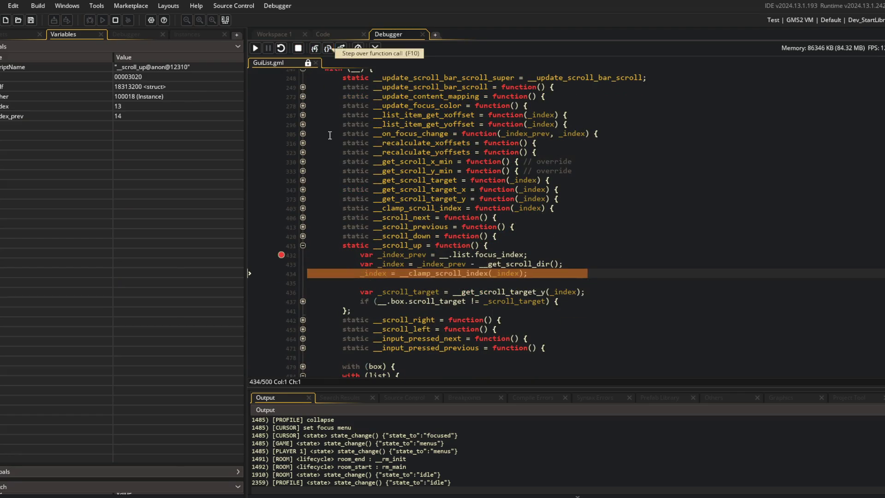
click(328, 48)
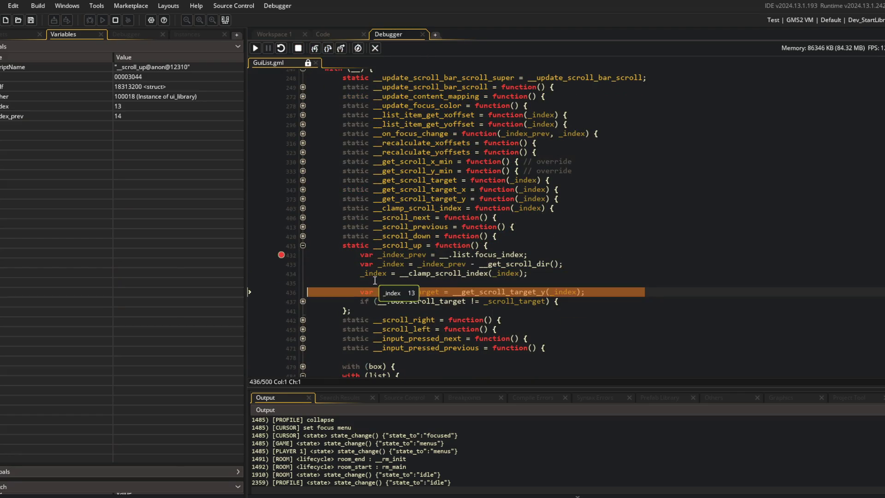
click(303, 301)
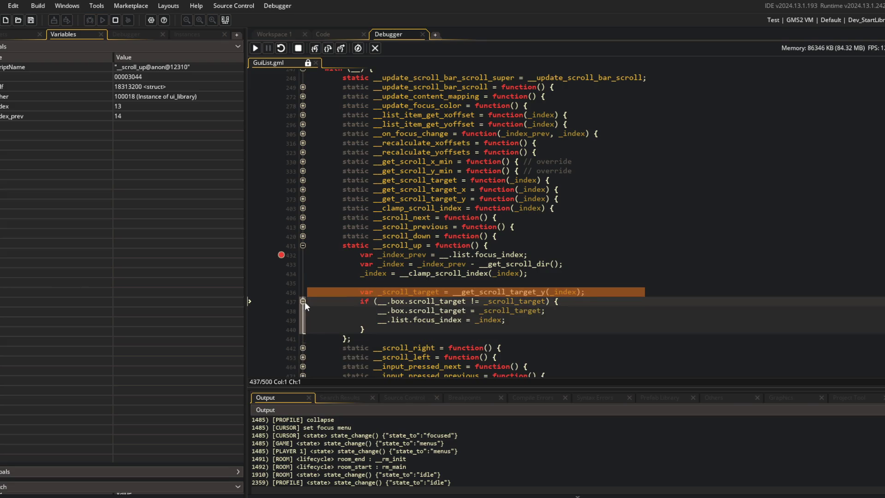
Step into __get_scroll_target_y to the center_items check, reading _height 295, then show the code editors.
click(315, 48)
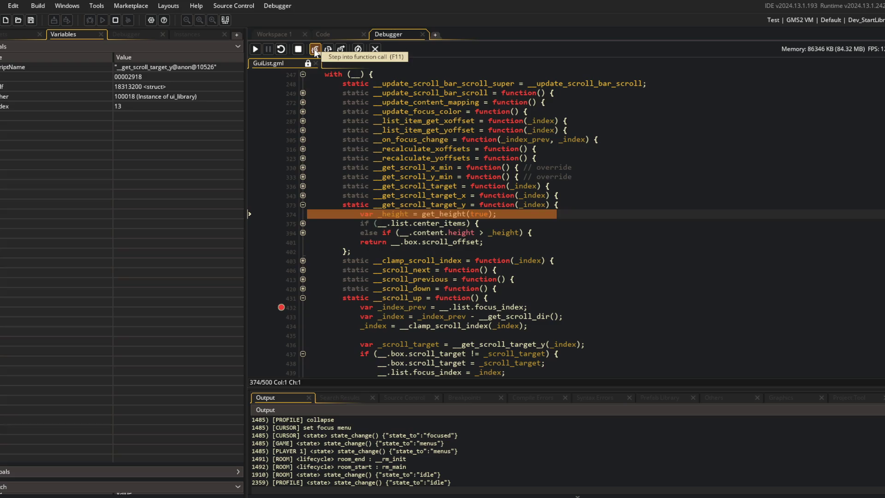
click(327, 48)
mouse_move(390, 216)
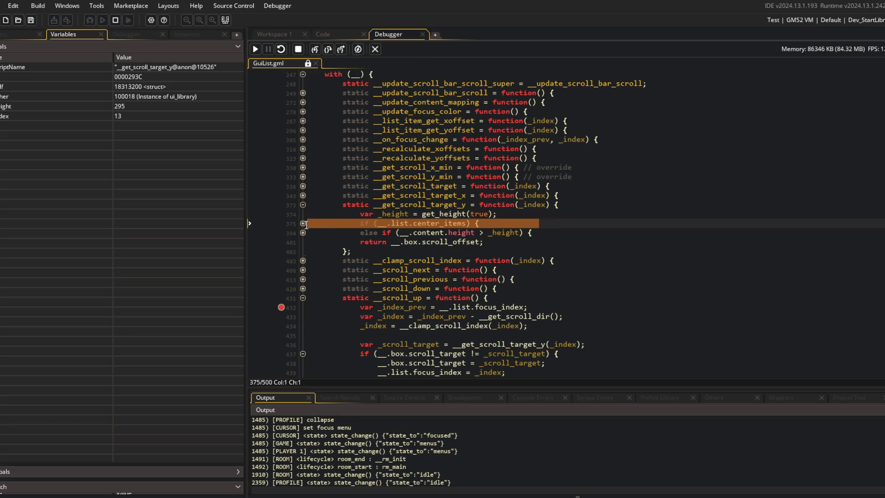
click(303, 223)
click(276, 34)
click(330, 31)
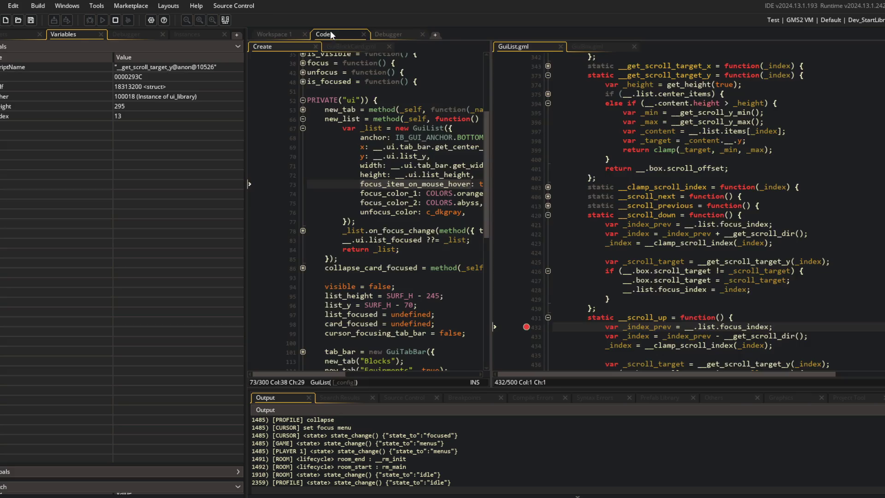
Step past center_items into the else branch and into __get_scroll_y_min returning item_spacing * -1.
key(Up)
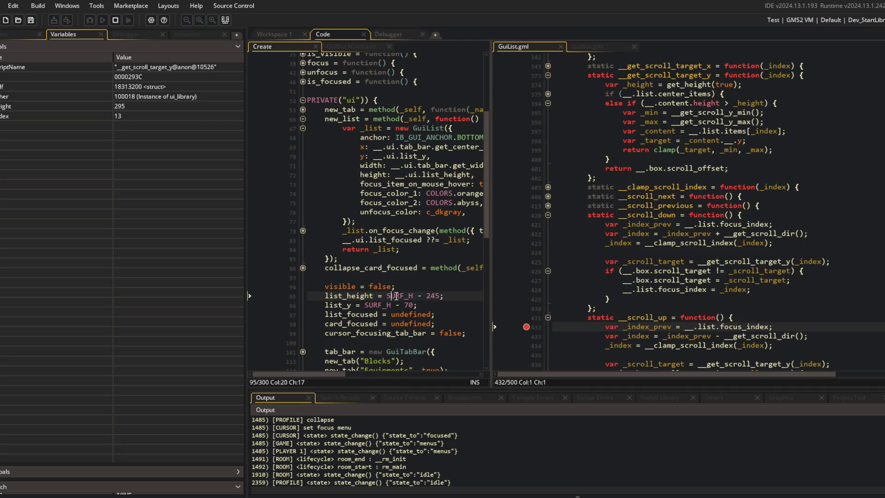
click(385, 33)
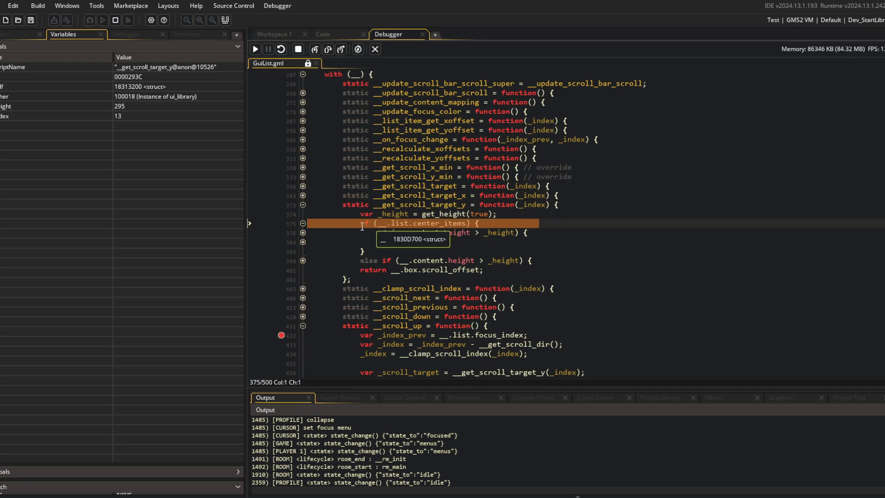
click(316, 49)
click(315, 48)
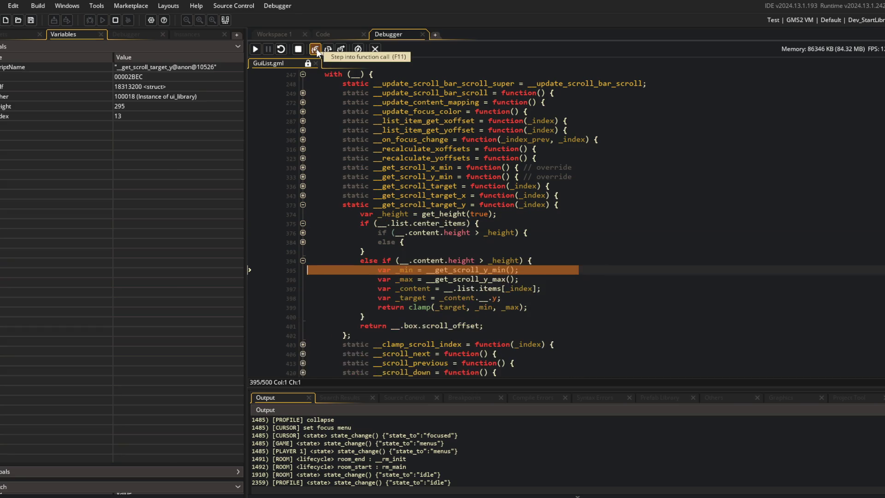
mouse_move(444, 261)
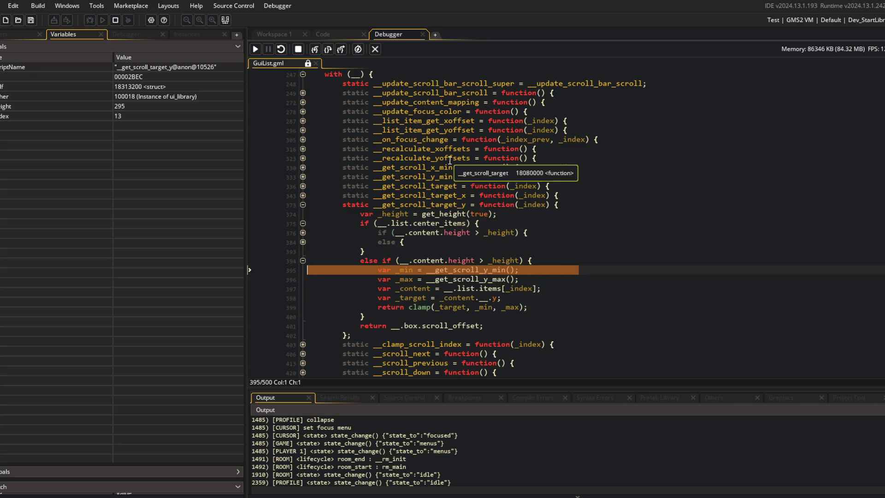
click(316, 52)
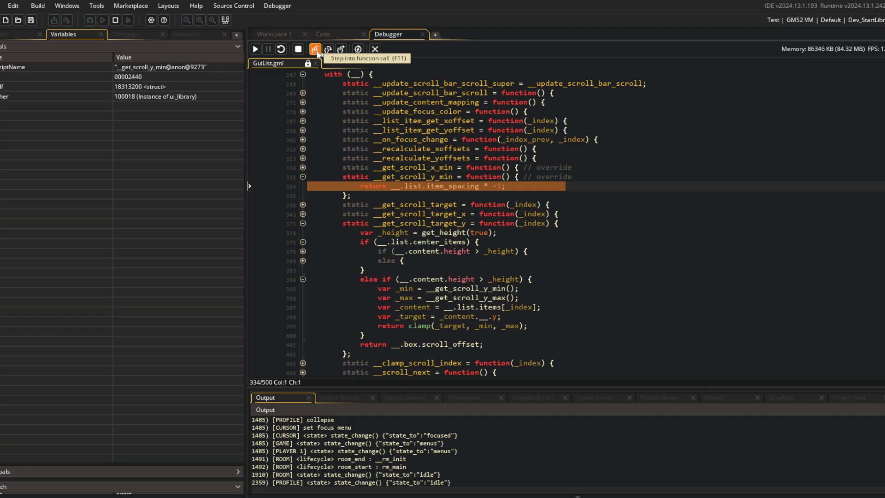
Step into __get_scroll_y_max and get_height, then step back out to GuiList's scroll target code.
click(316, 52)
click(317, 52)
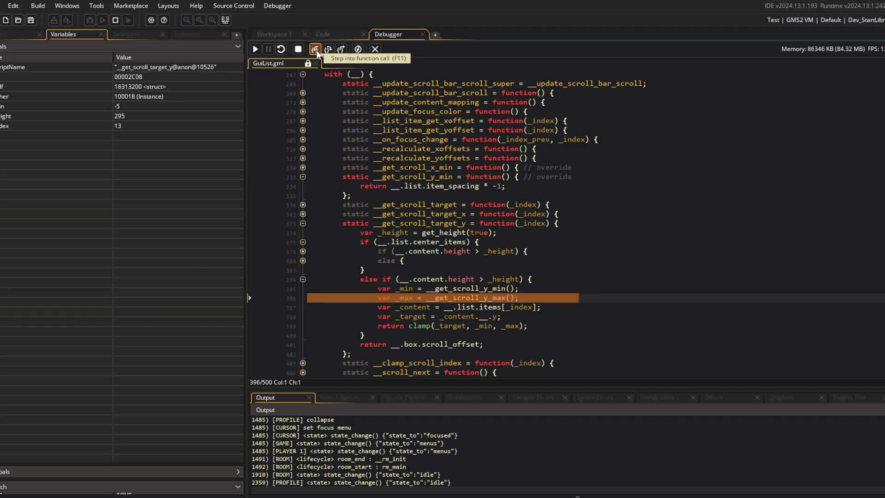
click(316, 52)
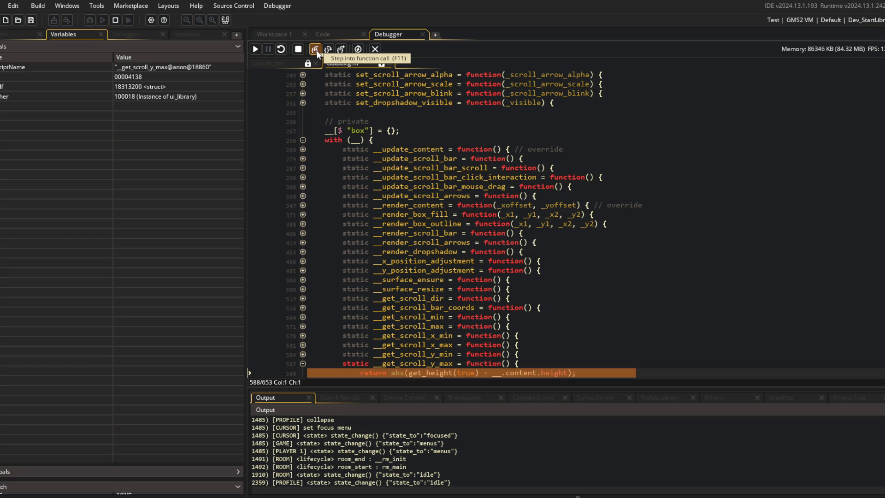
click(316, 51)
click(317, 50)
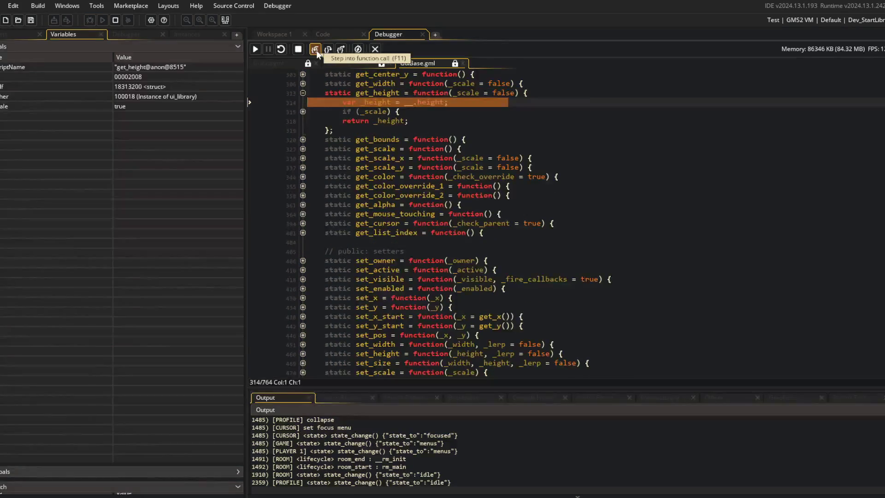
click(338, 49)
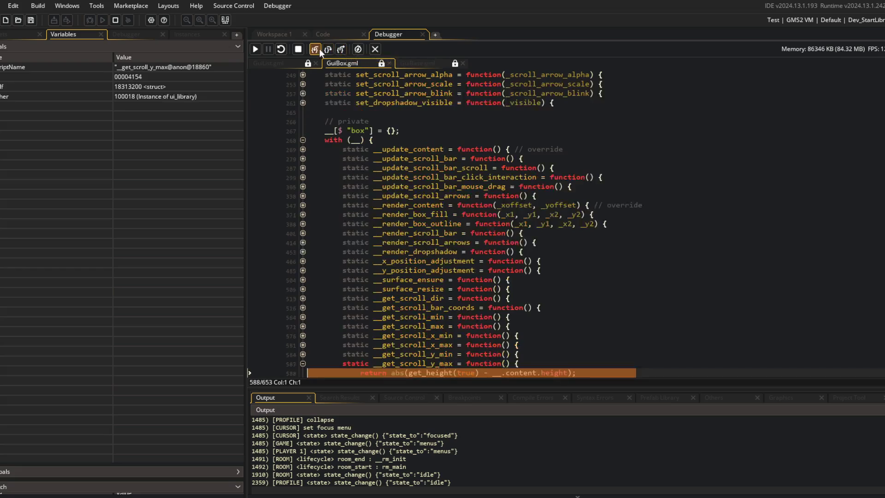
click(319, 49)
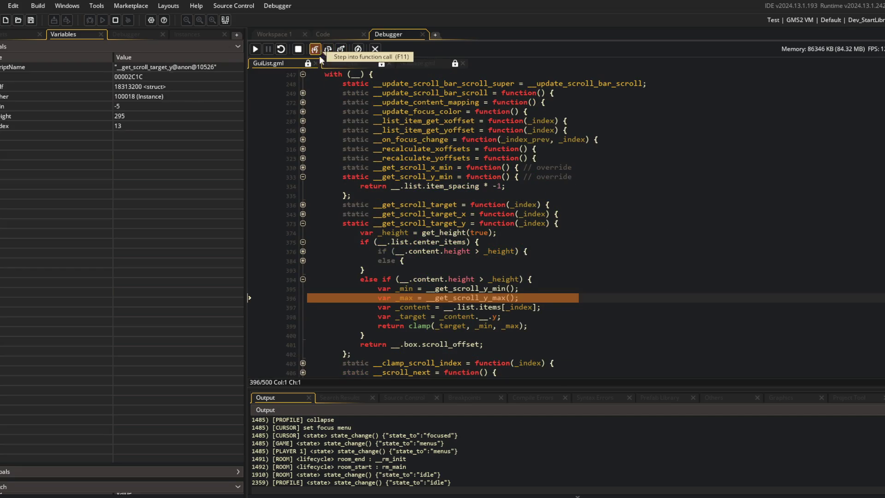
Advance to line 397 and inspect the locals, with _min at -5 and _max at 675.
click(320, 49)
mouse_move(405, 295)
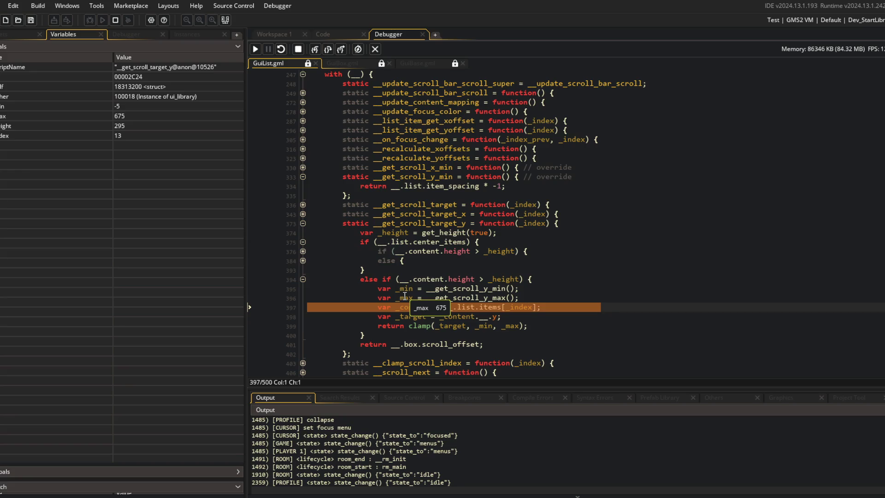
scroll(406, 293, up, 10)
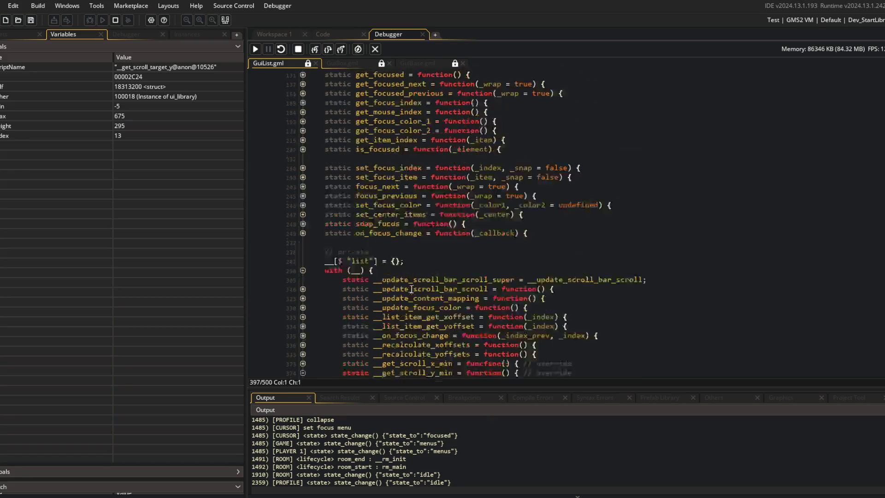
scroll(411, 289, up, 5)
scroll(411, 289, down, 15)
mouse_move(437, 256)
scroll(436, 256, down, 5)
mouse_move(504, 245)
mouse_move(415, 243)
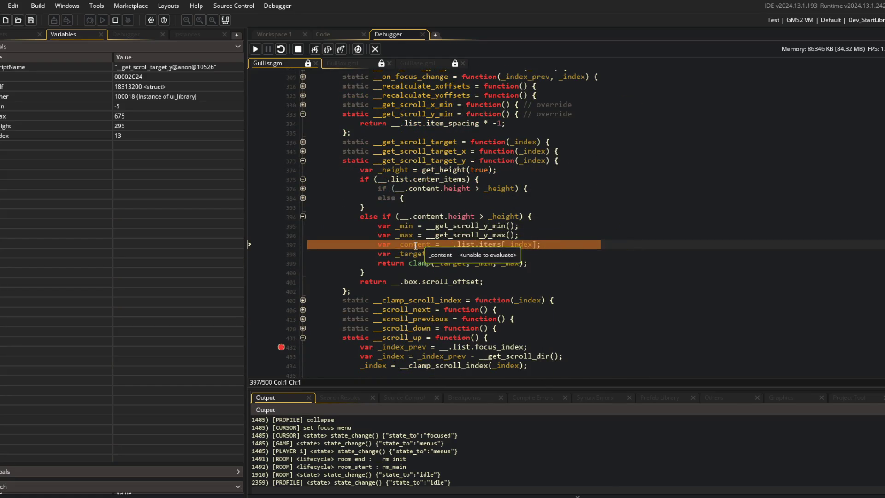
Step over twice to line 399's clamp return and check _target 845 against _max 675.
click(323, 49)
click(318, 47)
mouse_move(415, 256)
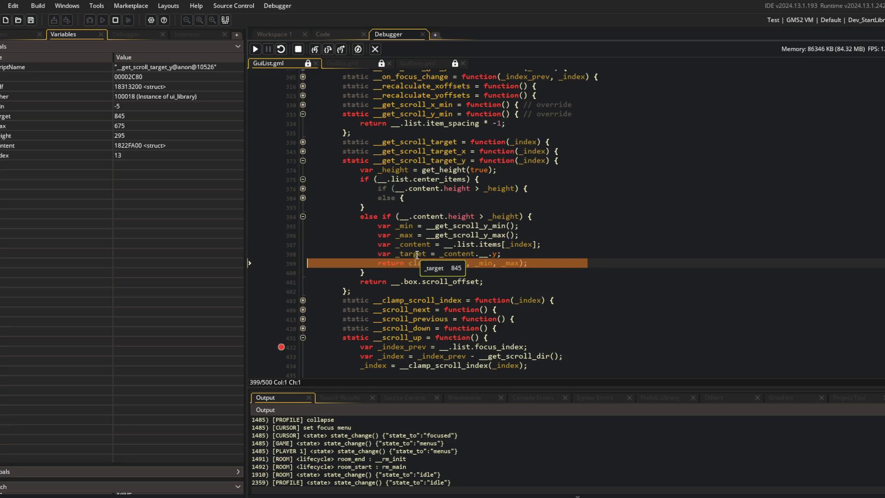
mouse_move(400, 235)
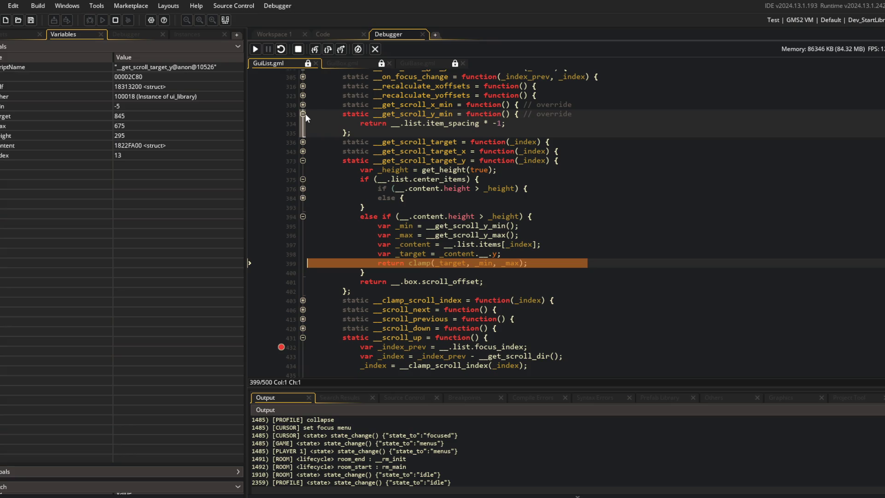
click(341, 63)
scroll(483, 275, down, 4)
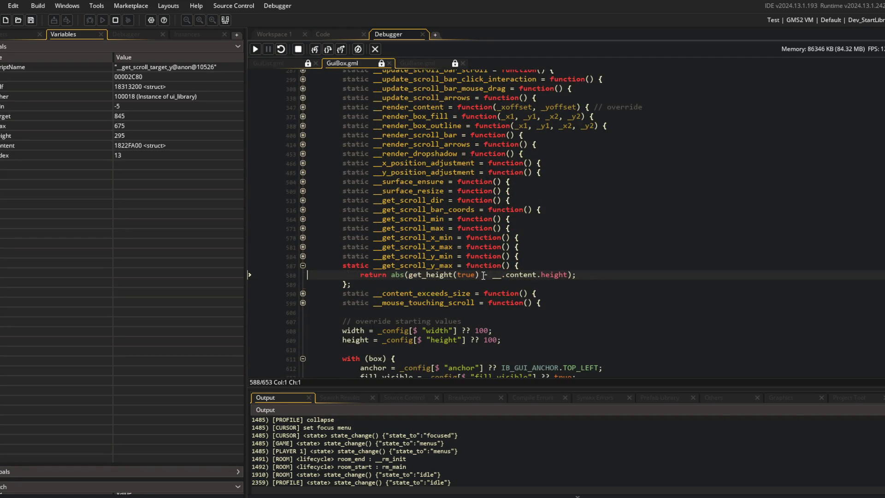
mouse_move(552, 275)
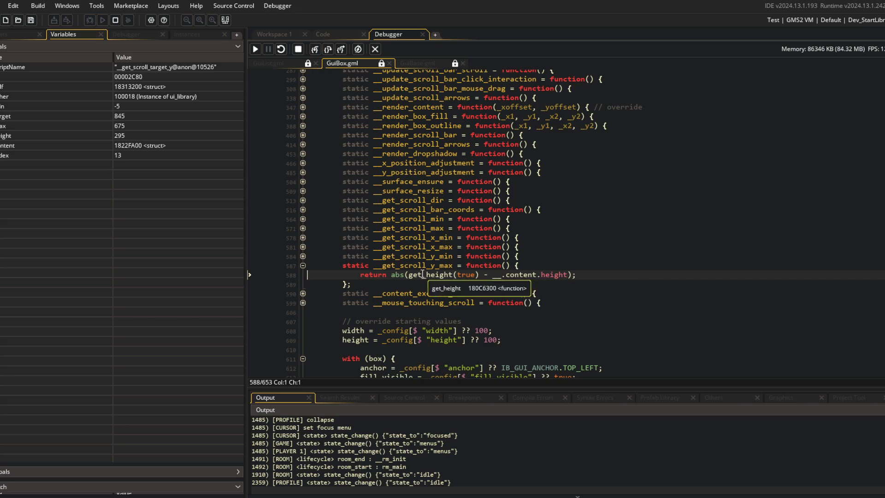
mouse_move(422, 273)
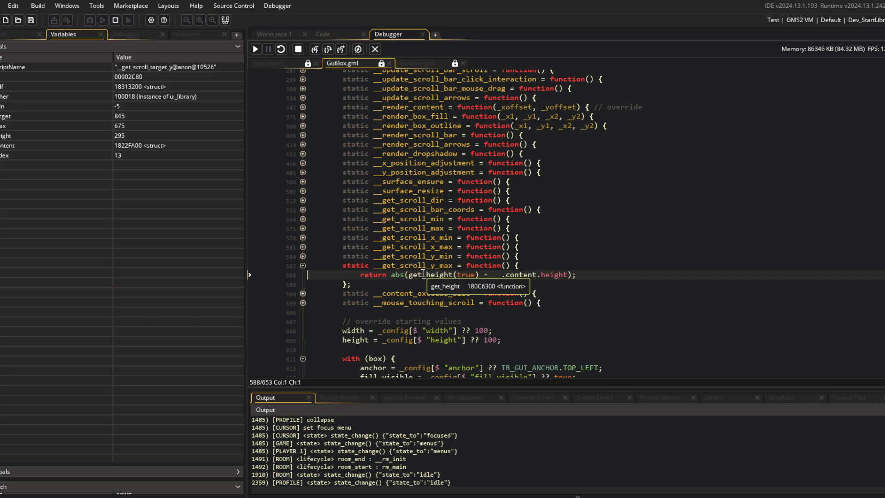
mouse_move(397, 278)
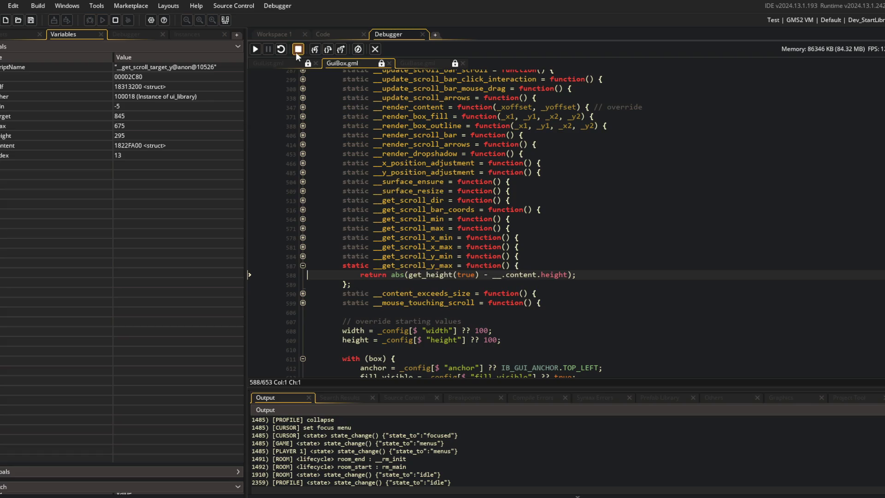
click(282, 62)
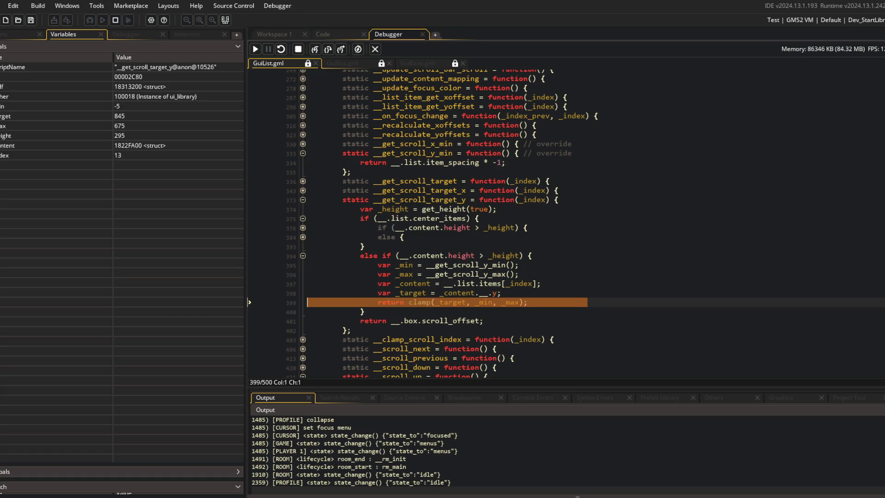
Compare Calculator's 970 result with the debugger's box.scroll_offset of 674.999999963485.
key(alt+Tab)
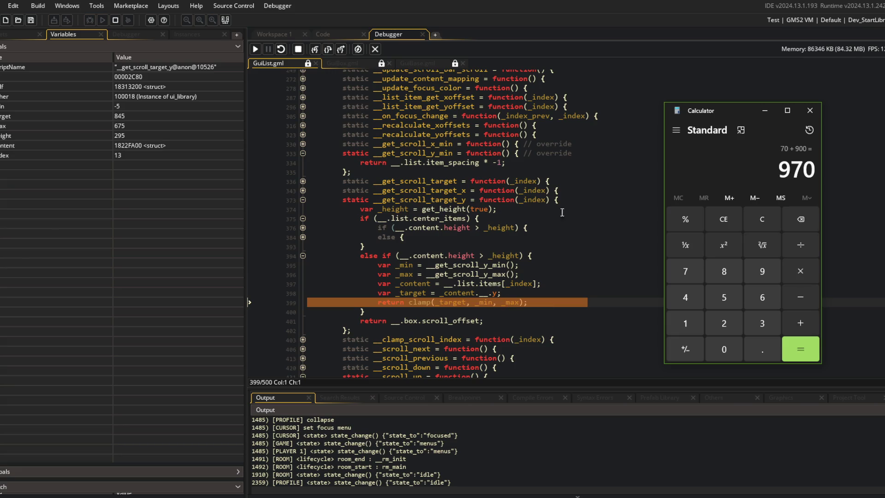
mouse_move(405, 273)
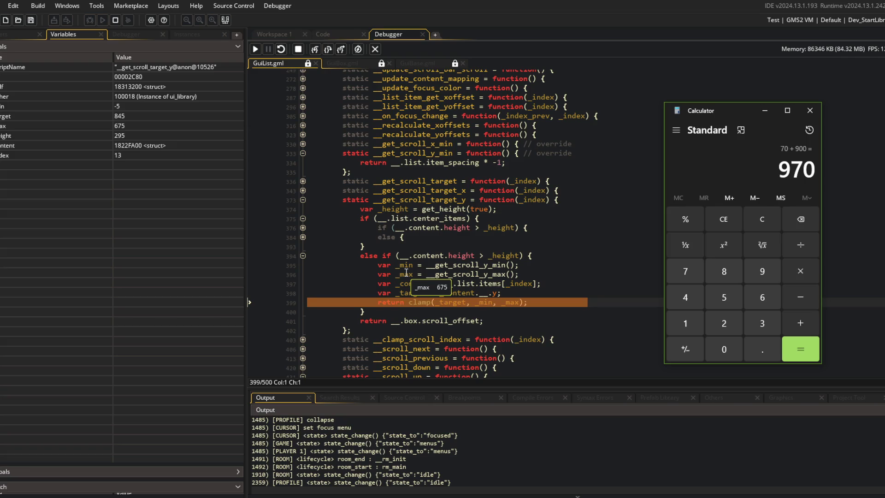
mouse_move(410, 325)
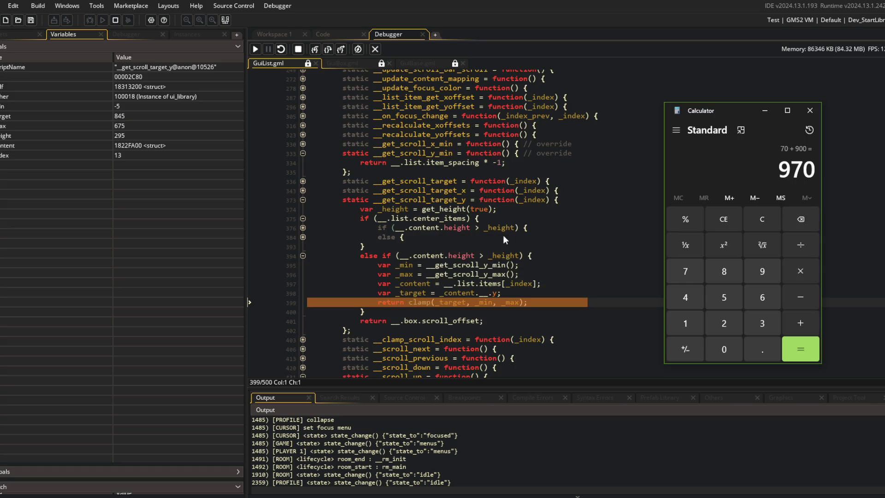
mouse_move(408, 294)
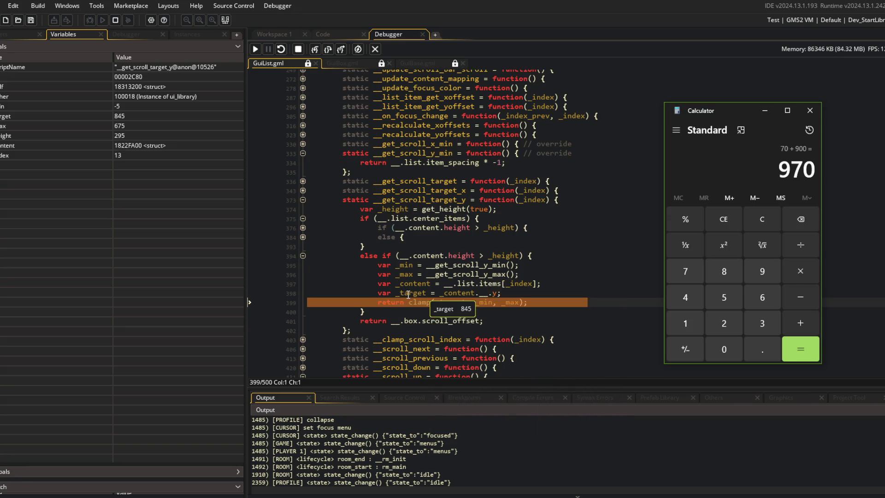
mouse_move(406, 275)
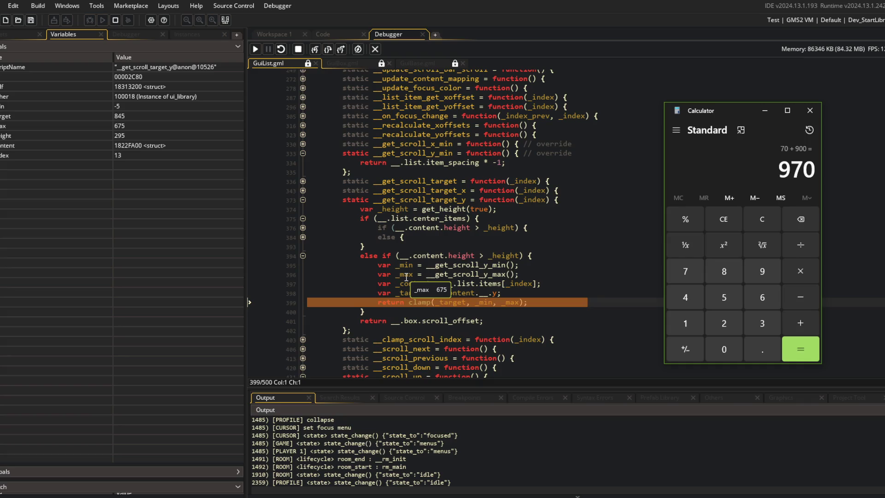
Step __scroll_up to the scroll-target check, verify _scroll_target 675 and focus_index 14, then stop debugging.
click(313, 52)
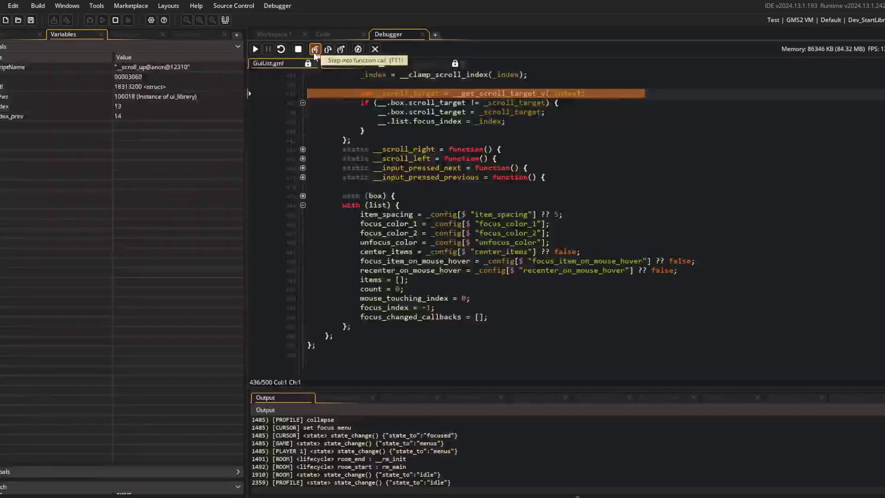
mouse_move(415, 91)
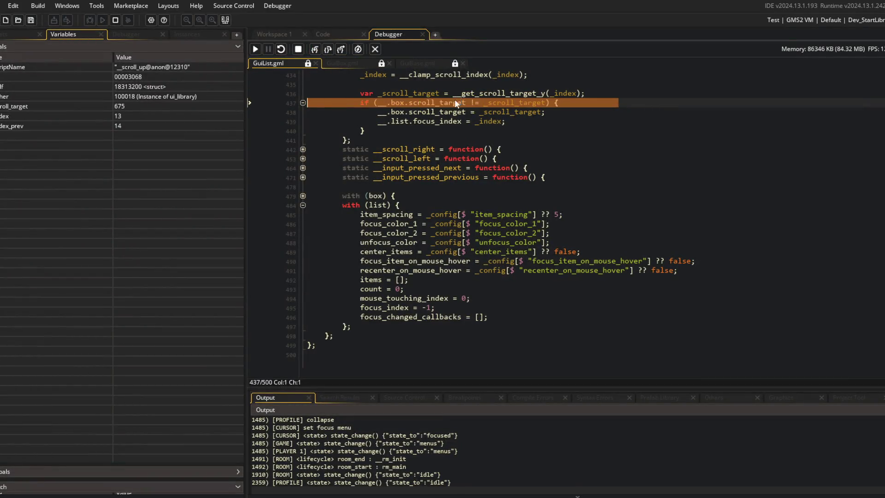
scroll(477, 170, up, 4)
mouse_move(476, 170)
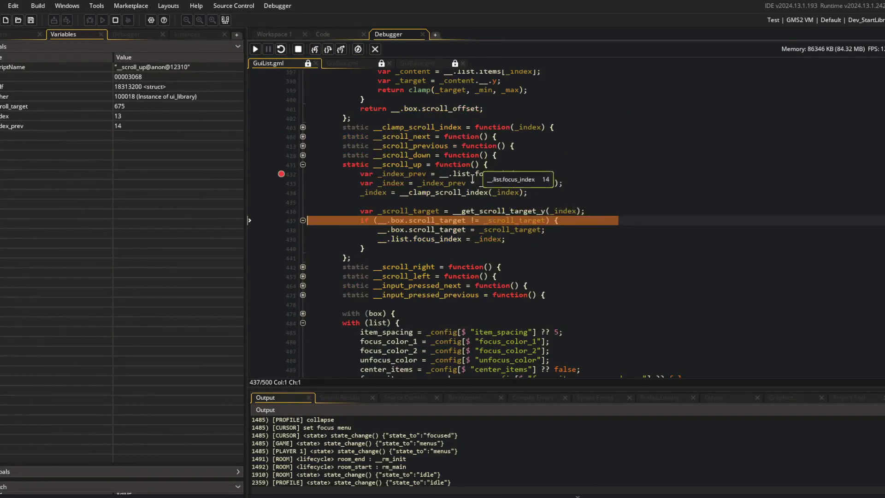
mouse_move(433, 238)
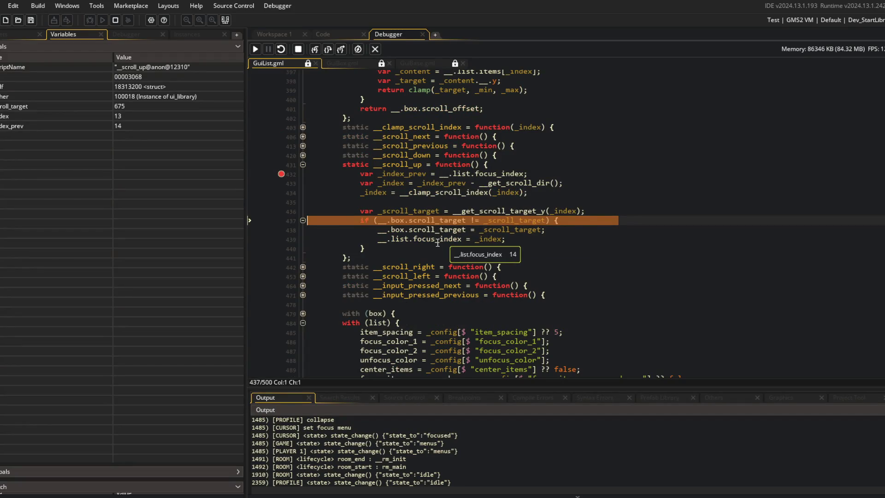
mouse_move(492, 239)
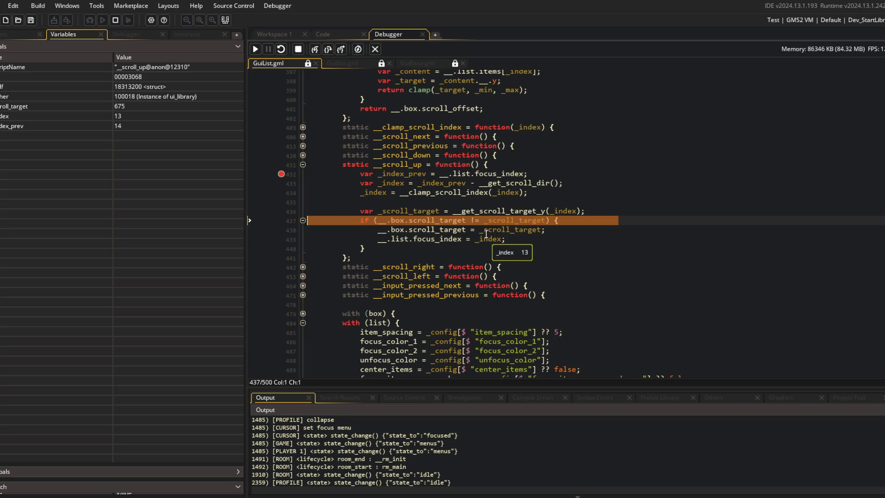
click(372, 53)
In __scroll_down, move '__.list.focus_index = _index;' below the if block's closing brace.
click(628, 290)
key(ctrl+x)
key(Down)
key(End)
key(Return)
key(ctrl+v)
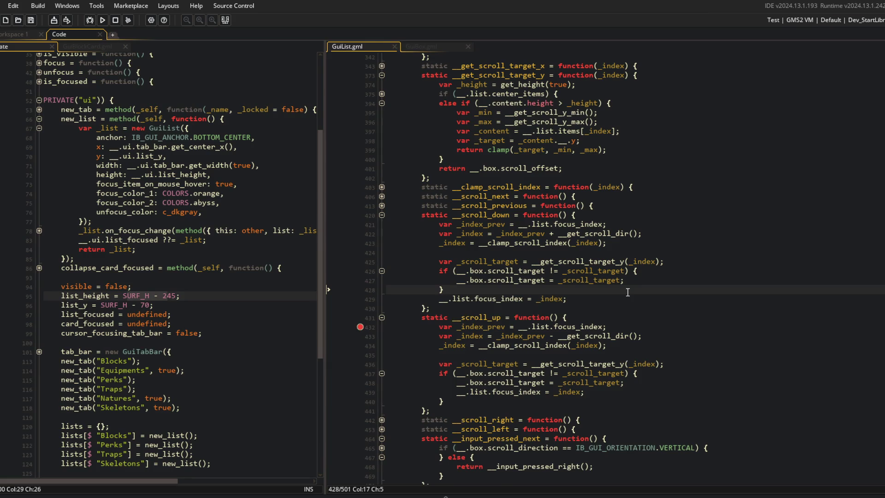
Move the same focus_index line out of the if in __scroll_up, delete the blank line, and build with F5.
click(636, 392)
key(shift+Home)
key(ctrl+x)
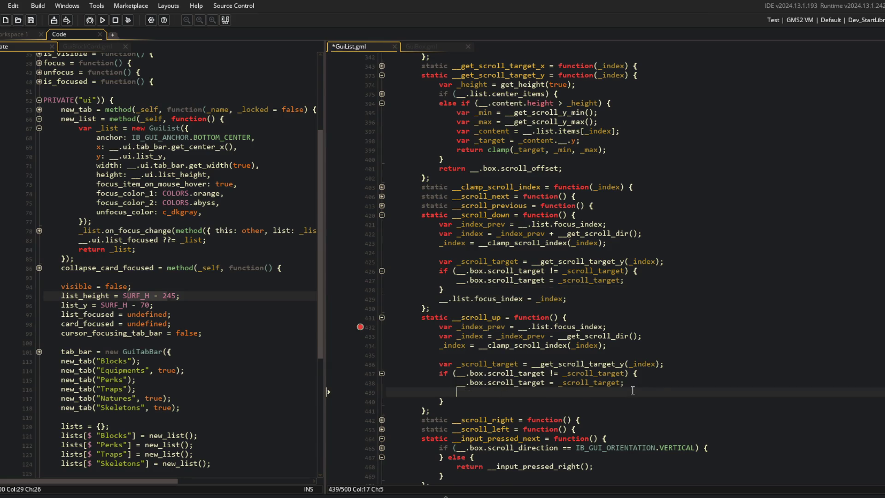
key(Down)
key(End)
key(Return)
key(ctrl+v)
click(633, 390)
key(ctrl+x)
key(F5)
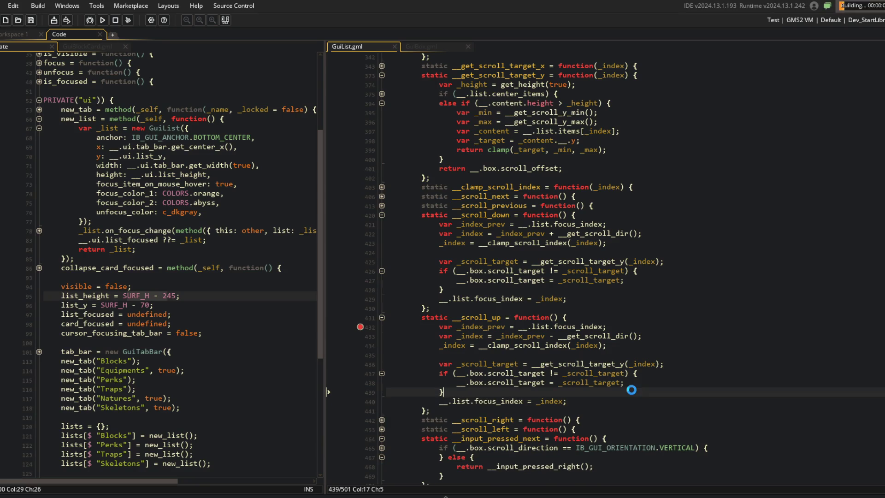
click(360, 328)
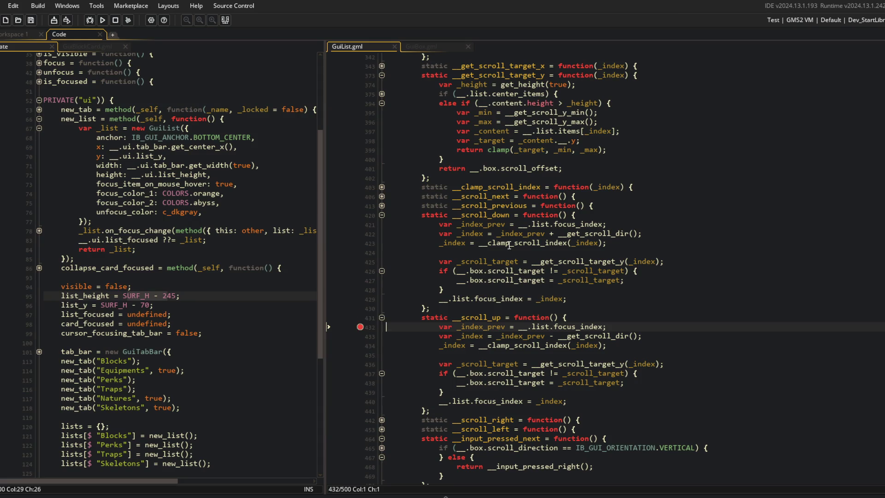
Scroll the Blocks list up and down repeatedly, checking the focus highlight follows each item and wraps.
scroll(446, 264, down, 10)
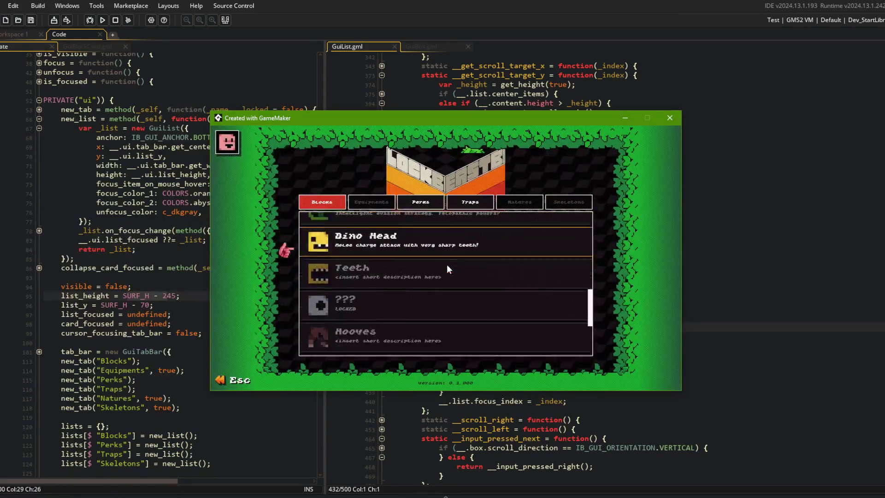
scroll(437, 334, up, 2)
scroll(437, 334, down, 2)
scroll(437, 335, up, 4)
scroll(438, 335, down, 4)
scroll(436, 333, up, 4)
scroll(436, 333, down, 4)
scroll(436, 332, up, 7)
scroll(434, 331, down, 6)
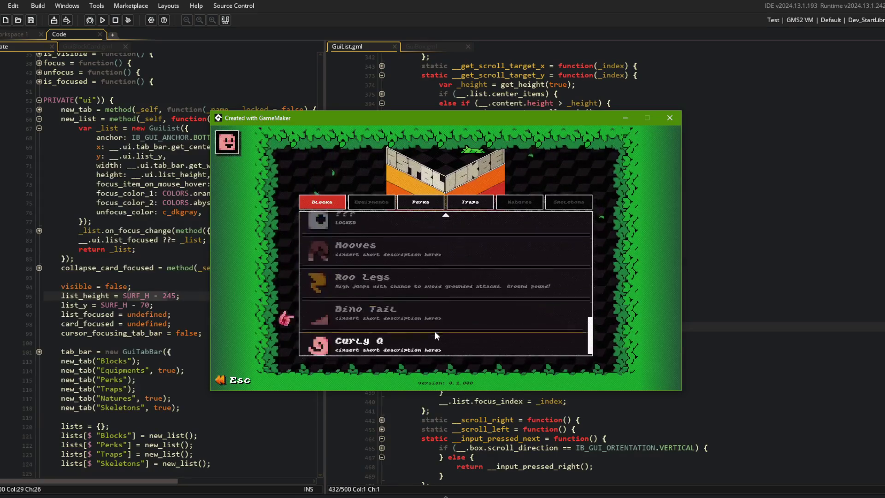
scroll(434, 331, up, 2)
scroll(434, 331, up, 4)
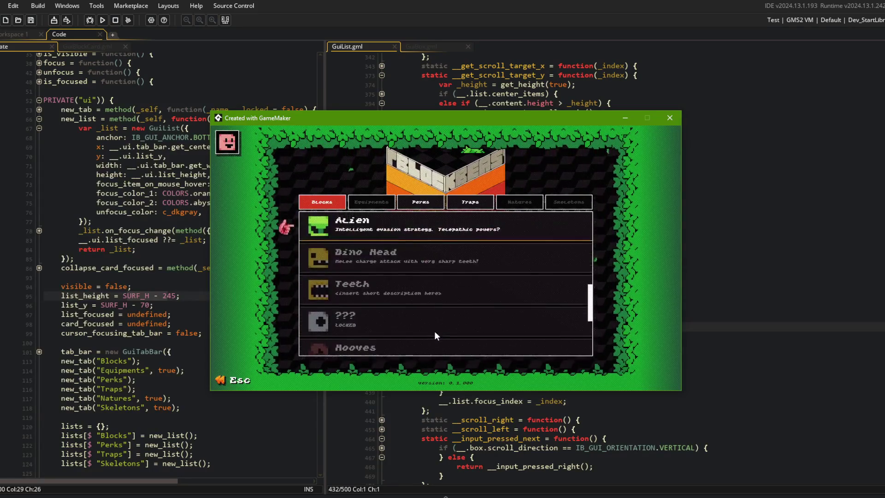
scroll(434, 331, down, 6)
scroll(434, 331, up, 4)
scroll(434, 331, down, 4)
scroll(434, 331, up, 5)
scroll(434, 331, up, 4)
scroll(434, 331, down, 8)
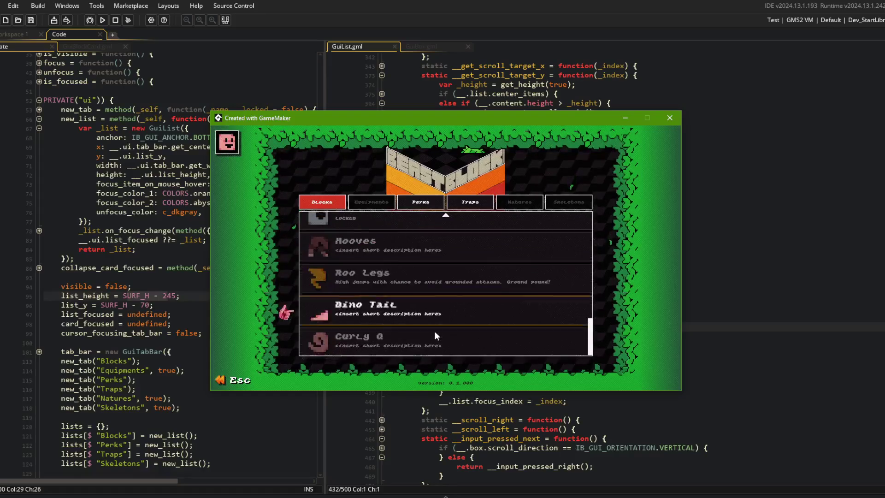
scroll(434, 331, up, 8)
scroll(435, 331, down, 8)
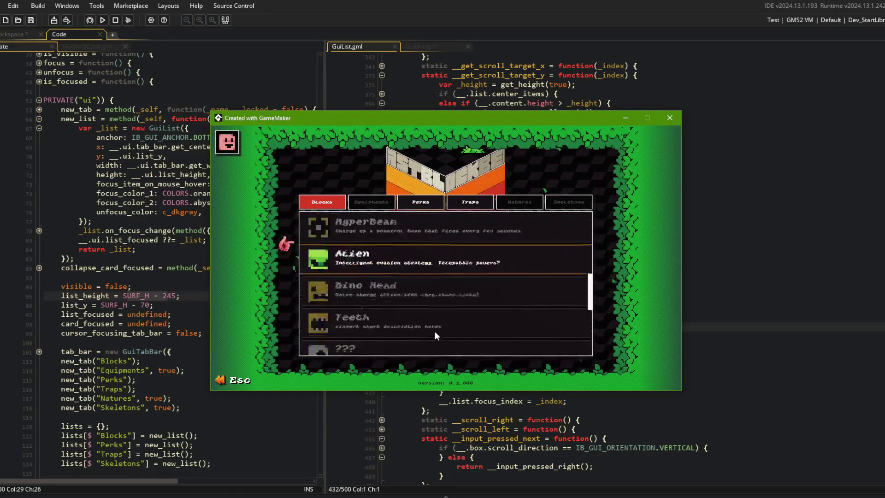
scroll(434, 331, up, 4)
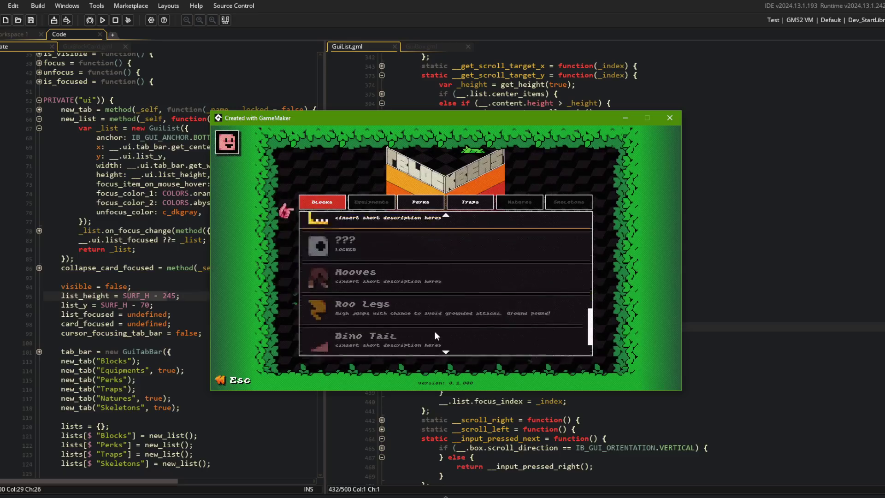
scroll(434, 331, down, 4)
scroll(434, 331, up, 6)
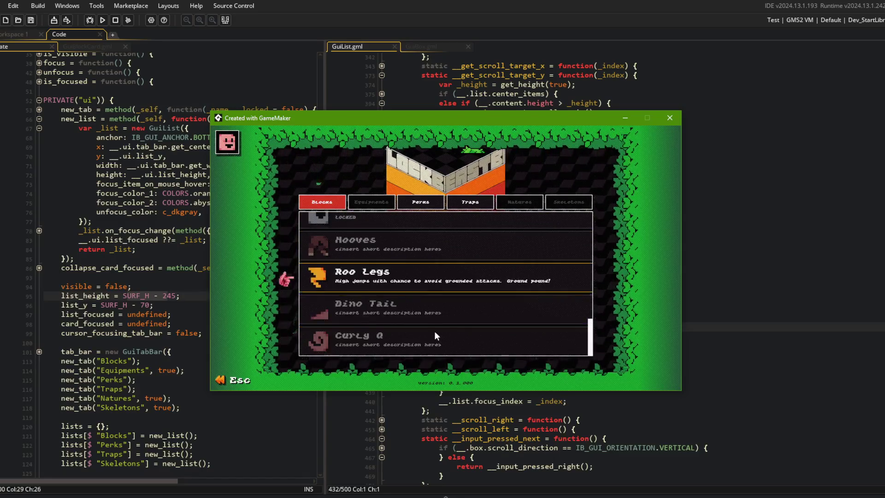
scroll(434, 331, down, 6)
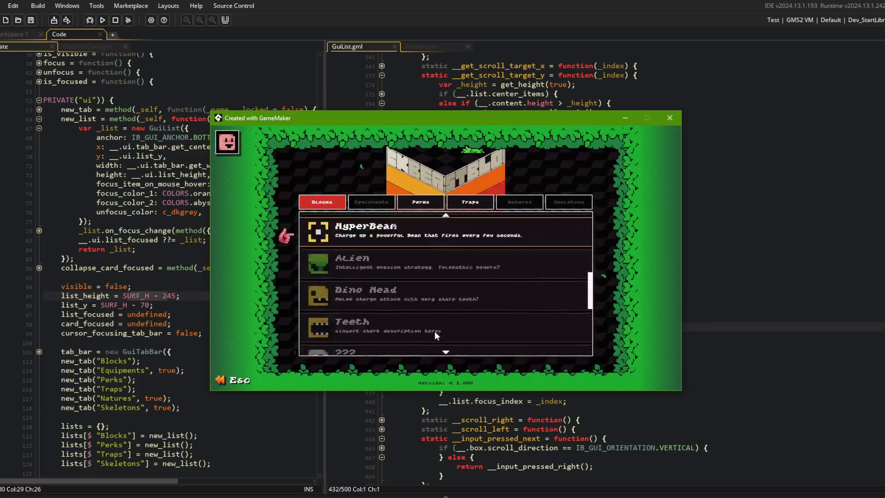
scroll(435, 331, down, 2)
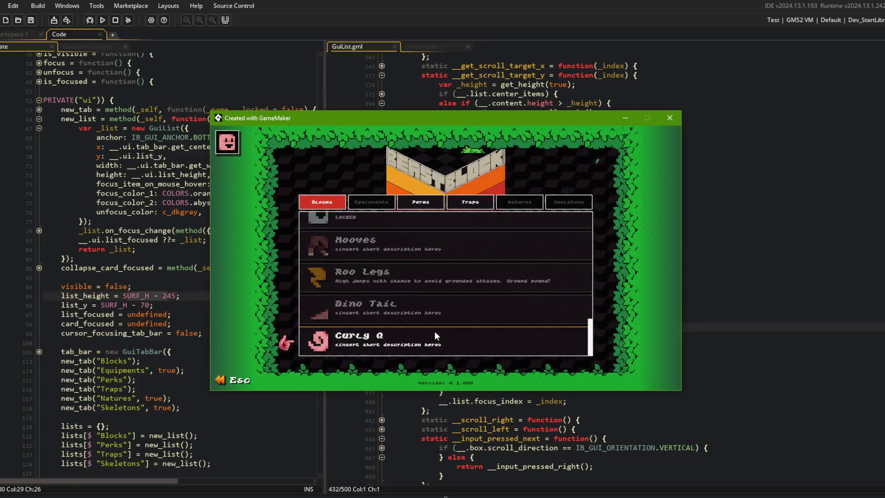
scroll(434, 331, up, 1)
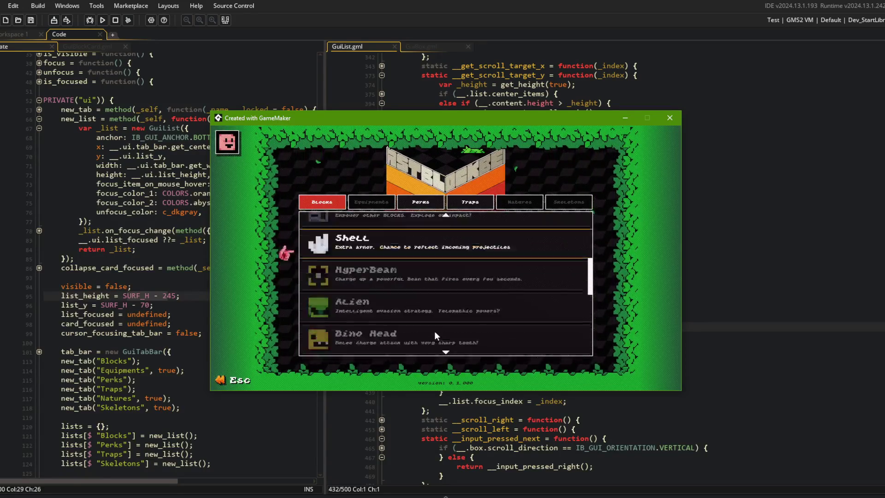
scroll(434, 331, up, 2)
scroll(435, 331, down, 2)
scroll(435, 331, up, 4)
scroll(434, 331, down, 5)
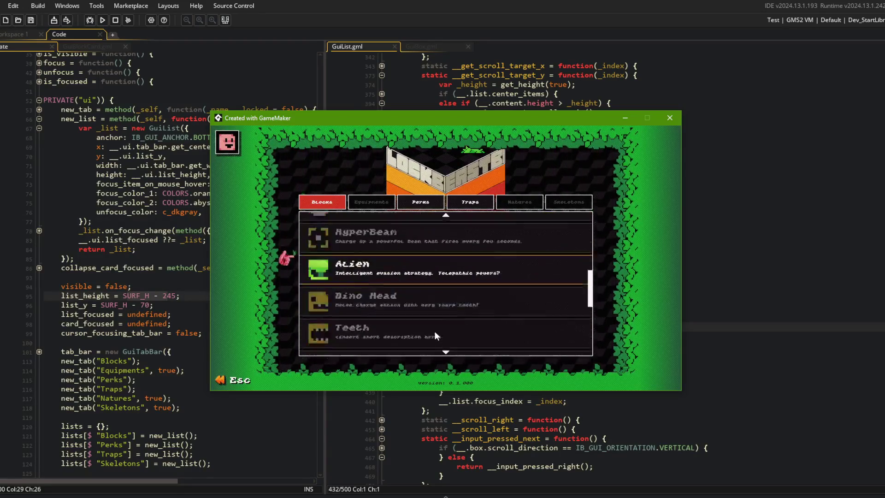
scroll(434, 331, up, 8)
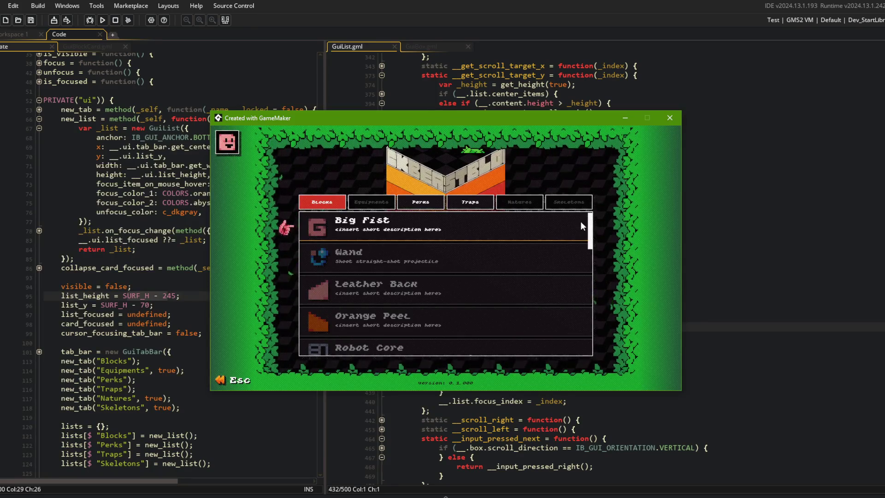
Scroll the Blocks list up and down again to recheck focus movement.
scroll(559, 232, down, 3)
scroll(560, 233, down, 5)
scroll(560, 233, up, 5)
scroll(559, 235, up, 3)
scroll(560, 235, down, 8)
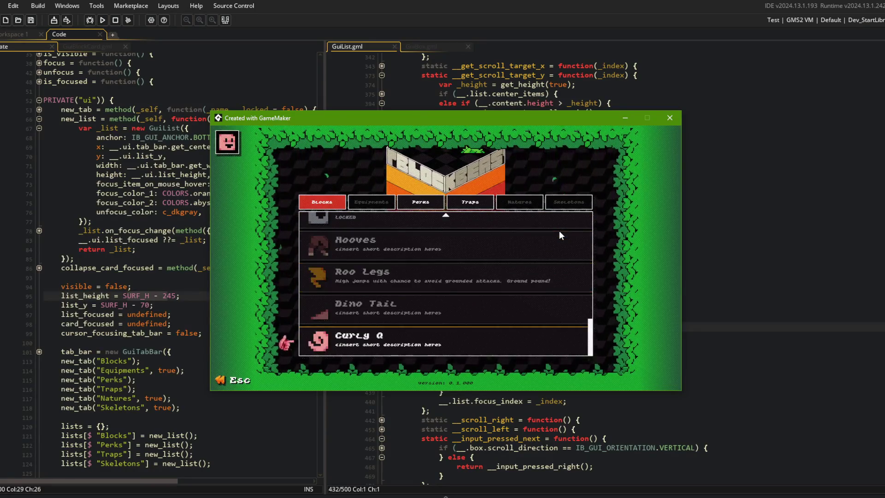
scroll(559, 231, up, 8)
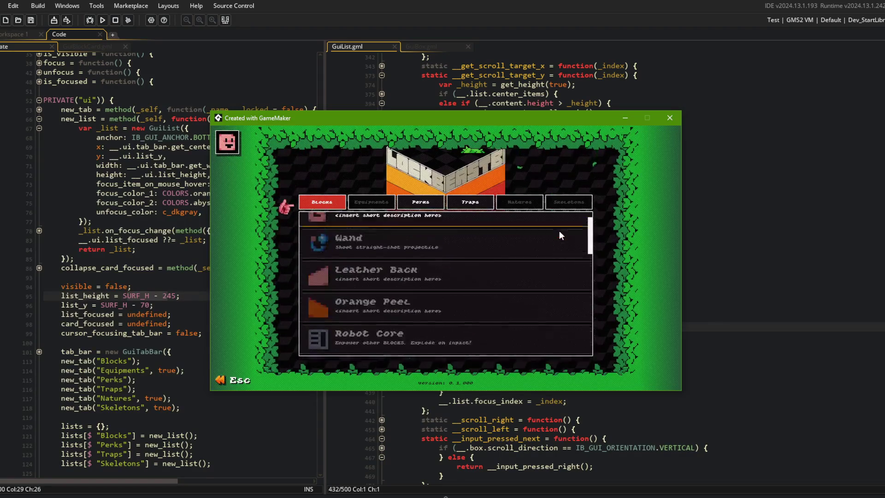
scroll(559, 231, down, 3)
scroll(560, 233, down, 5)
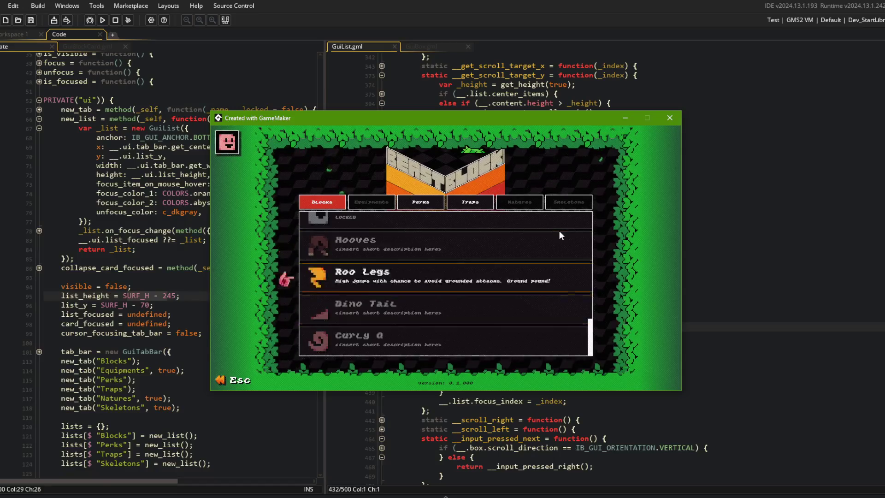
scroll(561, 235, up, 7)
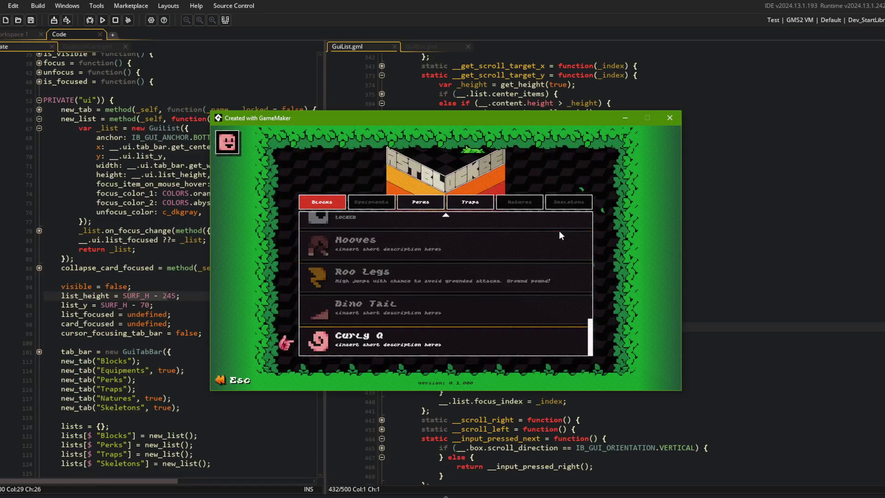
scroll(561, 235, down, 1)
scroll(507, 239, up, 2)
Expand and collapse the Alien and Dino Head cards to view their upgrades.
click(472, 245)
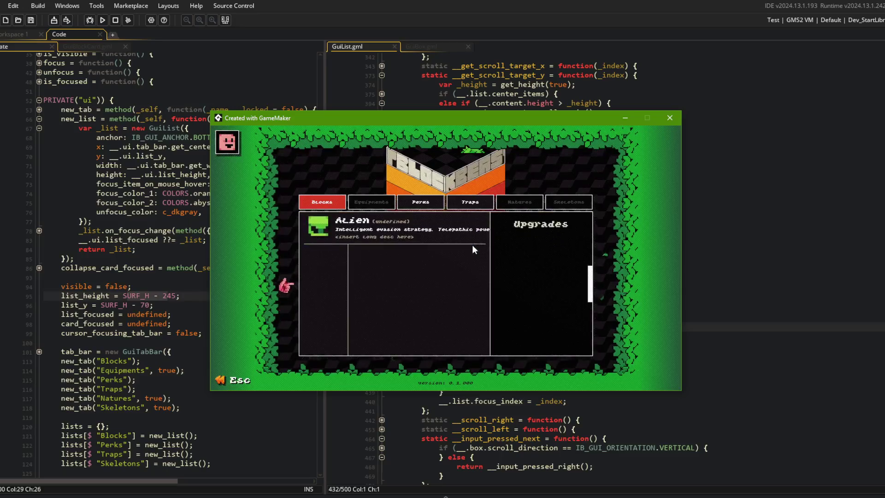
click(451, 234)
scroll(452, 234, down, 1)
click(449, 239)
click(449, 239)
scroll(447, 304, down, 2)
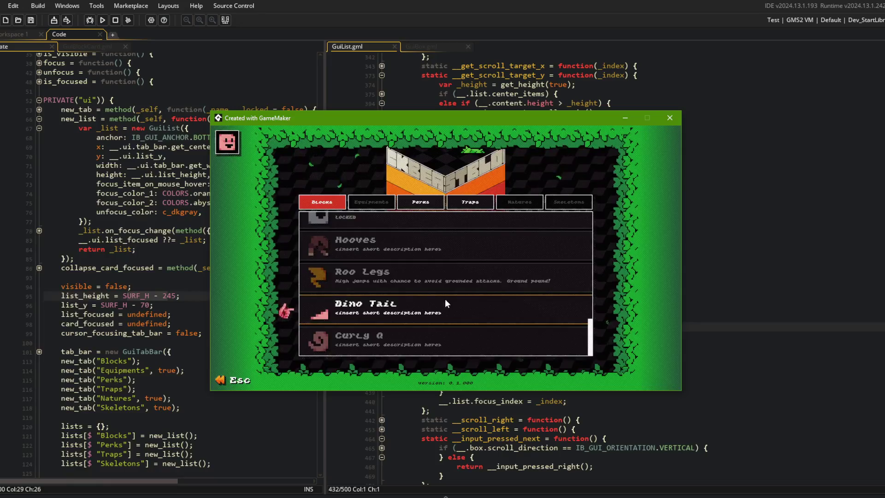
Expand and collapse Roo Legs and Curly Q, view Curly Q's Upgrades, then close the game.
click(441, 284)
click(442, 284)
click(421, 328)
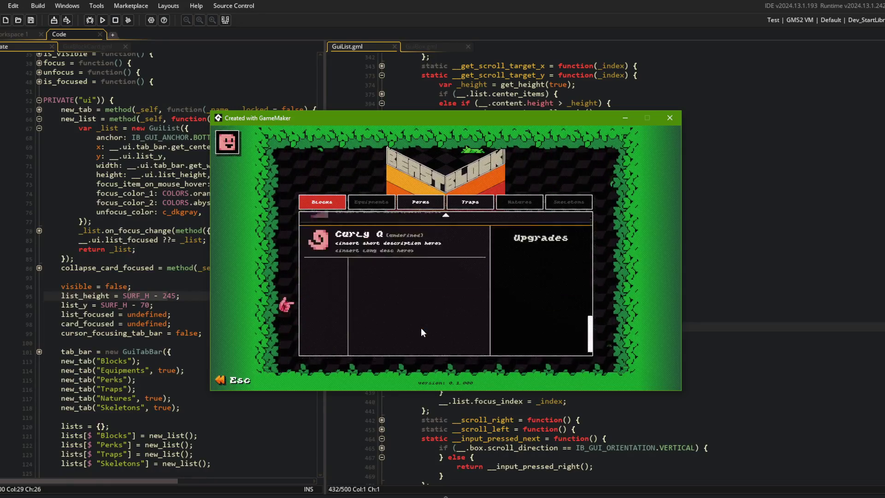
click(411, 233)
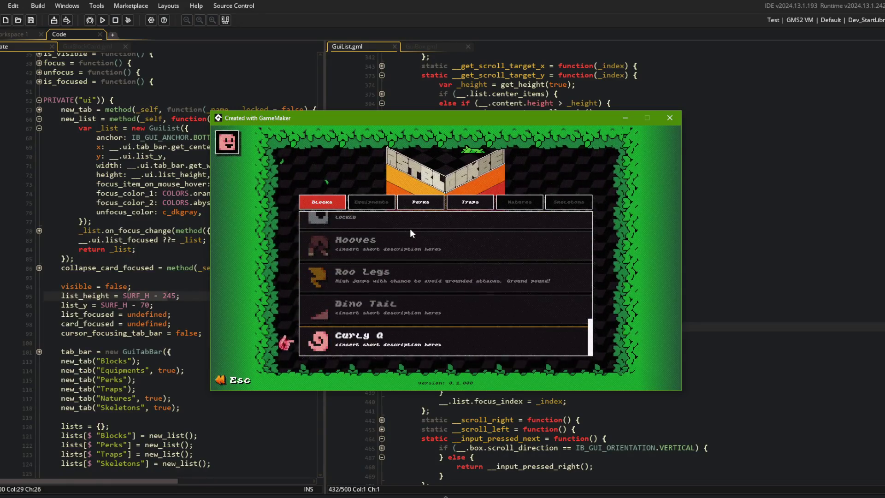
click(400, 329)
click(393, 234)
scroll(394, 233, up, 5)
click(670, 117)
click(559, 186)
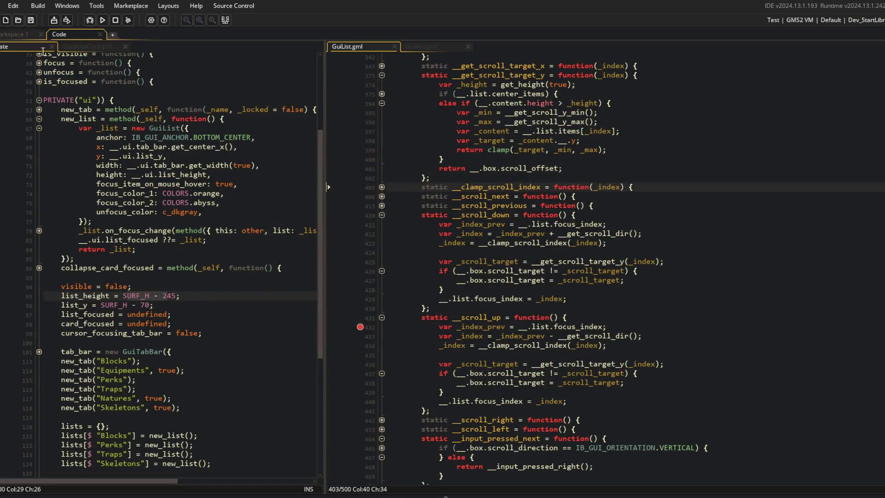
Open the todo note from the main workspace via the asset search for 'todo'.
click(28, 35)
key(ctrl+t)
text(todo)
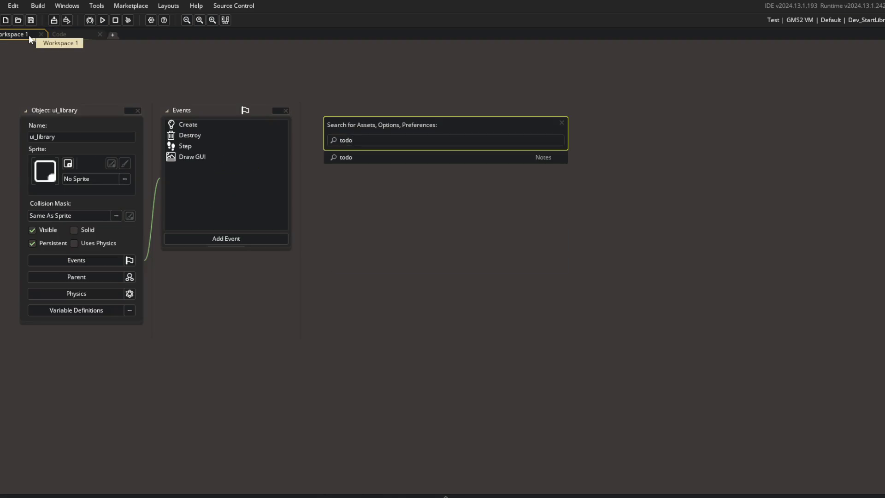
key(Return)
scroll(269, 241, down, 6)
Search the notes for 'list' until the gamepad list-navigation bug on line 77, then run the game.
click(265, 206)
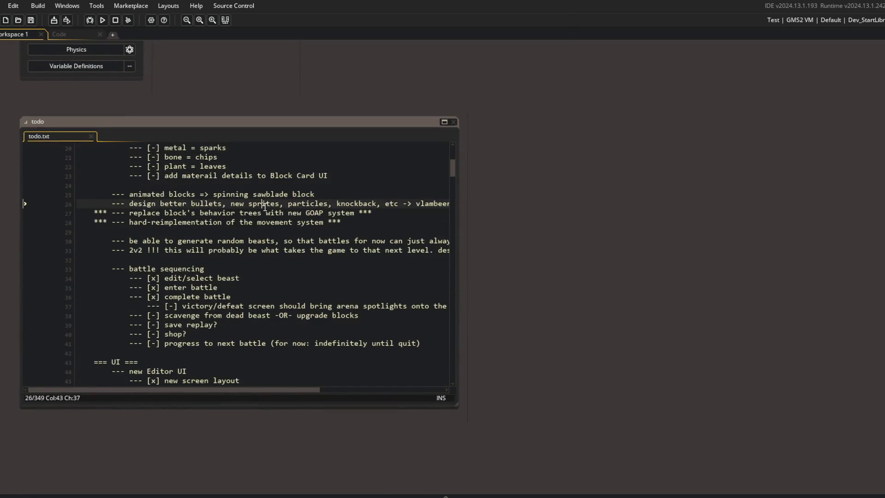
key(ctrl+f)
text(list)
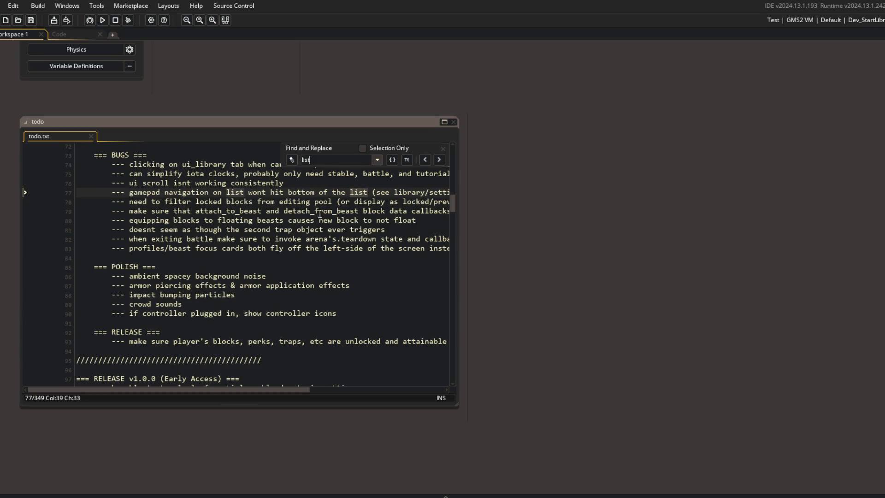
click(437, 159)
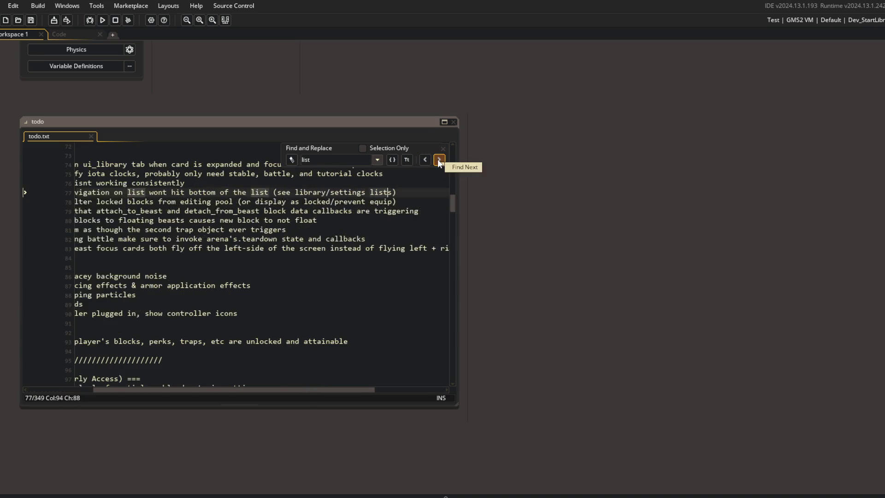
click(438, 159)
click(438, 159)
click(437, 159)
click(102, 19)
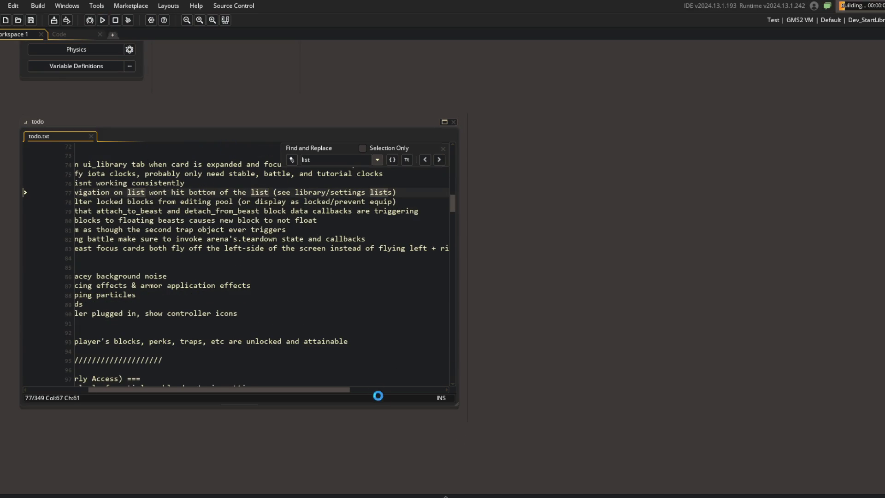
right_click(427, 491)
click(387, 489)
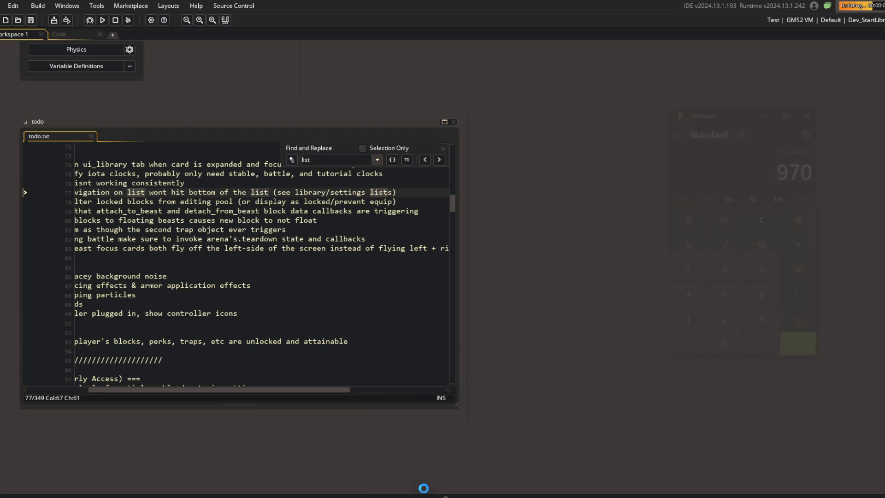
click(300, 243)
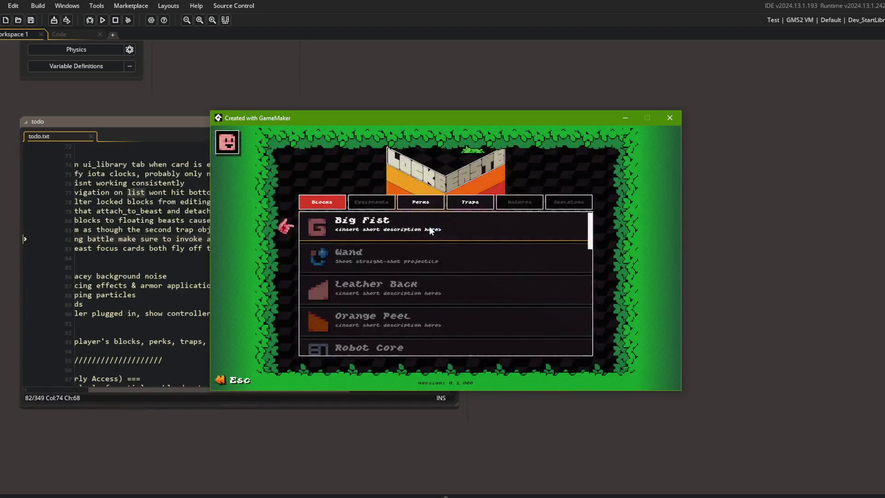
scroll(430, 226, down, 5)
scroll(430, 226, down, 5)
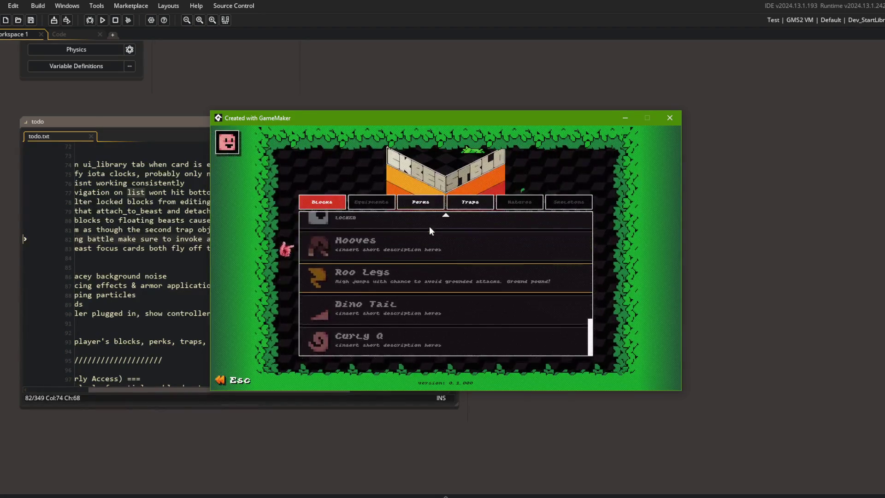
scroll(430, 226, up, 3)
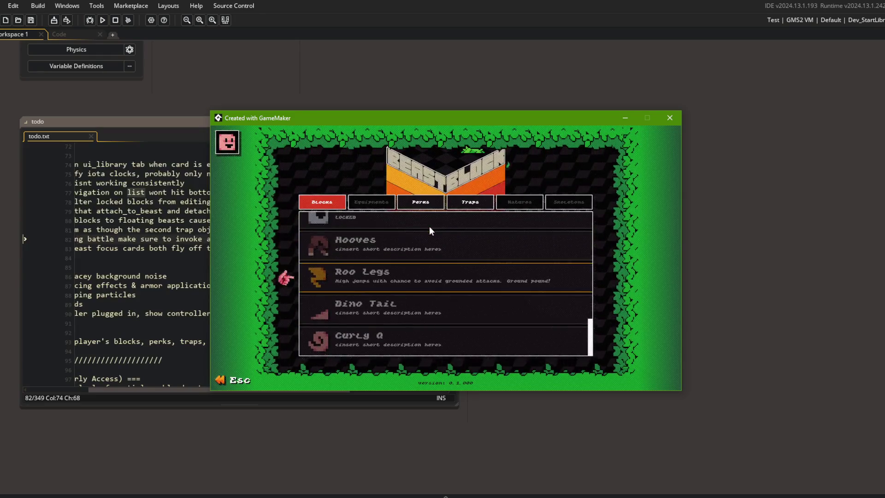
scroll(429, 226, up, 4)
scroll(430, 226, down, 6)
scroll(430, 226, up, 2)
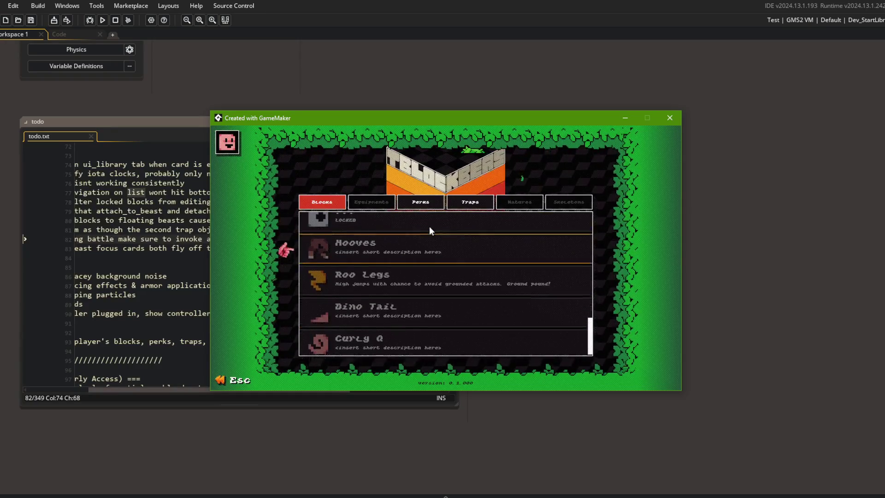
scroll(429, 226, up, 10)
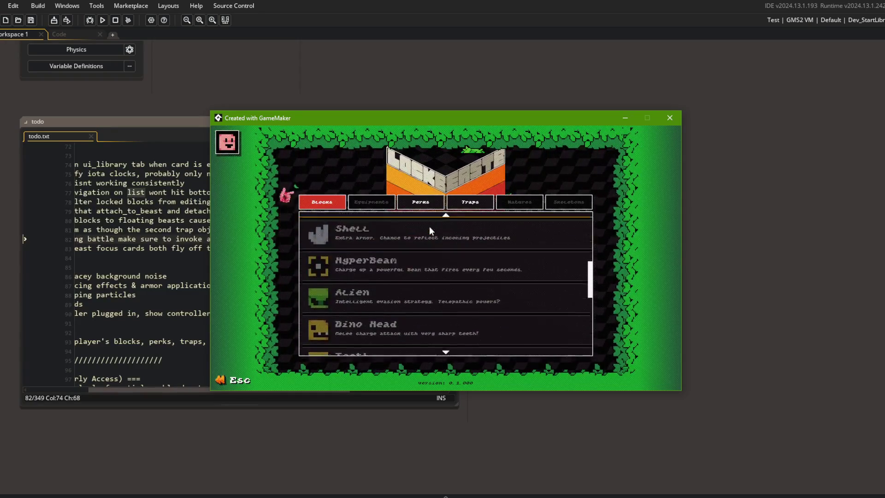
click(670, 117)
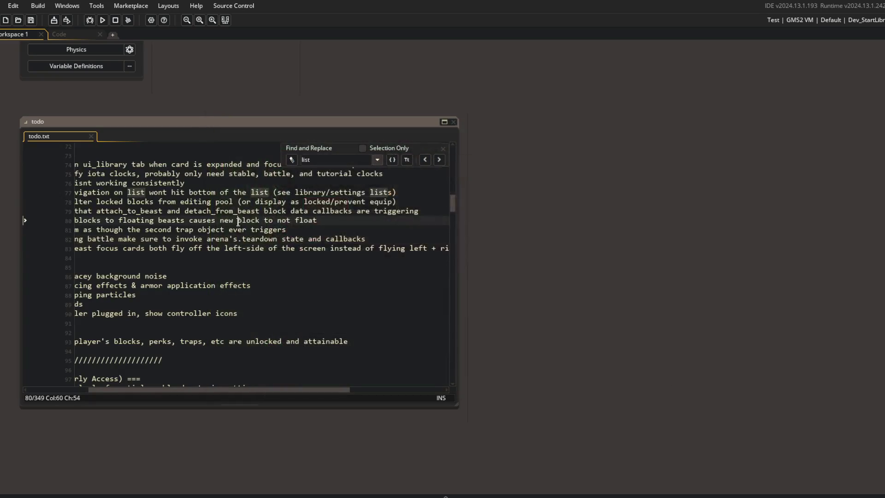
Switch to Command Prompt and stage all changes with git add.
click(362, 193)
scroll(362, 194, left, 3)
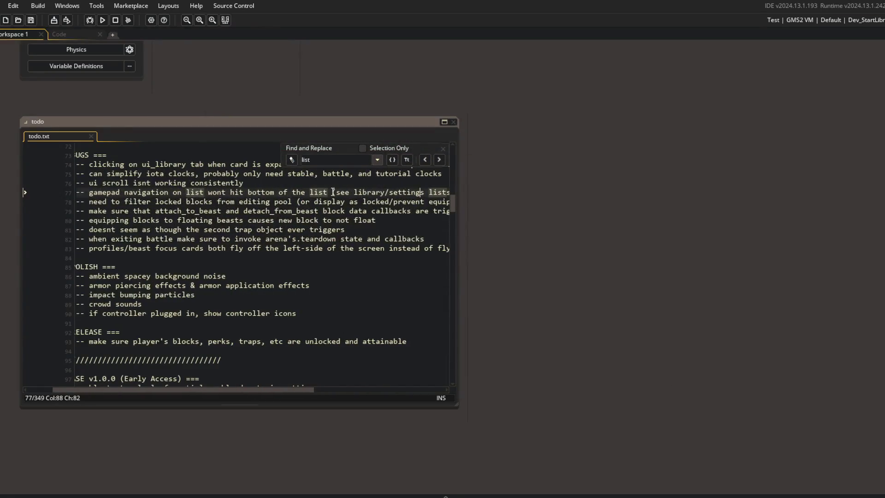
scroll(333, 192, down, 1)
key(alt+Tab)
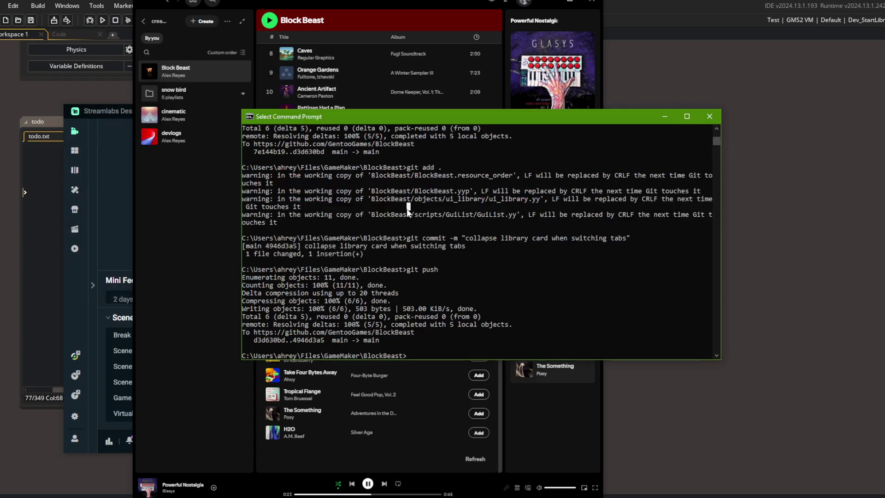
key(alt+Tab)
key(alt+Tab)
text(g)
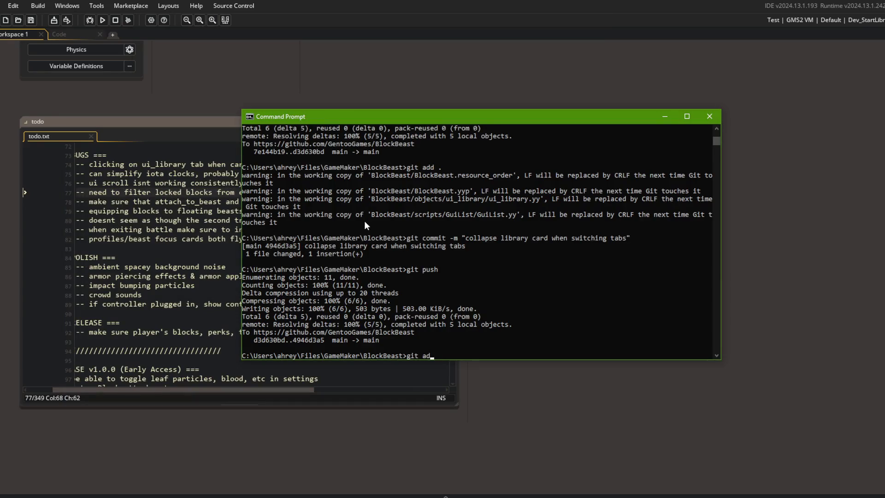
text(d .)
key(Return)
text(g)
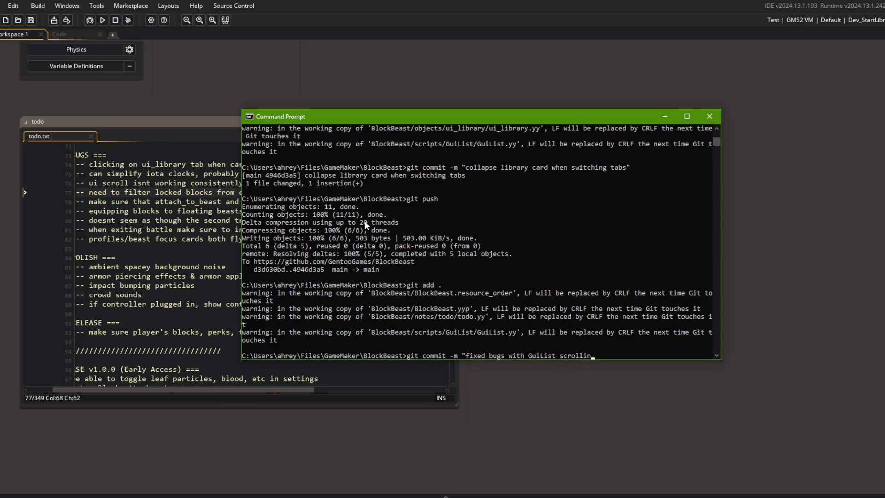
Commit as 'fixed bugs with GuiList scrolling to bottom' and push to main.
key(Return)
text(git push)
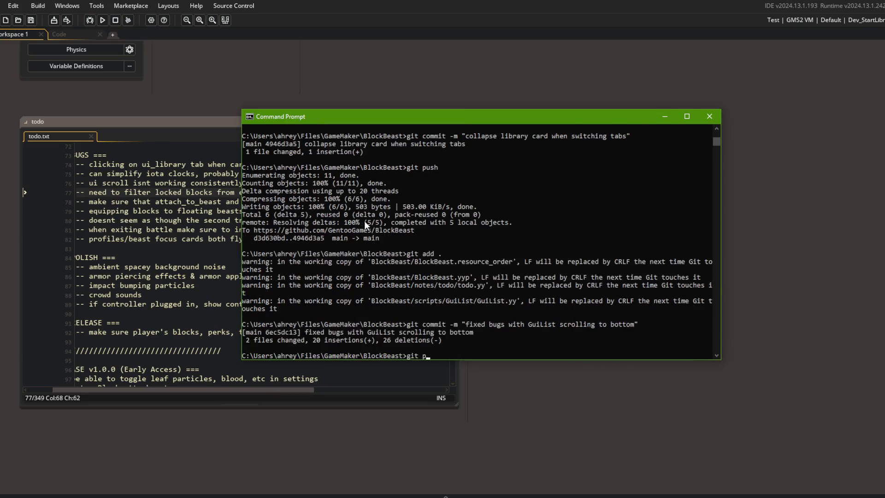
key(Return)
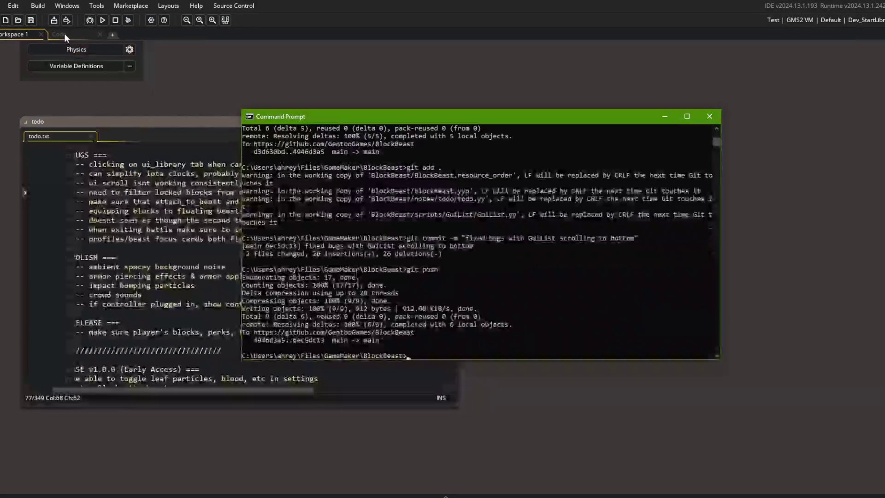
click(64, 34)
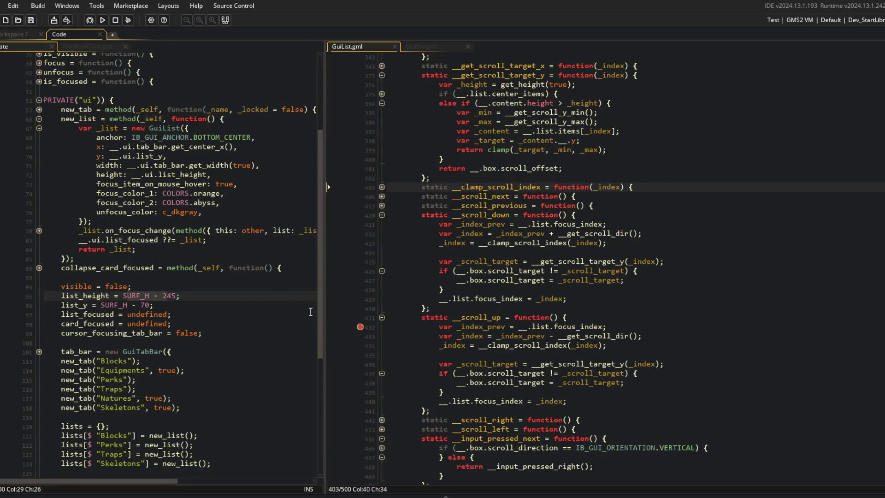
Remove the breakpoint on line 432 and expand the four scroll functions for editing.
click(362, 327)
click(382, 215)
click(382, 224)
click(382, 252)
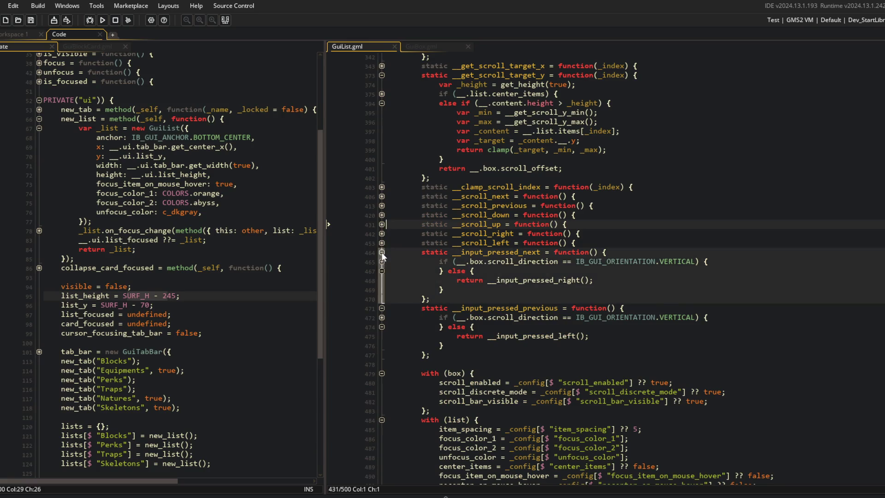
click(383, 262)
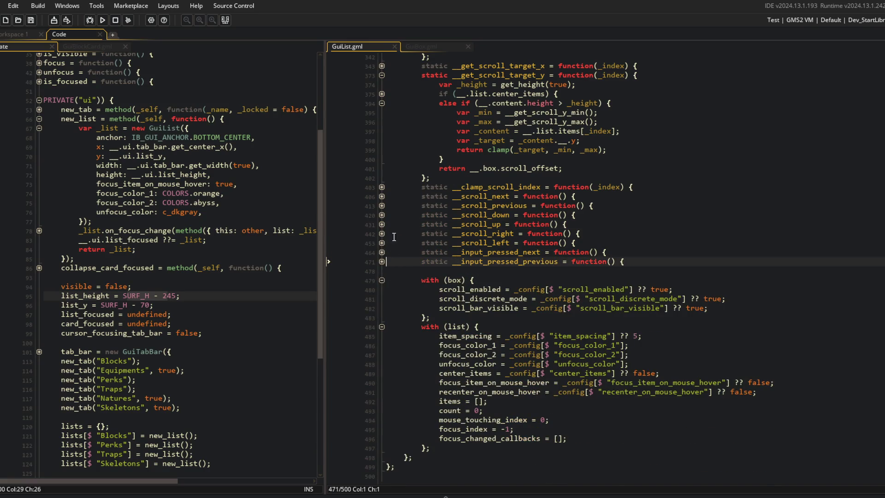
click(381, 243)
click(381, 233)
click(381, 224)
click(382, 215)
click(382, 206)
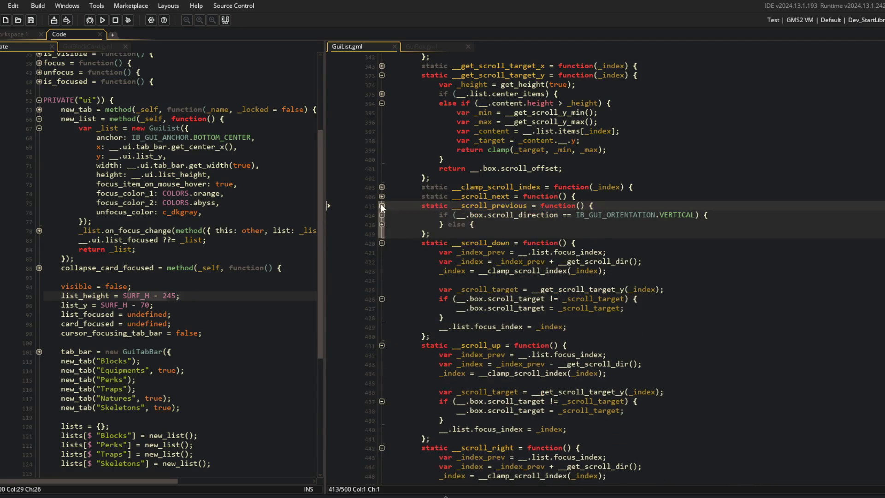
click(381, 205)
Delete __scroll_down's if (__.box.scroll_target != _scroll_target) check and closing brace, then save.
click(541, 271)
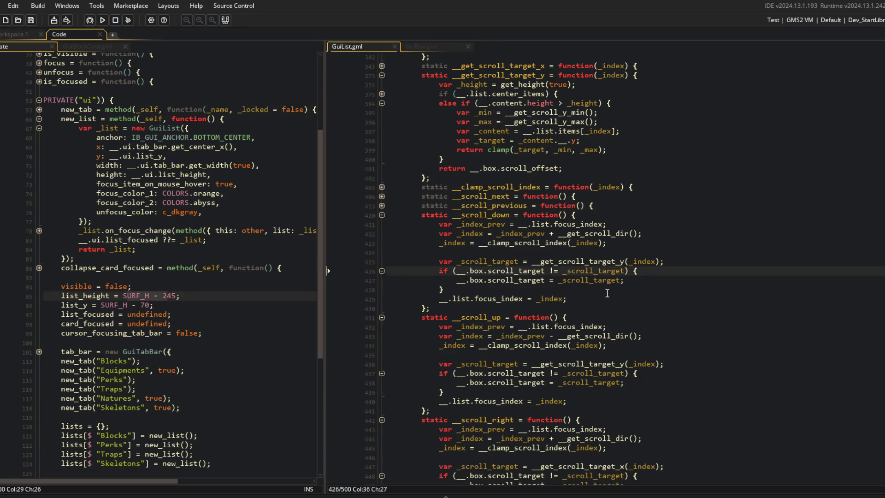
key(shift+End)
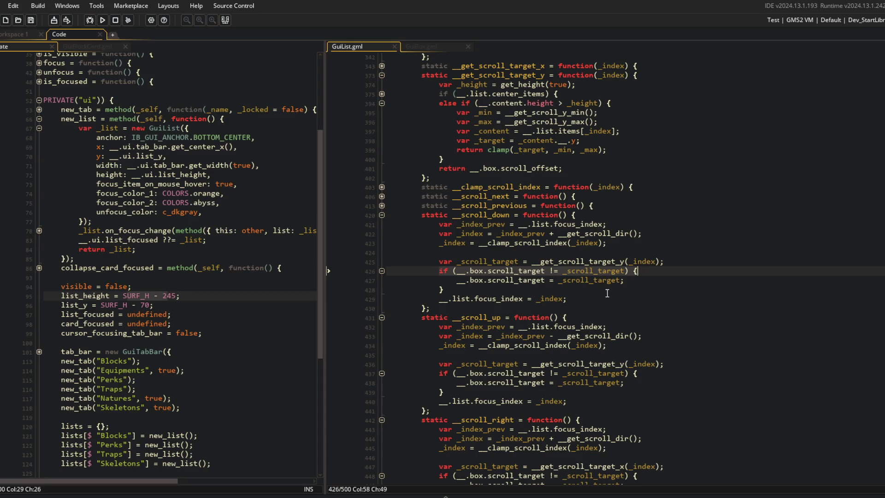
key(Delete)
key(Delete)
key(Down)
key(shift+End)
key(BackSpace)
key(BackSpace)
key(Up)
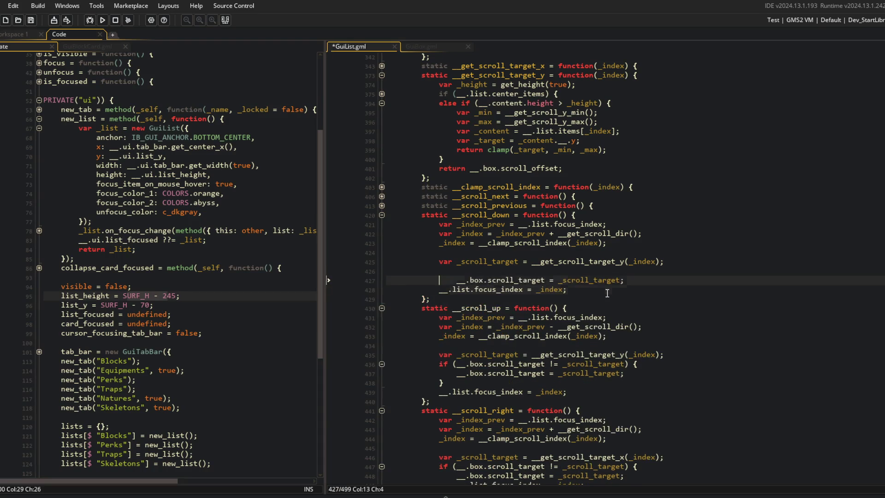
key(Delete)
key(Down)
key(Down)
key(Down)
key(ctrl+s)
Remove __scroll_up's if-check wrapper and closing brace, dedenting its body.
scroll(606, 305, down, 1)
click(604, 314)
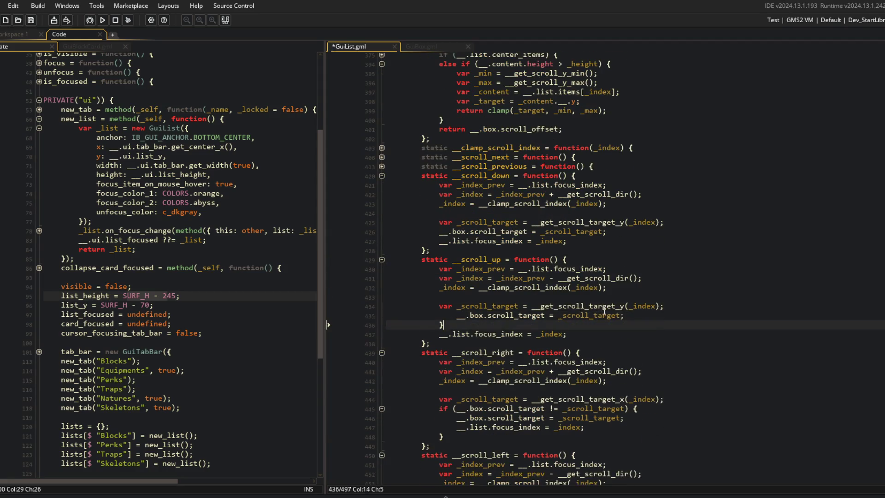
key(Home)
key(shift+Down)
key(Delete)
key(shift+Tab)
key(Down)
key(Down)
Remove __scroll_right's if-check wrapper, dedent its body, and save GuiList.gml.
key(shift+Down)
key(Delete)
key(Up)
key(Up)
key(Down)
key(Down)
key(Down)
key(shift+Down)
key(Delete)
key(Down)
key(Down)
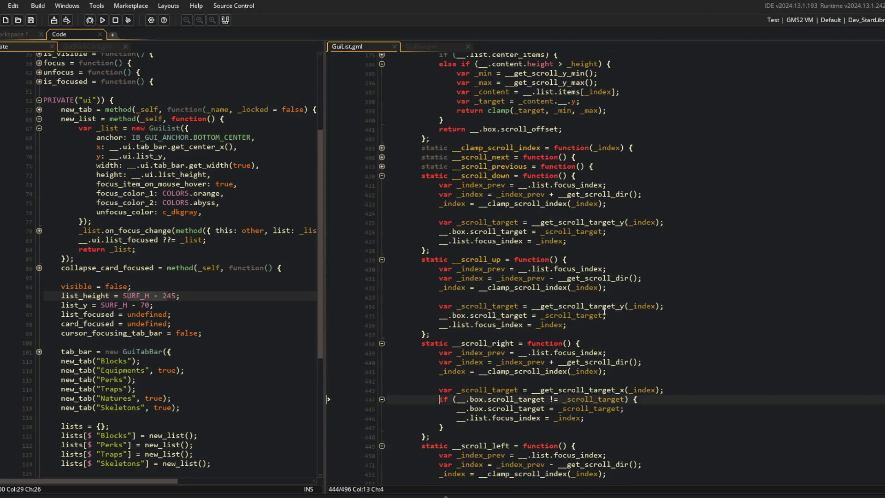
key(Home)
key(shift+Down)
key(Delete)
key(Up)
key(Up)
key(shift+Down)
key(shift+Down)
key(shift+Tab)
Remove __scroll_left's if-check wrapper, dedent lines 453–454, and build and run with F5.
key(Up)
key(Up)
key(ctrl+s)
scroll(604, 313, down, 5)
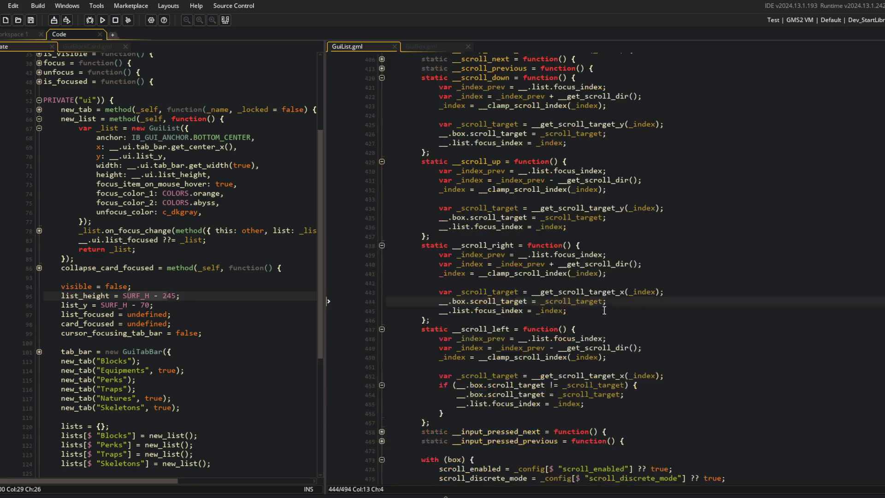
click(515, 288)
key(Home)
key(shift+Down)
key(Delete)
key(Down)
key(Down)
key(shift+Down)
key(Delete)
key(Up)
key(Up)
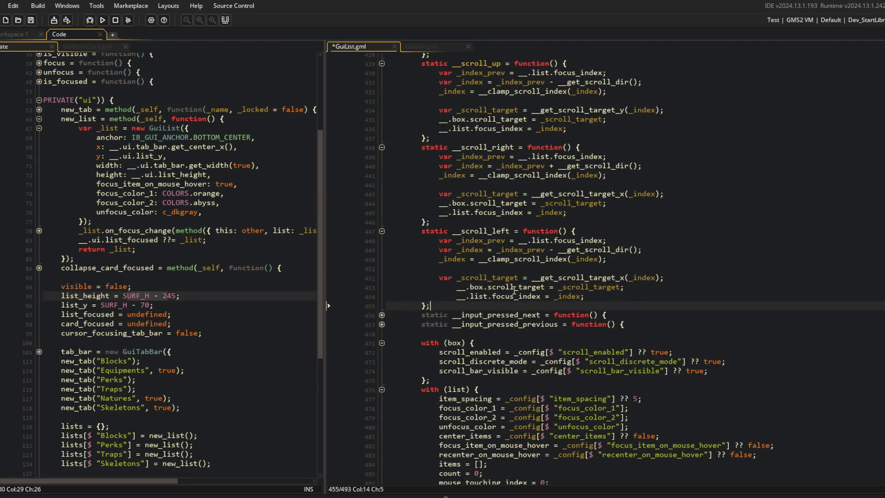
key(shift+Down)
key(shift+Down)
key(shift+Tab)
key(F5)
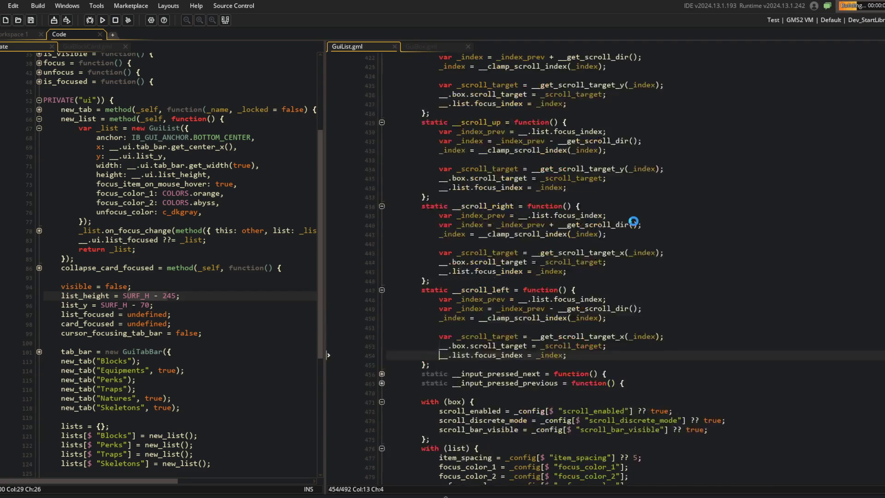
Wheel the Blocks list up and down through Dino Tail to Curly Q, then close the game.
scroll(633, 222, up, 4)
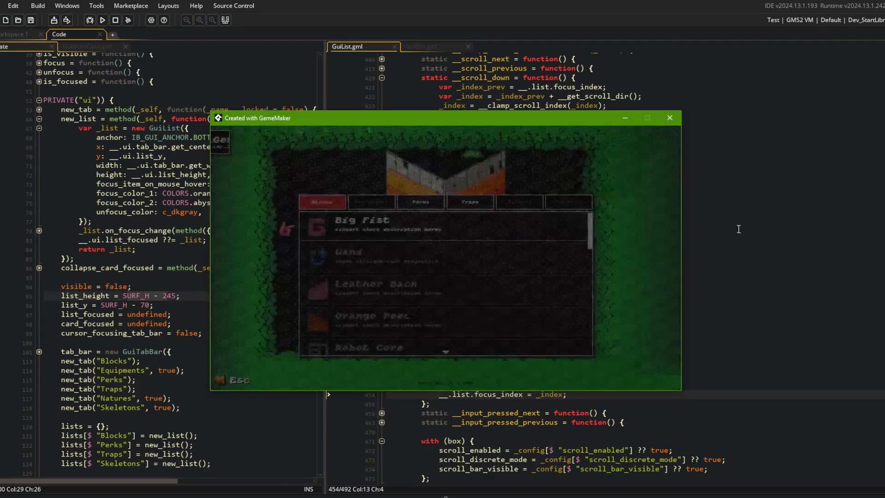
scroll(538, 232, down, 10)
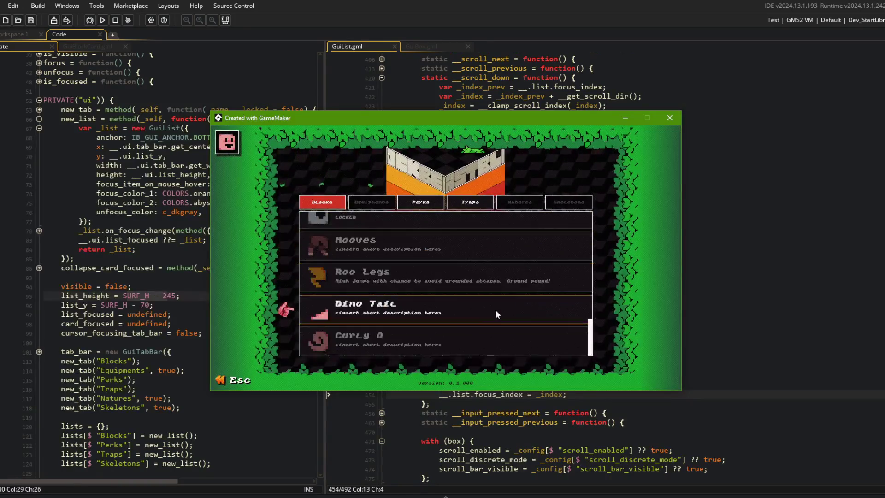
scroll(479, 331, up, 2)
scroll(479, 331, down, 3)
scroll(478, 331, up, 4)
scroll(479, 331, down, 4)
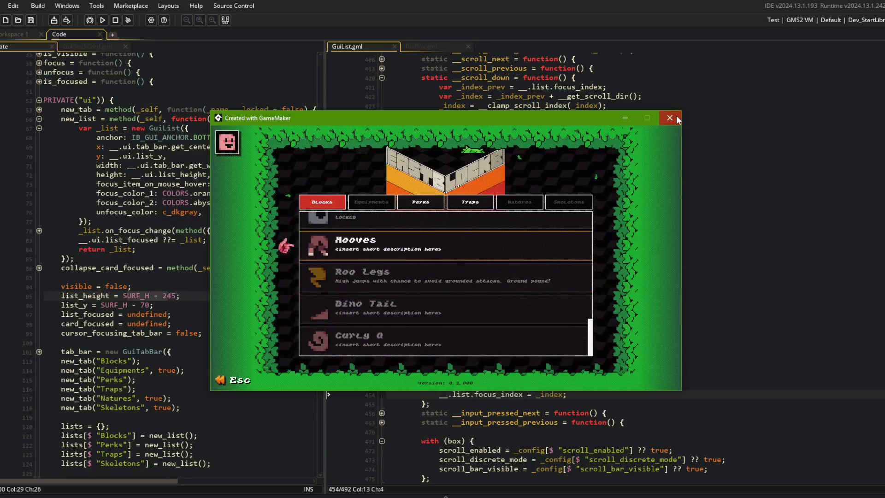
key(Escape)
click(552, 236)
click(498, 292)
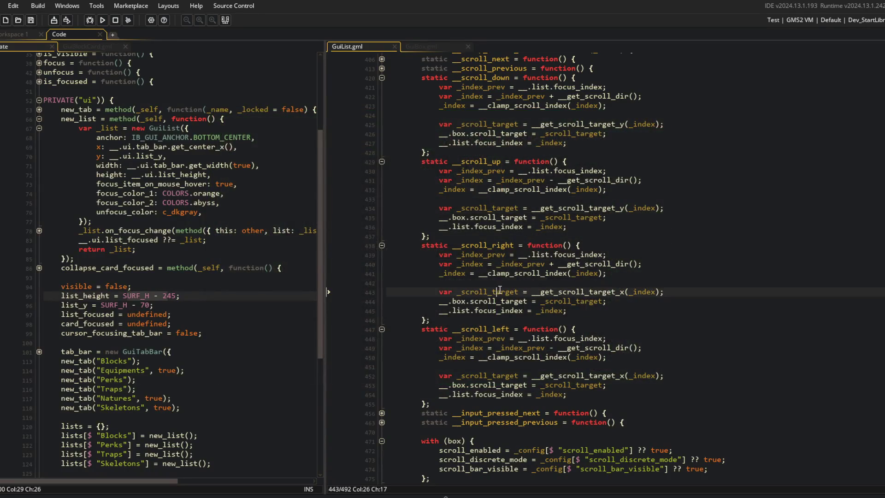
In scroll_down, assign the y target directly to __.box.scroll_target, drop the var line, and save.
click(531, 124)
key(shift+End)
key(shift+Left)
key(ctrl+x)
key(Down)
key(shift+End)
key(shift+Left)
key(ctrl+v)
key(Up)
key(shift+Home)
key(BackSpace)
key(BackSpace)
In scroll_up, move the y target into the __.box.scroll_target assignment and delete the unused var line.
key(BackSpace)
key(ctrl+s)
key(Down)
key(Down)
key(Down)
key(Down)
key(Down)
key(shift+End)
key(ctrl+x)
key(Down)
key(End)
key(ctrl+shift+Left)
key(ctrl+shift+Left)
key(ctrl+v)
key(Up)
key(shift+Home)
key(BackSpace)
key(BackSpace)
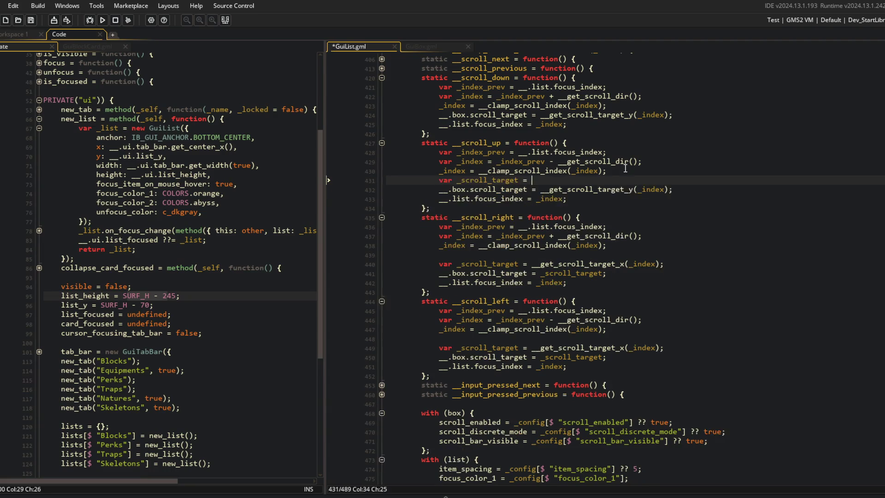
In scroll_right, move the x target into the __.box.scroll_target assignment, remove the var line, and save.
key(BackSpace)
key(ctrl+s)
key(Down)
key(Down)
key(Down)
key(Down)
key(Down)
key(Down)
key(End)
key(ctrl+Right)
key(shift+End)
key(ctrl+x)
In scroll_left, assign the x target directly to __.box.scroll_target, delete the var line, and save.
key(Down)
key(End)
key(ctrl+shift+Left)
key(ctrl+shift+Left)
key(ctrl+v)
key(Up)
key(shift+Home)
key(BackSpace)
key(BackSpace)
key(End)
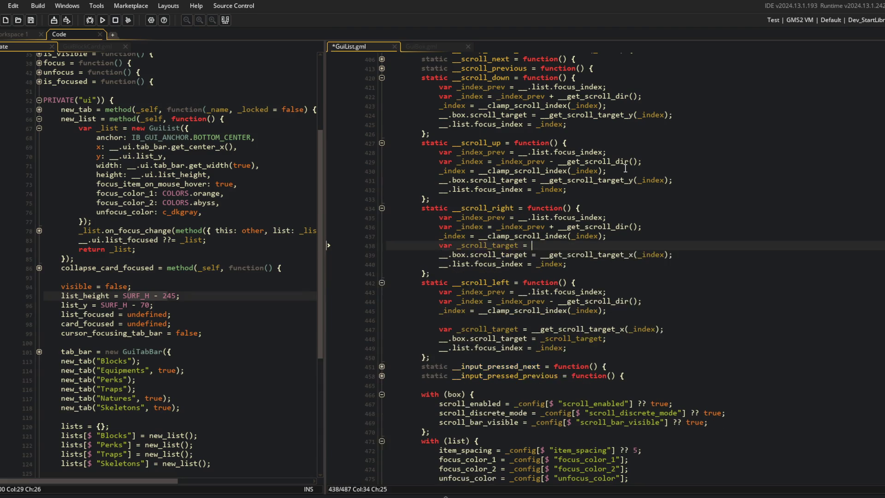
key(shift+Home)
key(BackSpace)
key(BackSpace)
key(ctrl+s)
key(Down)
key(Down)
key(Down)
key(Home)
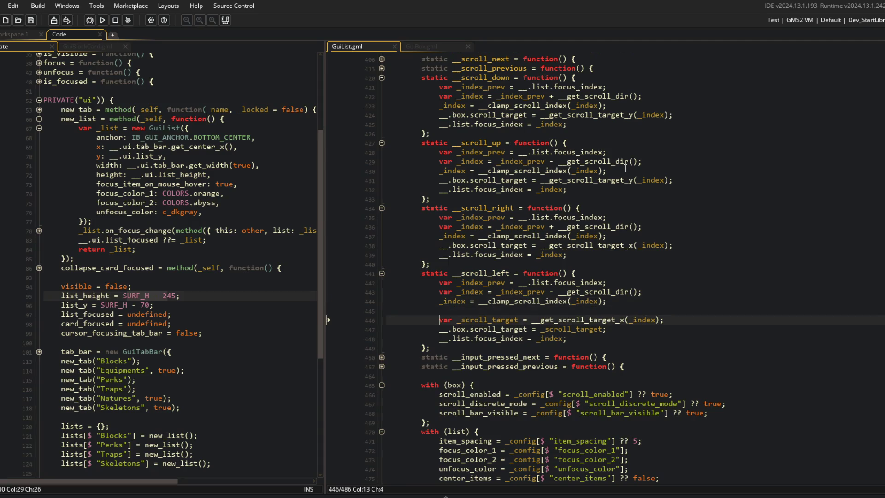
key(shift+End)
key(ctrl+x)
key(Down)
key(End)
key(ctrl+shift+Left)
key(ctrl+shift+Left)
key(ctrl+v)
key(Up)
key(shift+Home)
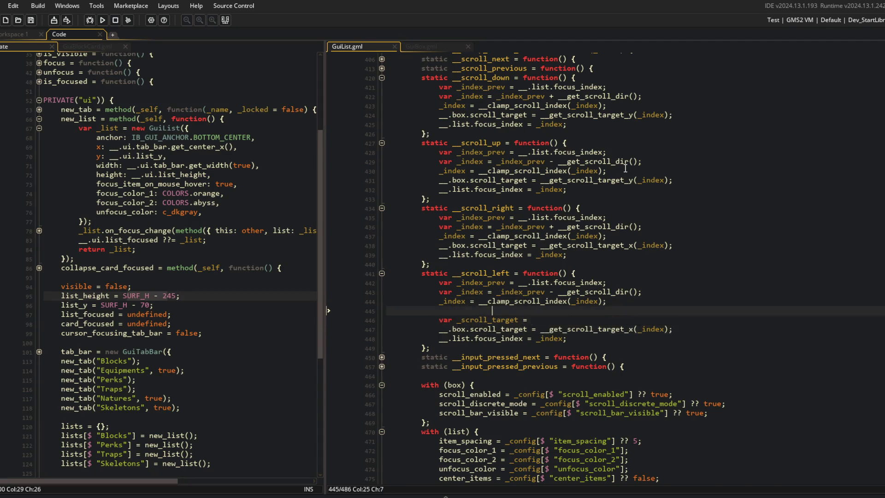
key(BackSpace)
key(BackSpace)
key(BackSpace)
key(Down)
key(End)
key(ctrl+s)
key(alt+Tab)
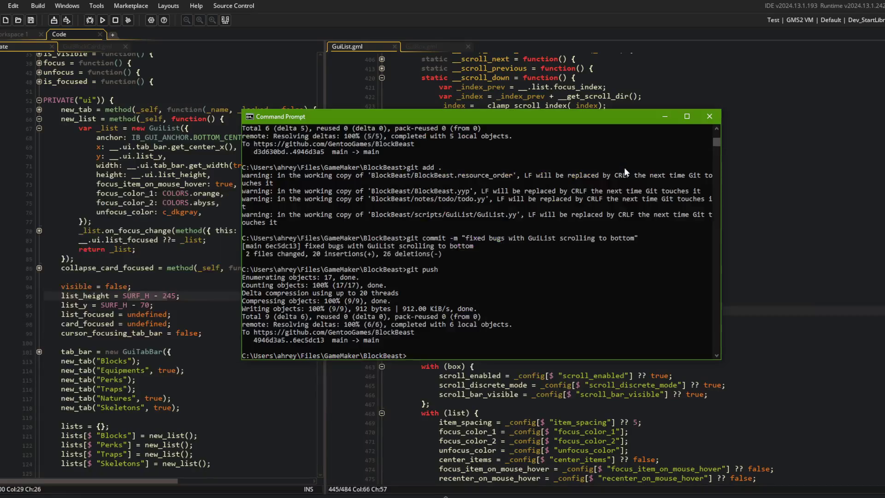
Stage all changes with git add and commit them as "simplify GuiList scroll logic".
text(git add .)
key(Return)
text(git c)
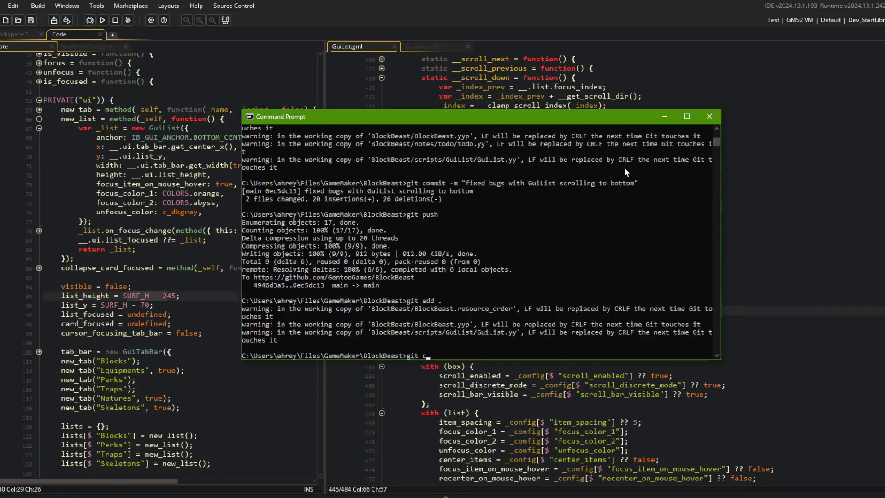
key(BackSpace)
key(BackSpace)
key(BackSpace)
text(commit -m "simplify GuiList scro)
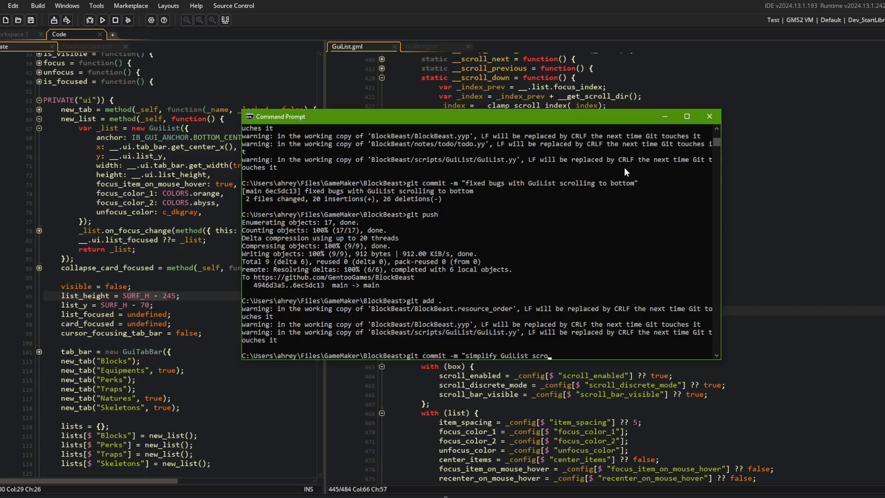
text(")
key(Return)
Push the commit to main with git push, then return to GuiList.gml in GameMaker.
text(git push)
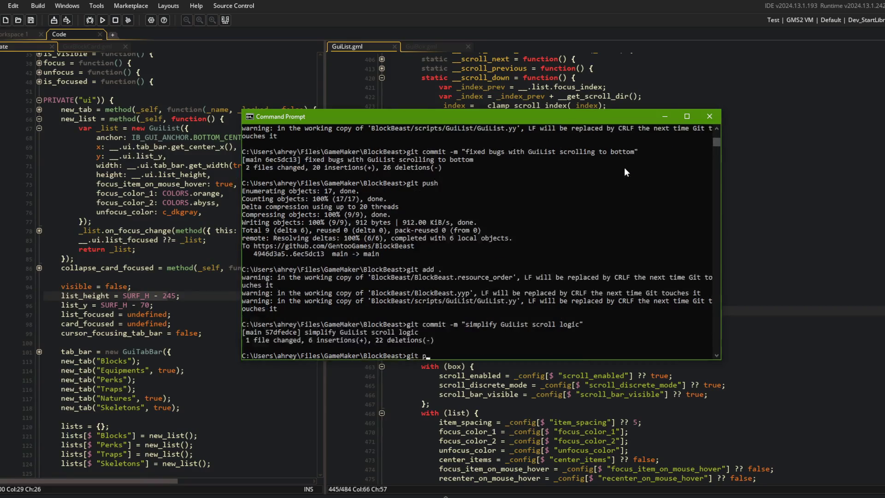
key(Return)
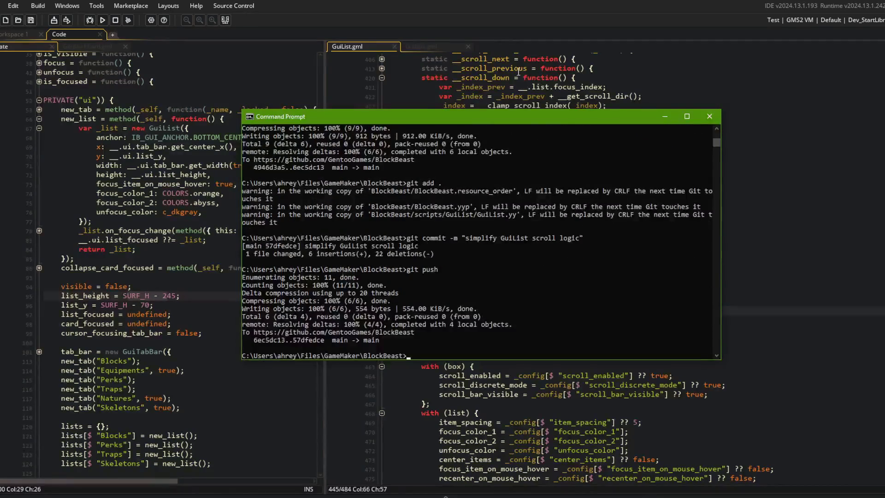
click(498, 81)
click(527, 162)
scroll(387, 72, down, 1)
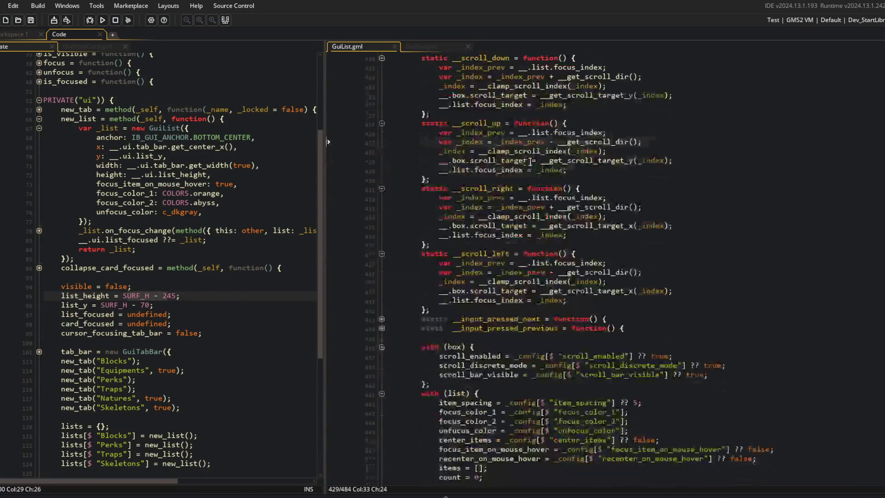
Fold the __scroll_down function and move back to the GuiList creation code.
click(381, 59)
click(515, 133)
key(ctrl+shift+minus)
click(381, 185)
scroll(475, 209, down, 3)
click(474, 210)
click(175, 169)
Build and run the game with F5, then scroll the Blocks list up and down to check the focus highlight.
key(F5)
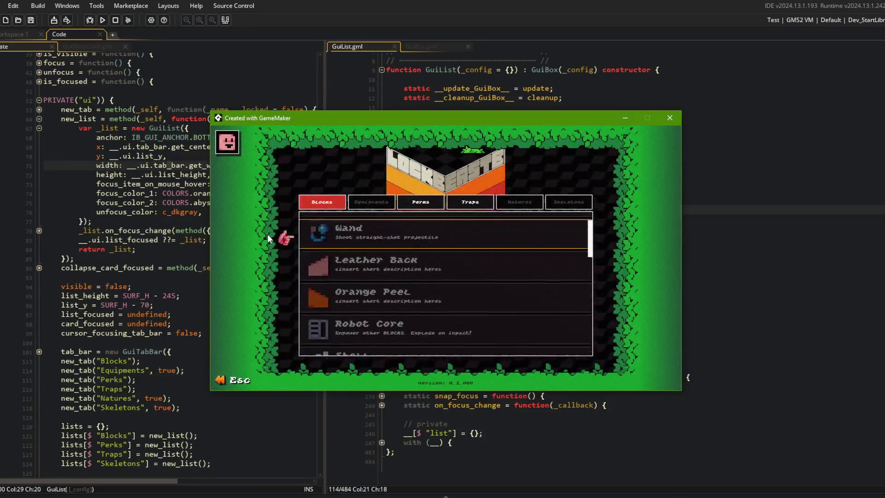
scroll(268, 234, down, 3)
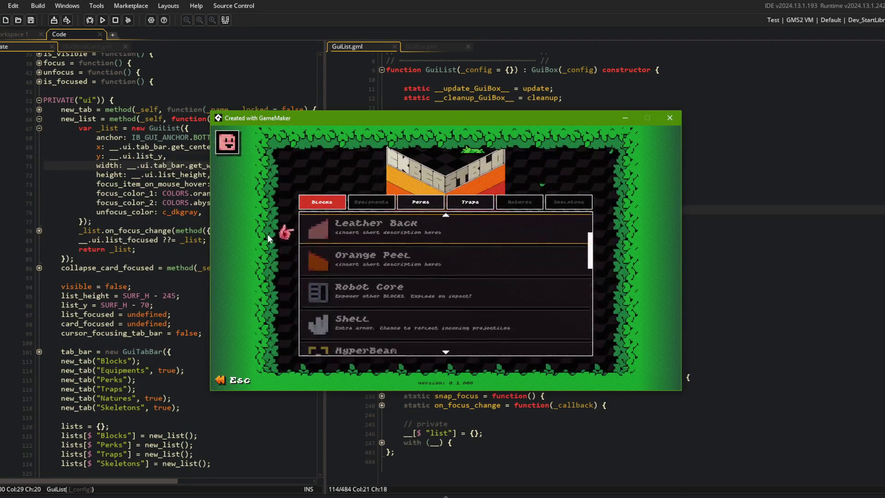
scroll(267, 234, up, 2)
scroll(267, 234, up, 1)
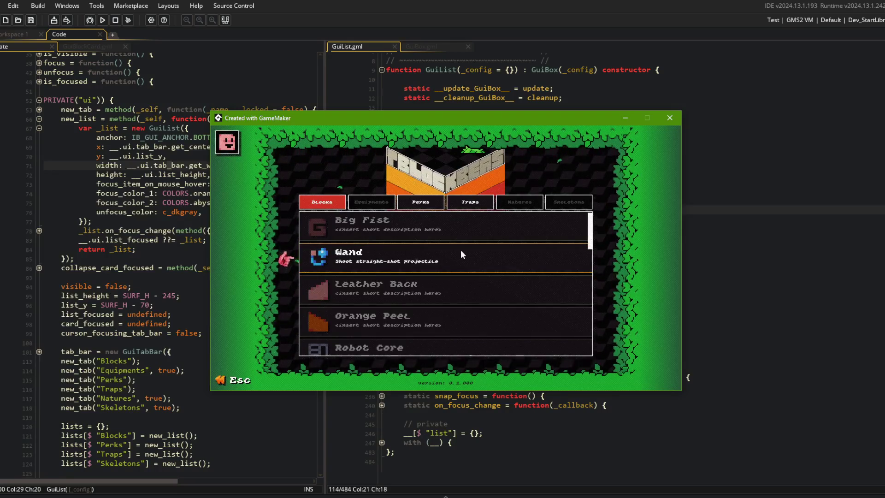
scroll(463, 255, down, 3)
scroll(463, 253, up, 3)
scroll(463, 253, down, 2)
scroll(463, 253, down, 2)
scroll(463, 253, up, 3)
scroll(463, 253, down, 4)
scroll(462, 251, down, 1)
scroll(463, 250, up, 1)
click(124, 129)
Expand the on_focus_change callback at line 78 and resize the left code pane.
scroll(138, 185, up, 3)
click(149, 235)
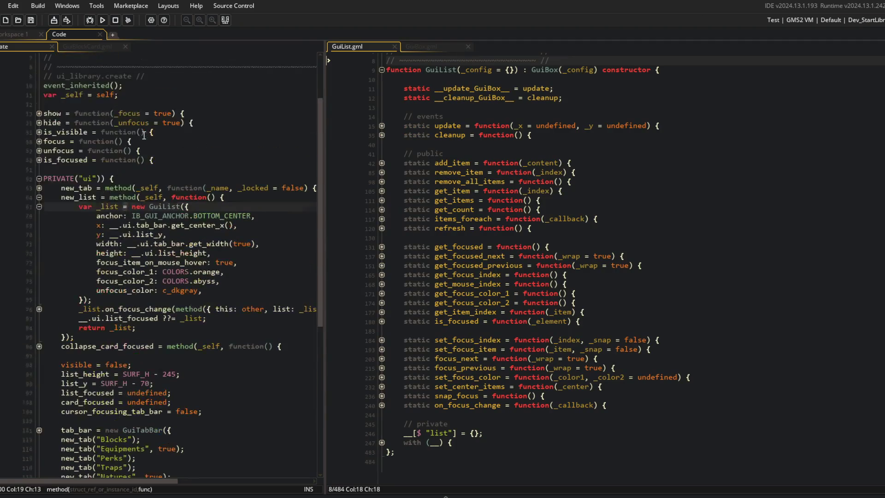
click(39, 310)
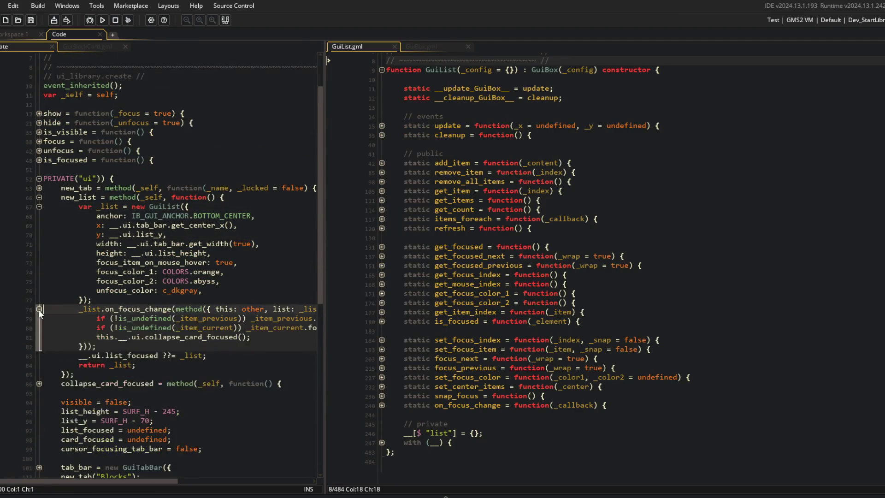
mouse_move(324, 184)
mouse_down()
mouse_move(469, 177)
mouse_move(406, 204)
mouse_up()
click(313, 233)
click(172, 309)
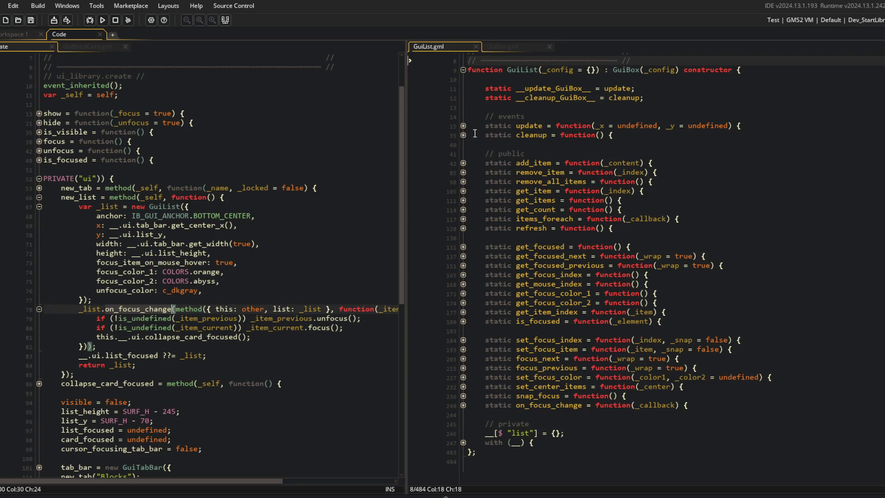
Peek at the update function at line 15, then expand the private with block at line 247.
click(463, 126)
click(463, 126)
click(464, 441)
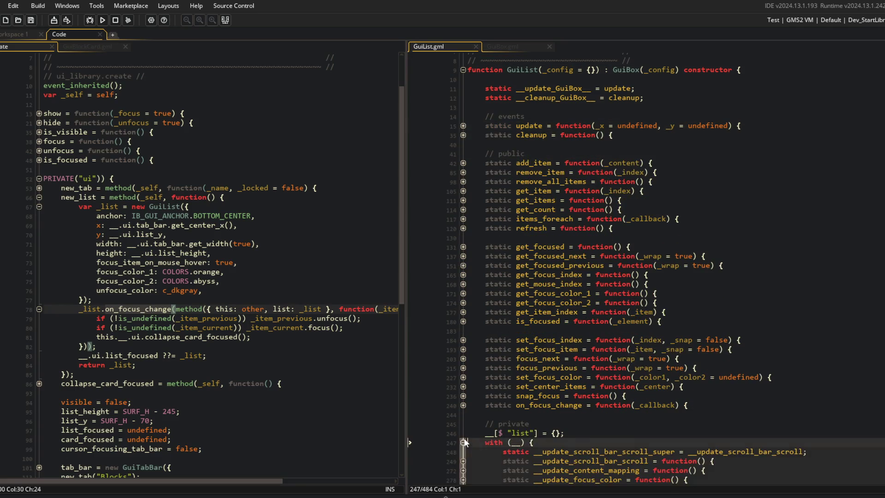
scroll(653, 361, down, 8)
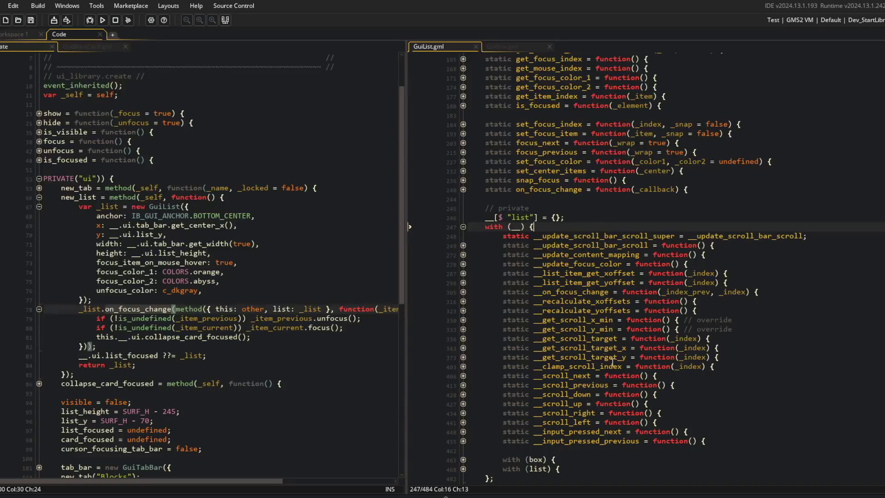
scroll(642, 368, up, 10)
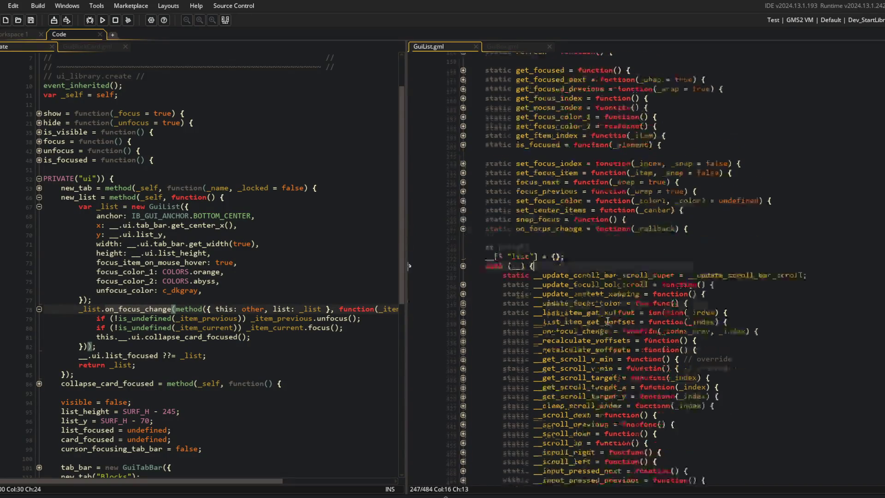
Open the GuiBox parent constructor's script, then return to GuiList.gml.
click(652, 186)
click(614, 120)
middle_click(620, 128)
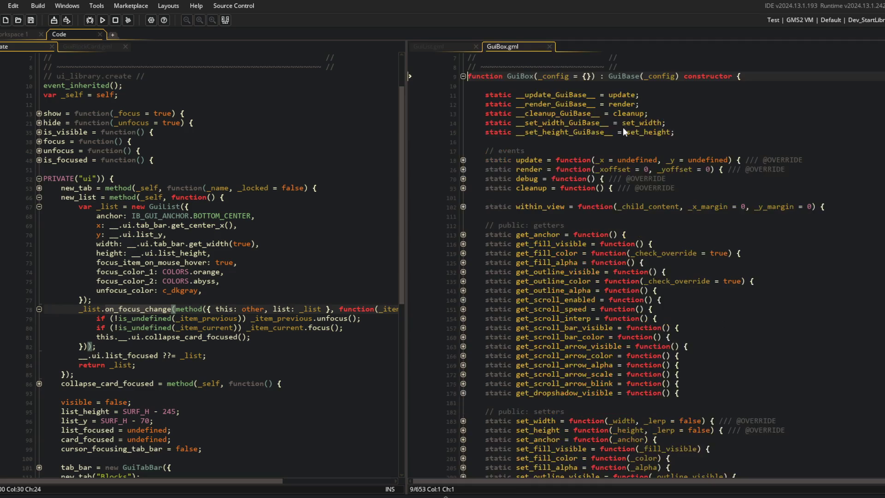
click(433, 46)
Check the function at line 249 and expand the scroll_next function.
scroll(631, 208, down, 12)
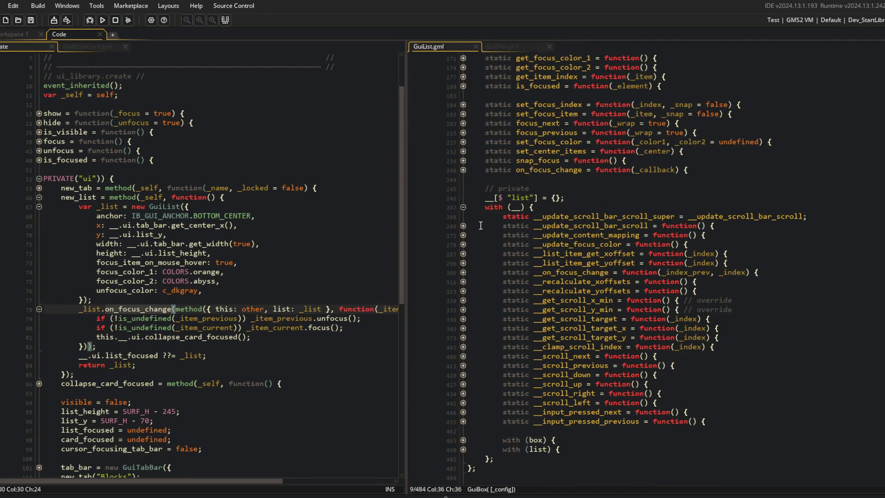
click(461, 225)
click(462, 228)
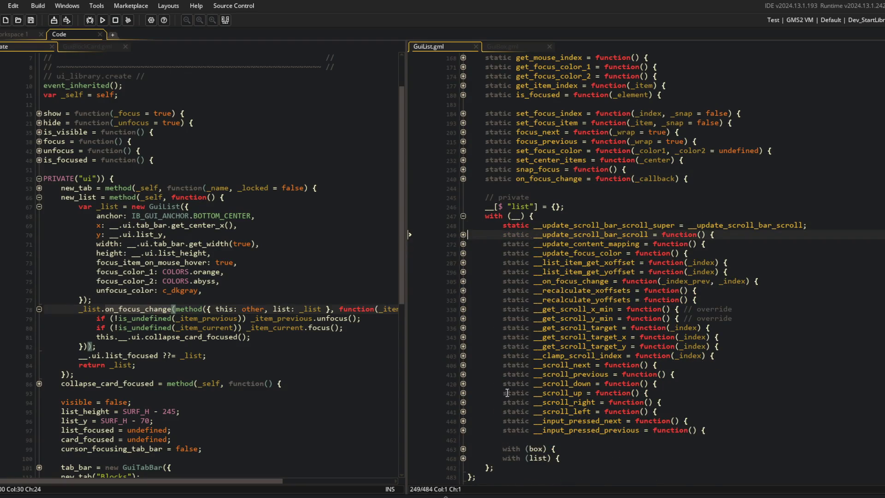
click(463, 365)
scroll(466, 364, up, 10)
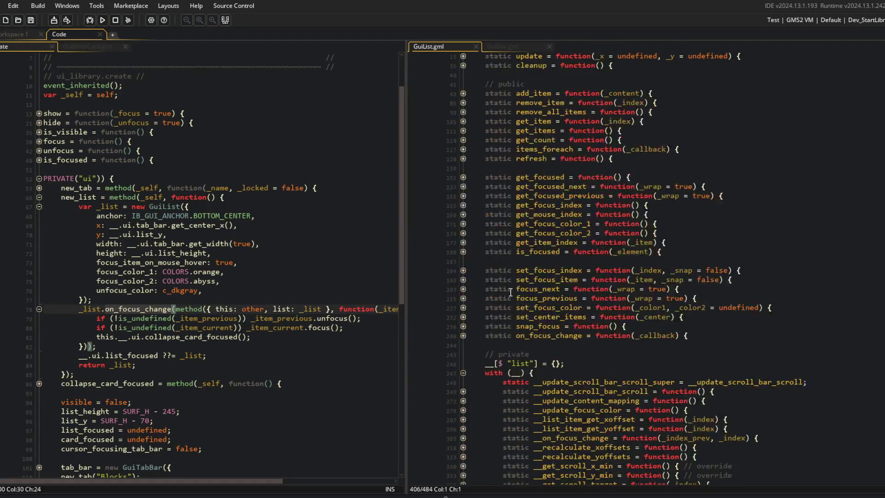
scroll(191, 279, down, 5)
scroll(191, 279, down, 7)
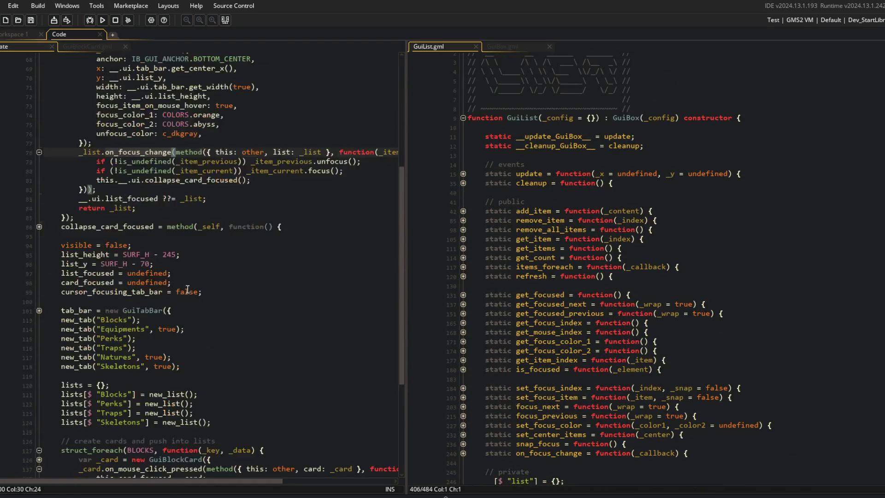
Expand the Behavior_Lifecycle block, its update method and the alpha check block.
click(39, 410)
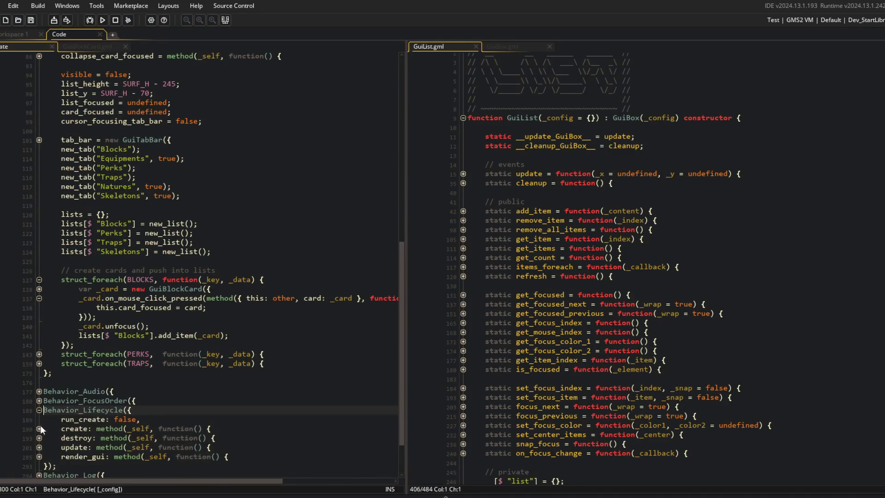
click(39, 447)
scroll(82, 378, down, 5)
click(39, 384)
scroll(85, 364, down, 4)
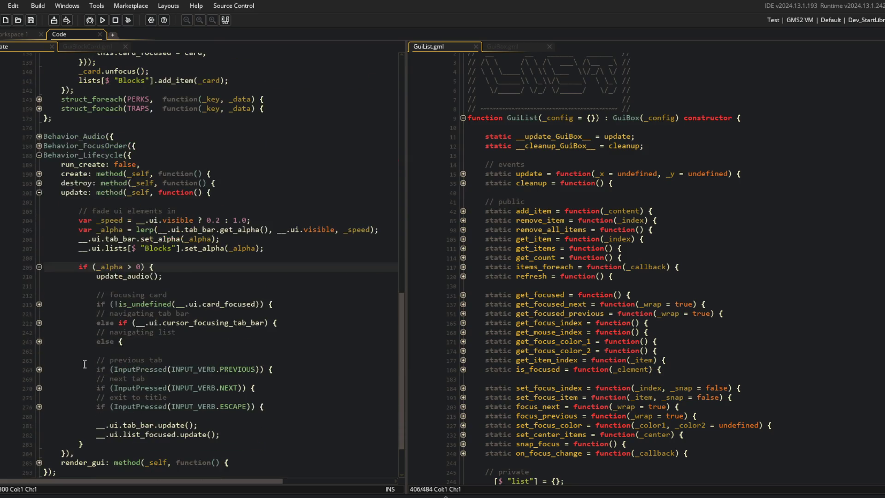
Review the list-navigation TOGGLE, SELECT and BACK handlers, then show GuiBox.gml's private scroll functions.
click(39, 342)
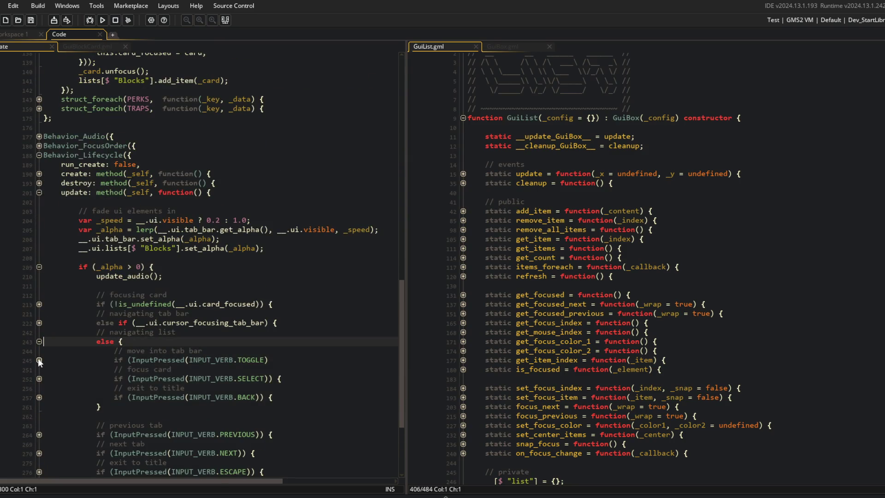
click(37, 358)
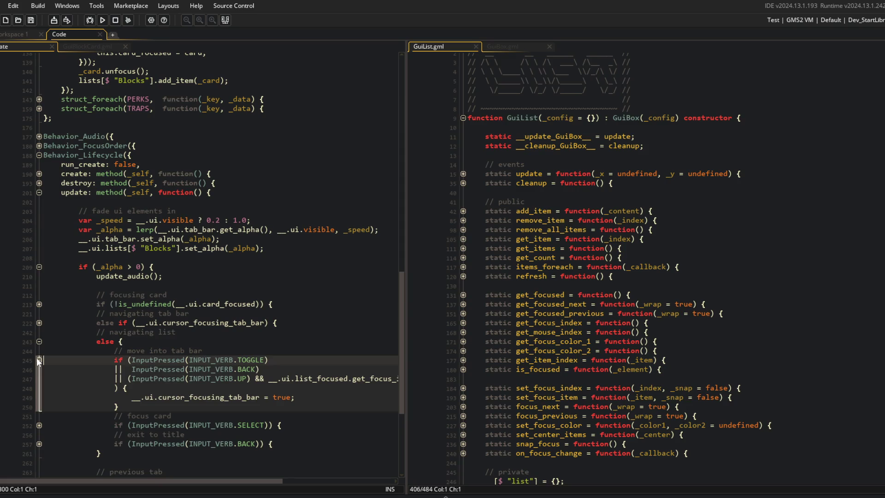
click(37, 358)
click(39, 379)
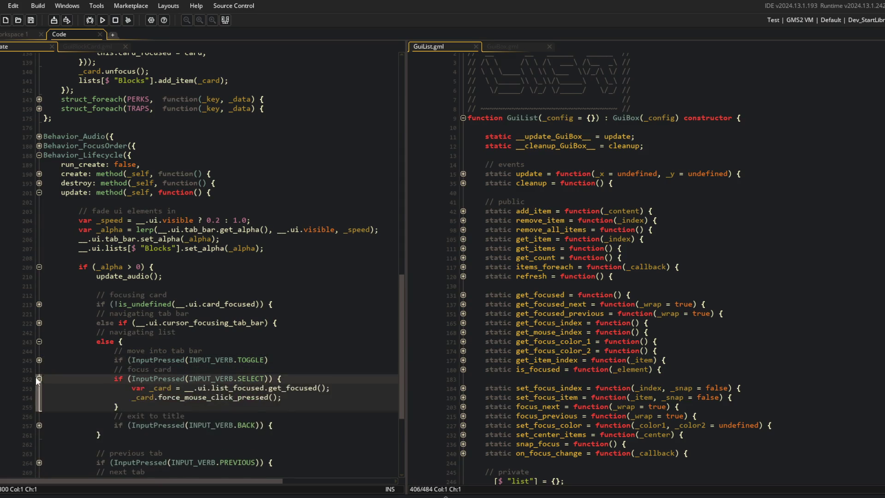
click(39, 378)
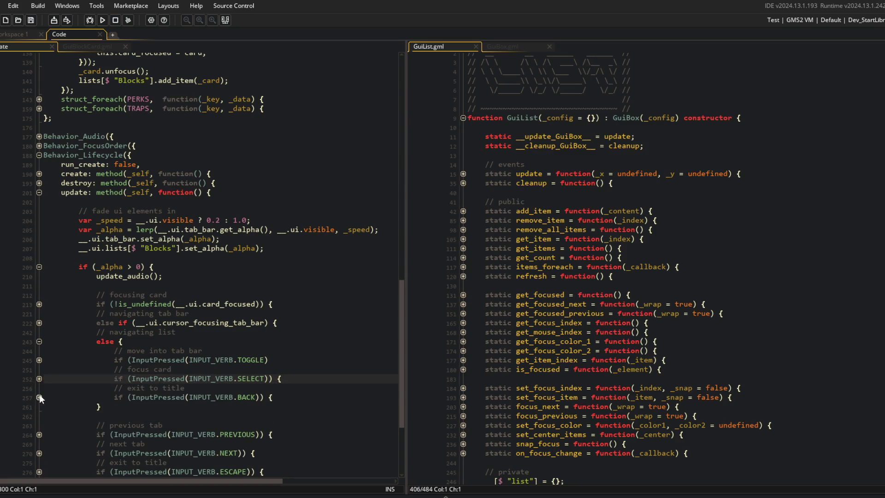
click(39, 397)
click(39, 397)
scroll(37, 369, down, 6)
scroll(37, 350, up, 4)
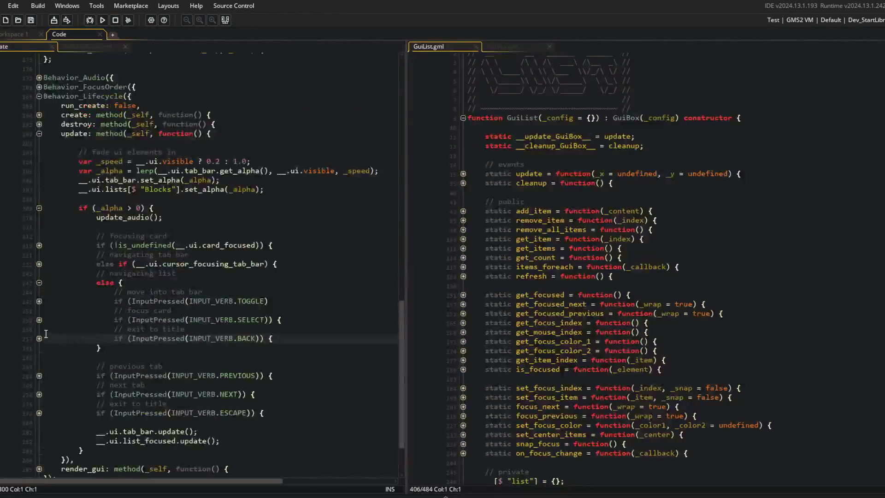
scroll(648, 124, up, 2)
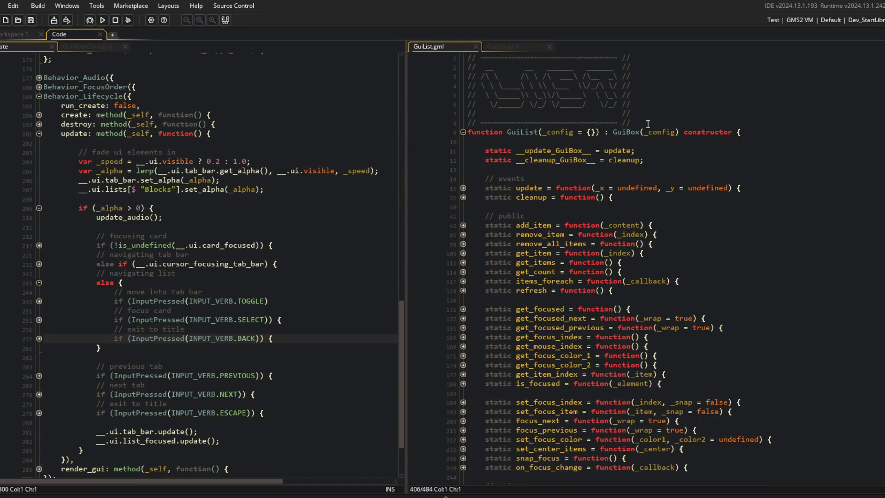
click(533, 50)
scroll(610, 116, down, 15)
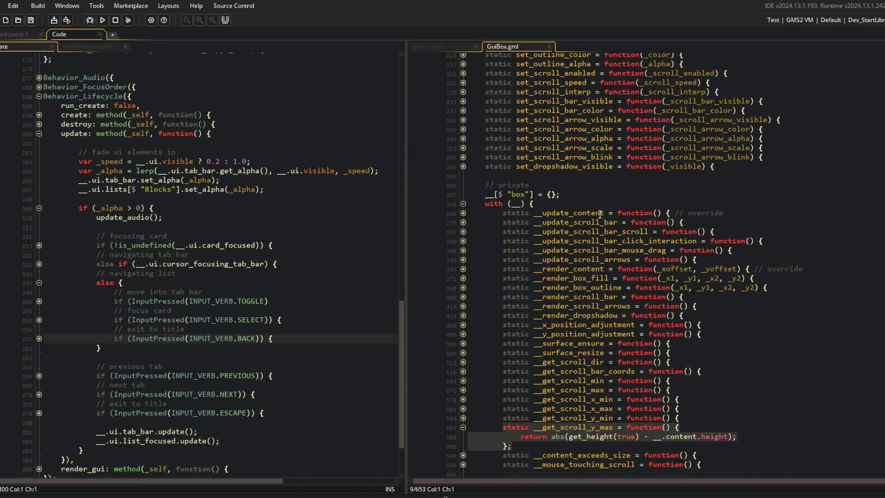
Unfold __update_scroll_bar_scroll and insert 'else' before the wheel-down if on line 293.
click(463, 232)
click(463, 242)
click(462, 244)
click(462, 244)
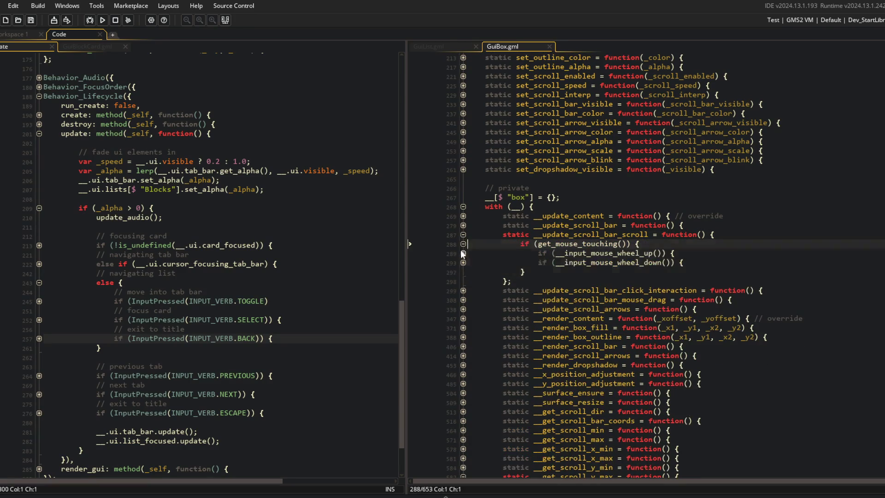
click(463, 253)
click(463, 290)
click(542, 291)
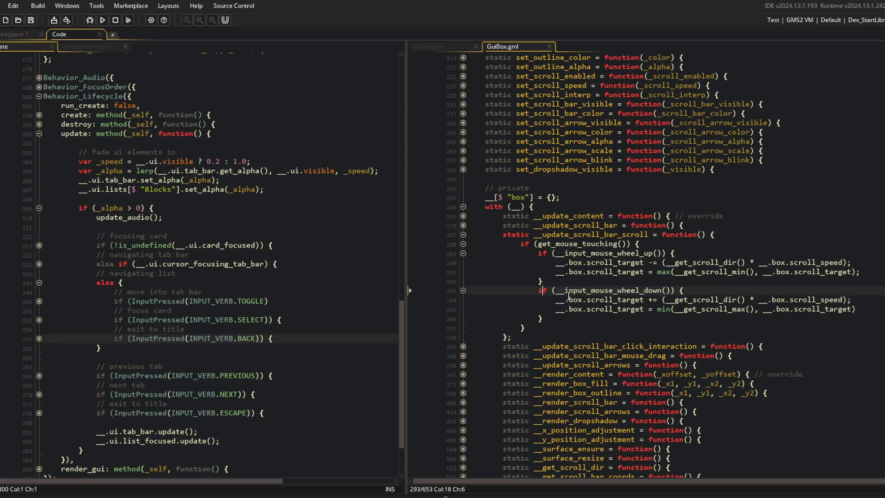
text(else)
Open the parent GuiBase.gml script from the GuiBox constructor.
click(581, 253)
key(ctrl+Right)
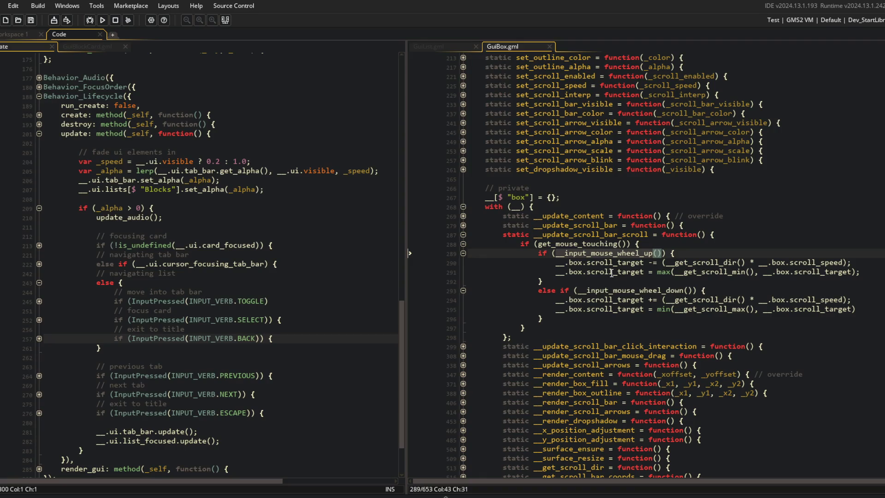
scroll(602, 344, up, 15)
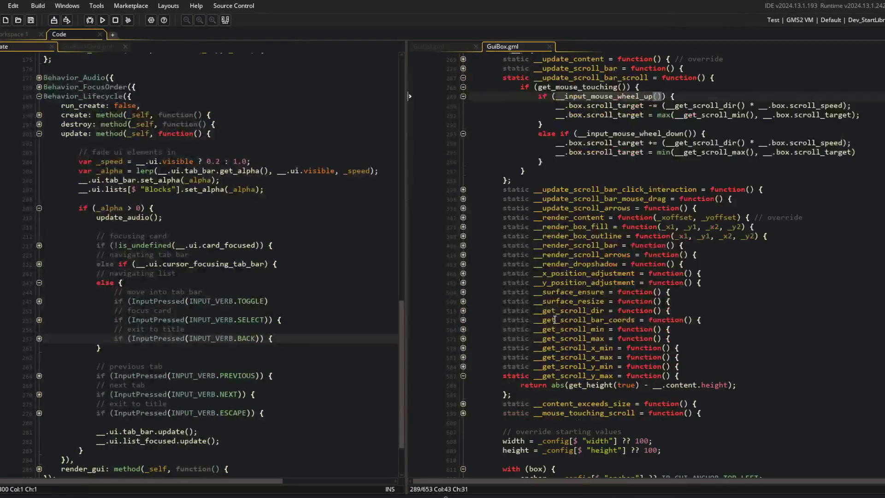
scroll(555, 320, up, 3)
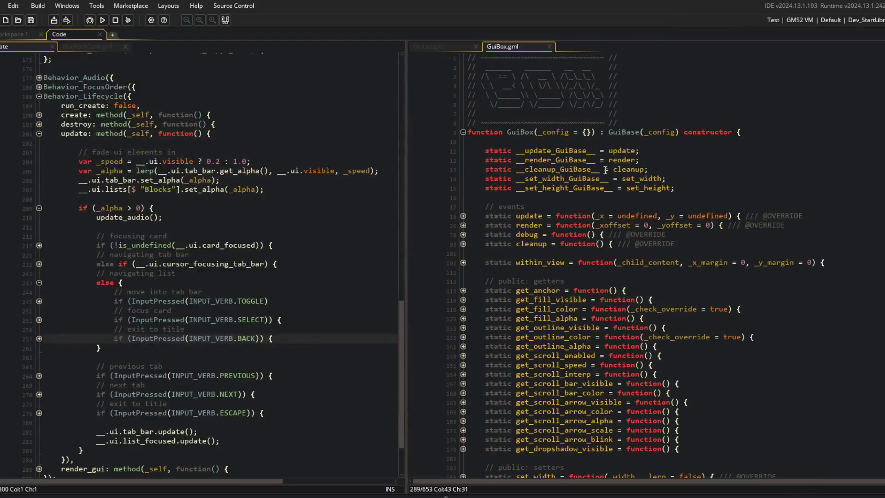
middle_click(615, 133)
scroll(588, 206, down, 12)
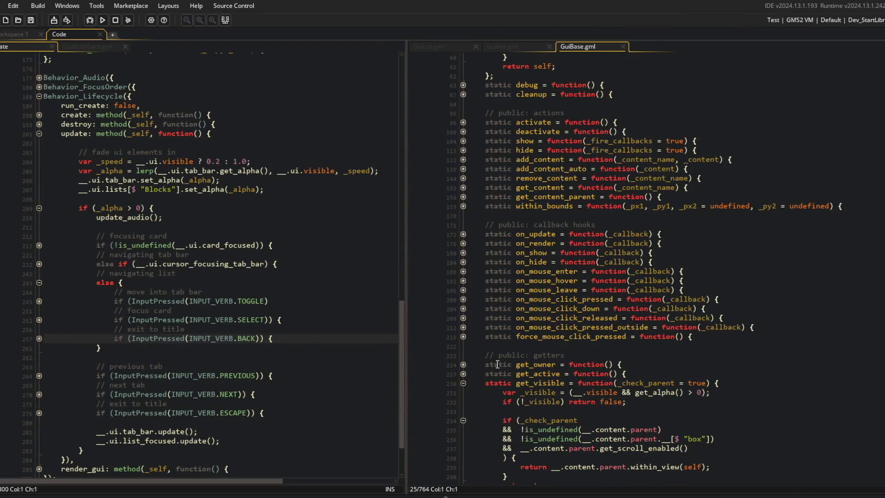
scroll(645, 322, down, 18)
Browse GuiBase's private with block at line 520 down to the __input_pressed_down helper.
click(678, 300)
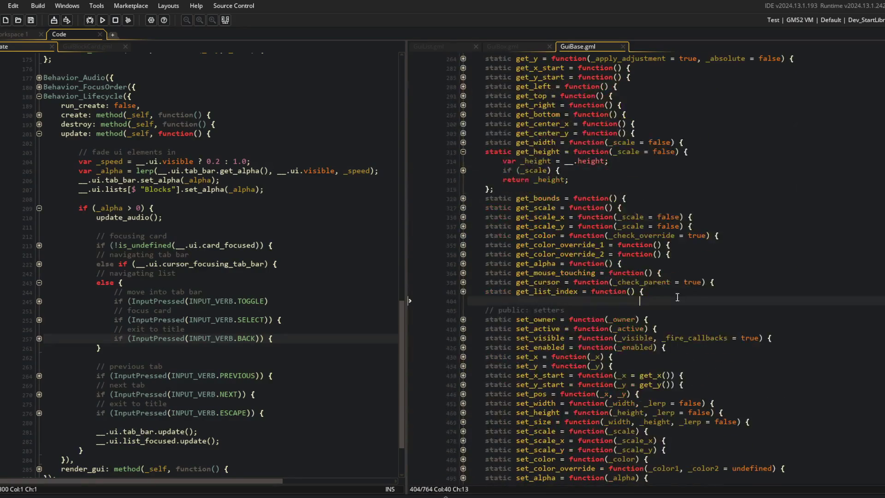
key(alt+Left)
scroll(675, 308, down, 20)
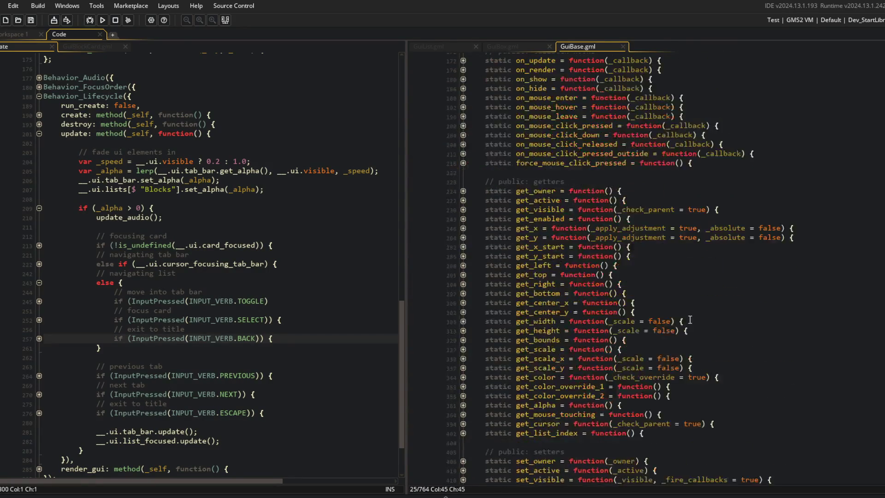
click(464, 434)
scroll(599, 401, down, 5)
click(626, 399)
scroll(611, 358, down, 2)
click(590, 273)
click(571, 309)
click(627, 319)
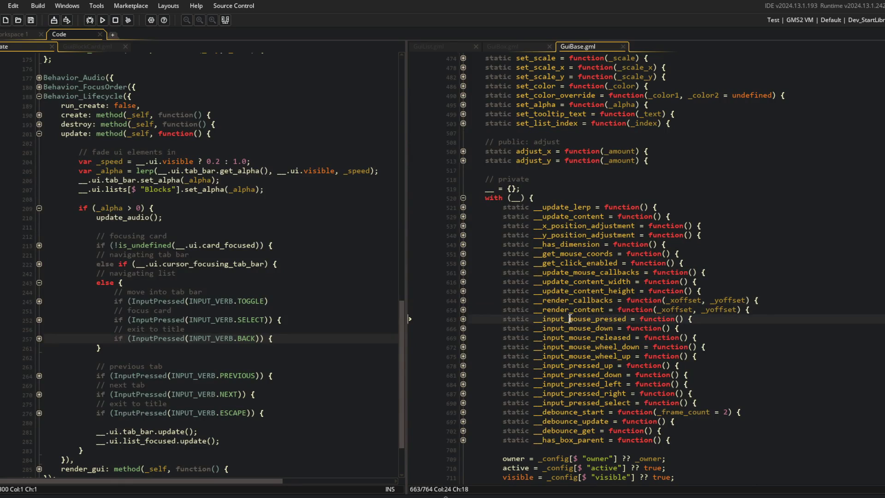
click(582, 365)
Find all case-sensitive uses of __input_pressed_down and open the GuiList one at line 450.
double_click(582, 374)
key(ctrl+shift+f)
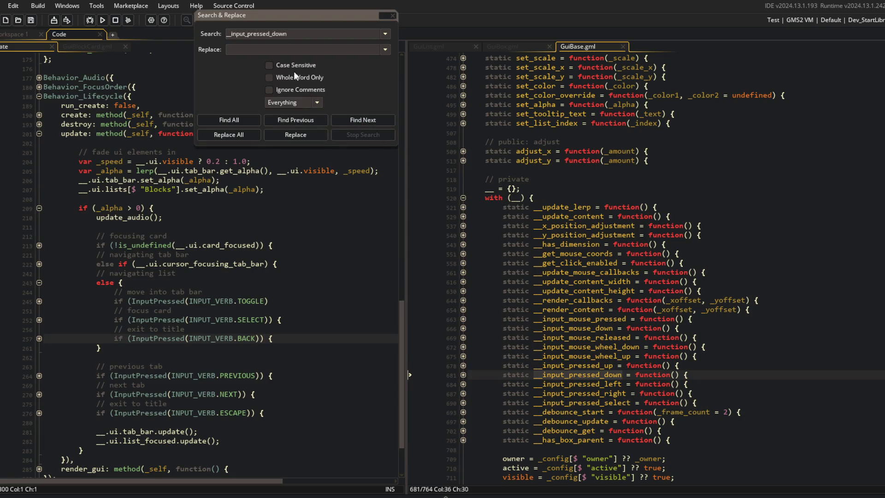
click(269, 65)
click(229, 119)
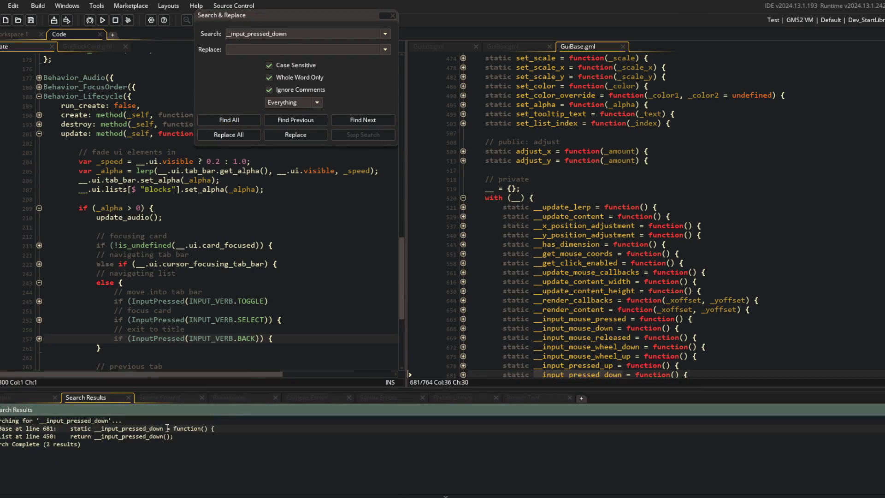
double_click(134, 437)
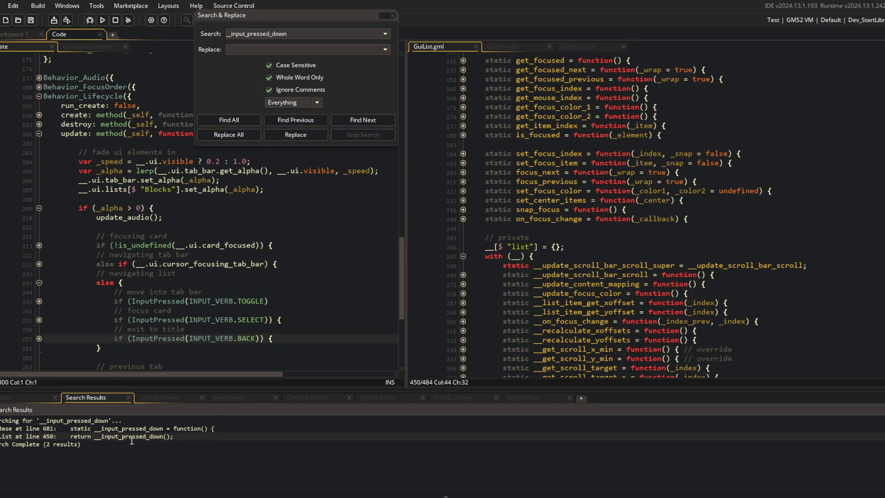
Find all uses of __input_pressed_next, jump to GuiList line 20 and expand its next/previous blocks.
double_click(551, 252)
key(ctrl+shift+f)
click(229, 120)
double_click(162, 428)
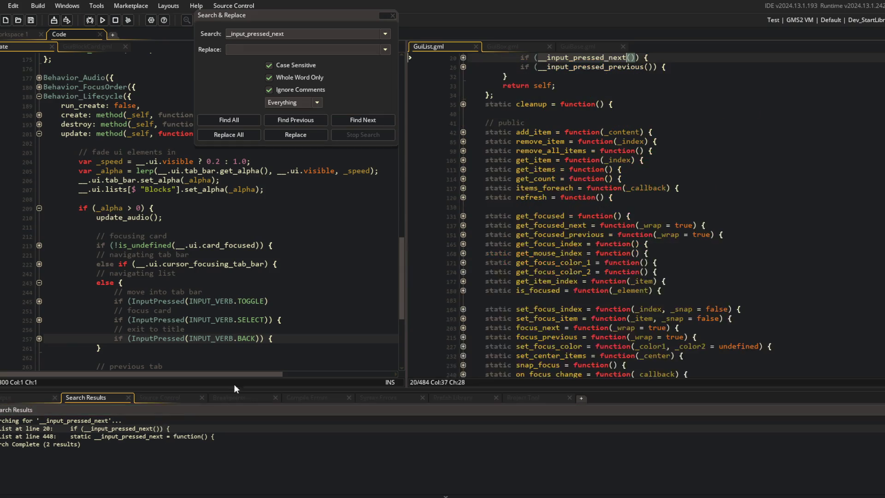
click(463, 175)
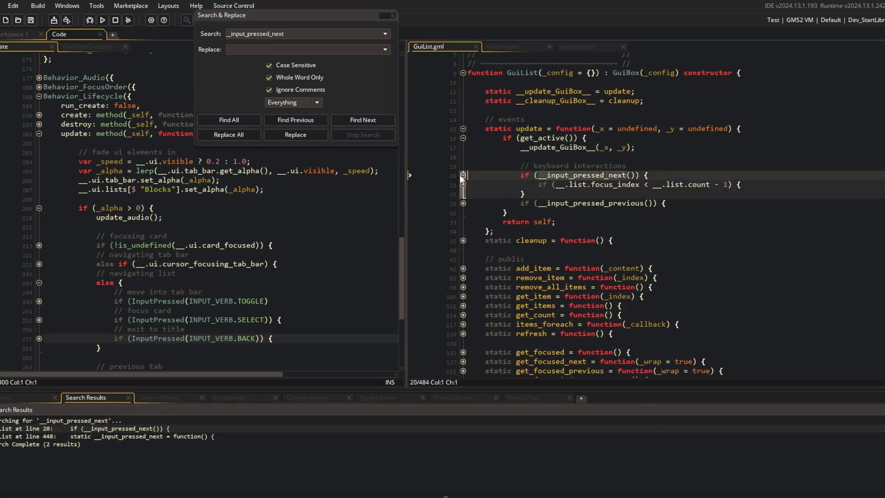
click(464, 203)
click(393, 15)
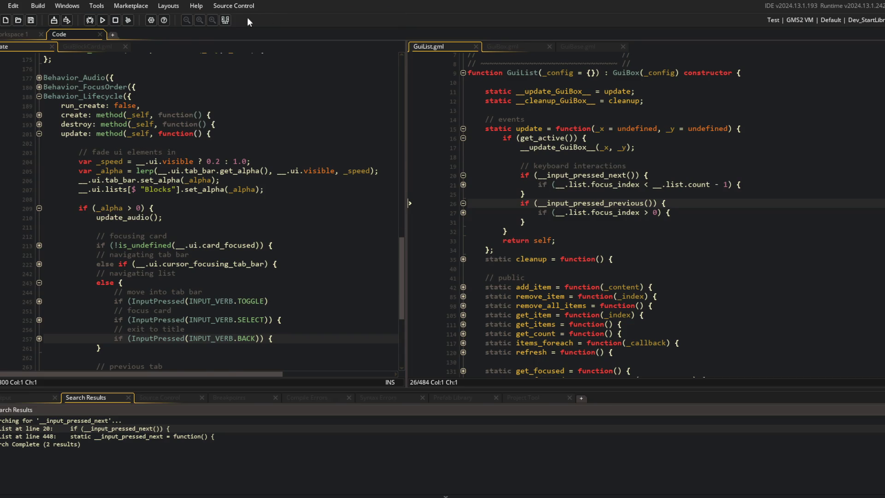
click(225, 20)
Check the __input_pressed_next helper, then select the keyboard-interaction lines 20–30.
click(628, 222)
scroll(633, 224, down, 9)
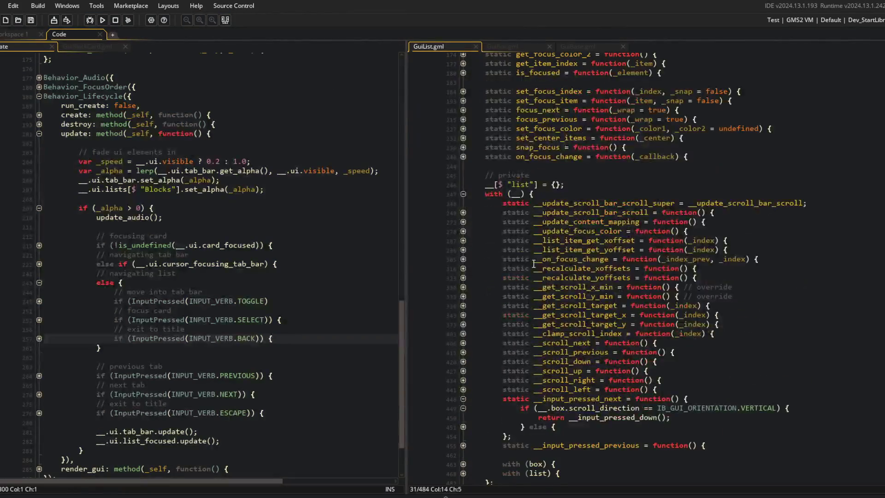
click(465, 398)
click(594, 249)
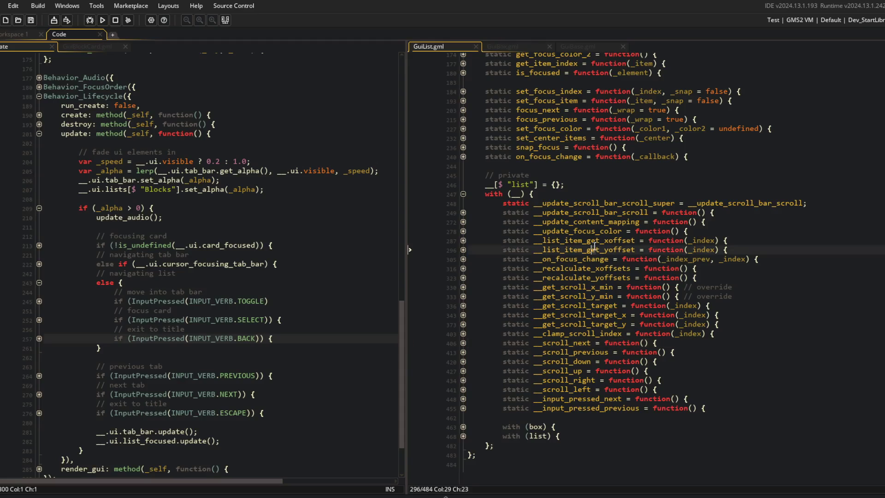
drag(534, 193, 768, 393)
scroll(768, 393, up, 12)
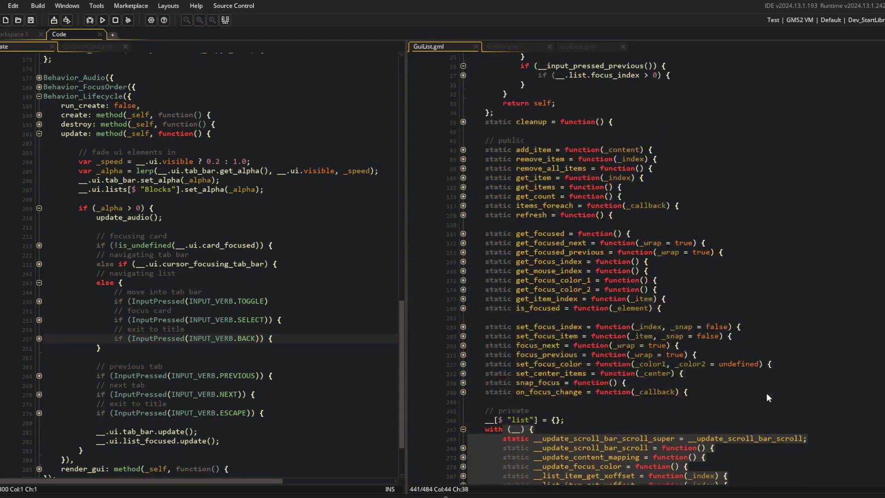
click(463, 192)
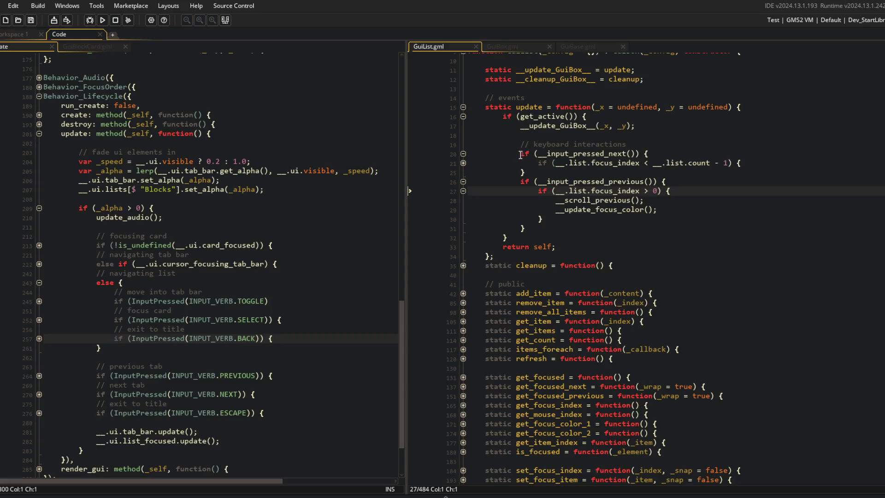
drag(520, 154, 574, 220)
Replace lines 20–30 with a __update_keyboard_interaction(); call, tidy leftover lines, and save.
text(__)
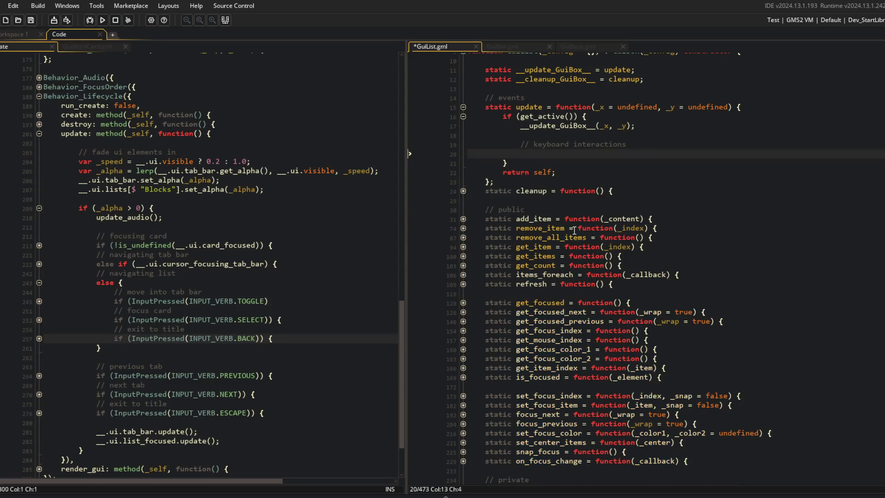
text(update_ke)
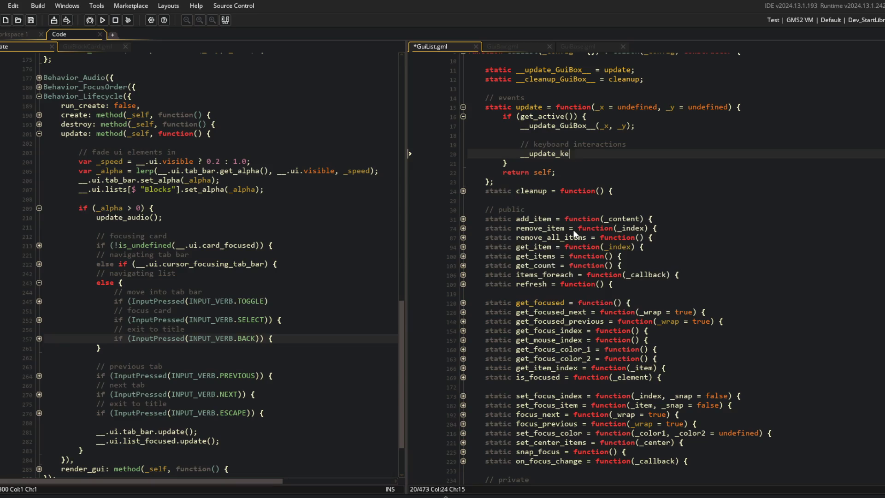
text(yboard_)
text(interaction();)
key(ctrl+s)
key(Up)
key(Up)
key(Delete)
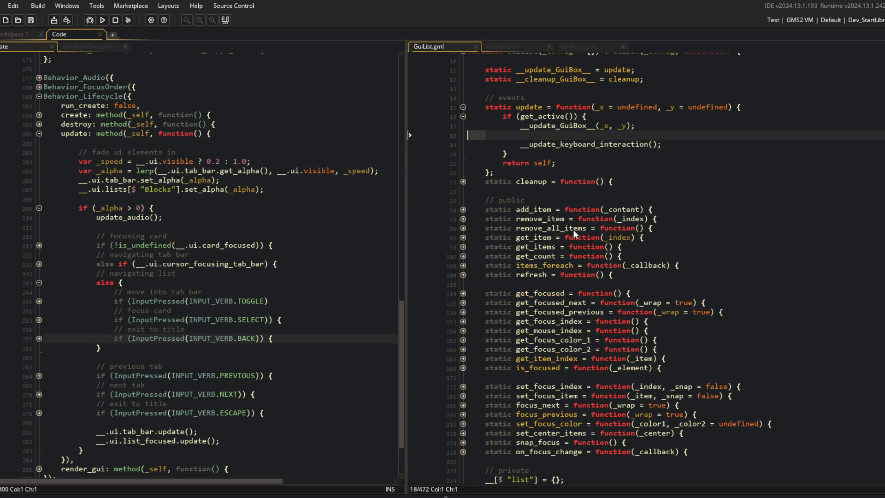
key(BackSpace)
key(ctrl+s)
Add static __update_keyboard_interaction = function() { } below __update_scroll_bar_scroll, paste the code in, and save.
scroll(573, 230, down, 10)
click(706, 237)
key(Up)
key(Up)
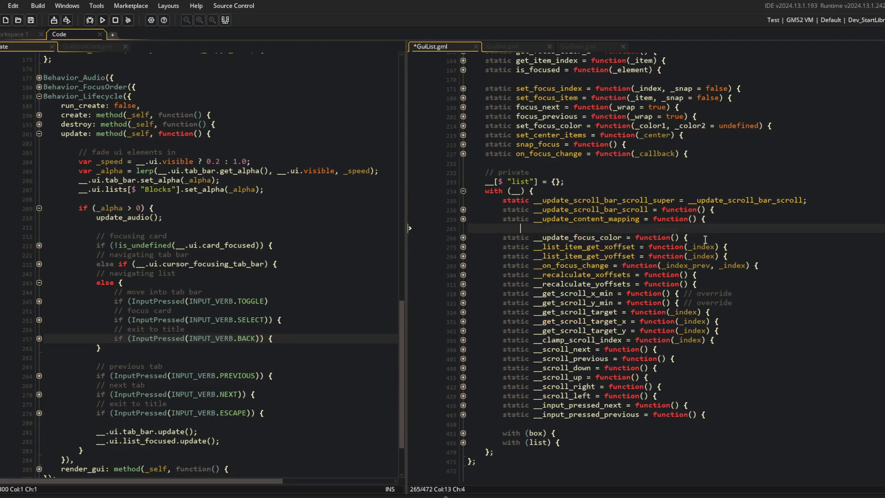
key(Up)
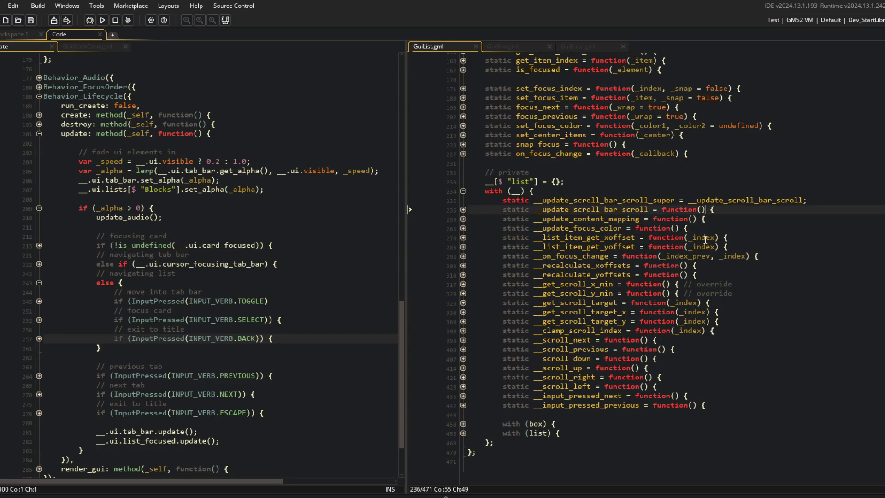
key(Return)
text(static )
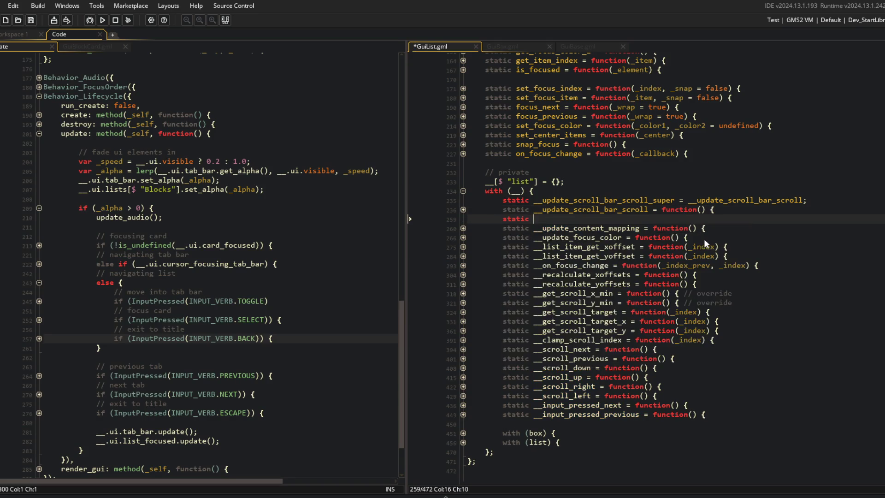
text(__update_keyboa)
key(Return)
text(= fuinc)
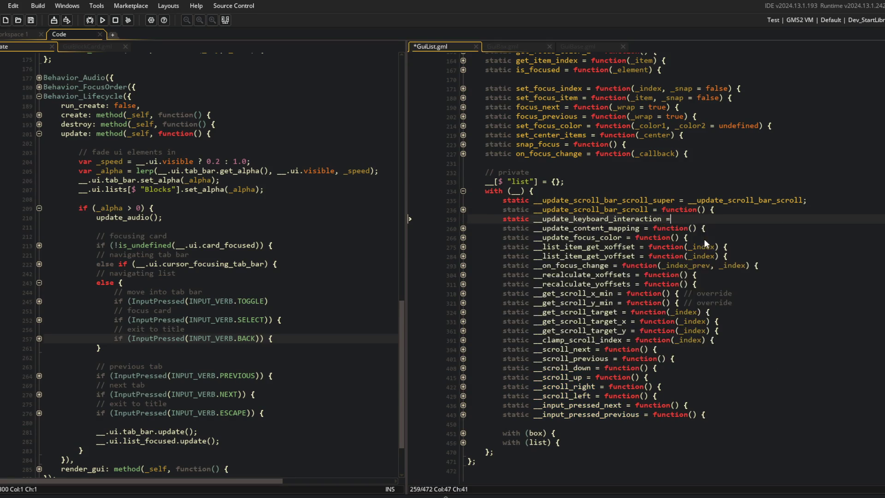
key(BackSpace)
key(BackSpace)
key(BackSpace)
text(nction() )
text({)
key(Return)
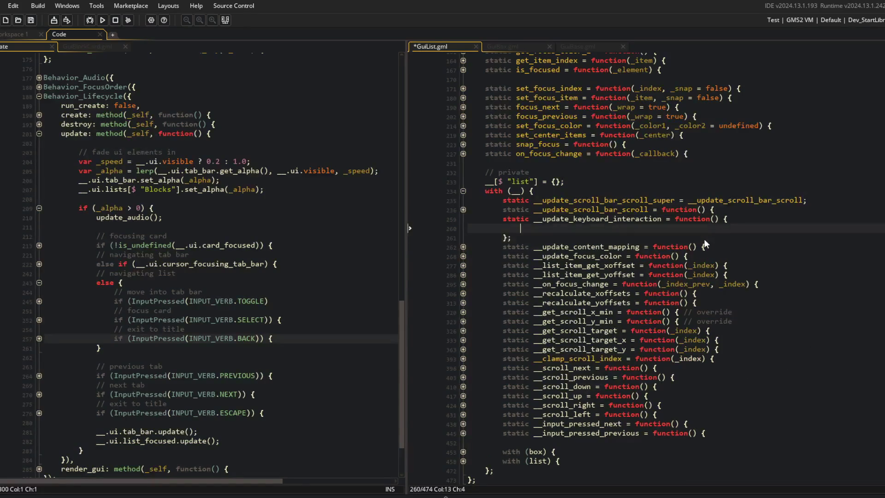
text(if (__input_pressed_next()) { 				if (__.list.focus_index < __.list.count - 1) { 					__scroll_next(); 					__update_focus_color(); 				} 			} 			if (__input_pressed_previous()) { 				if (__.list.focus_index > 0) { 					__scroll_previous(); 					__update_focus_color(); 				} 			})
key(ctrl+s)
Review the new private function and its __update_focus_color call.
key(Up)
key(Up)
key(Up)
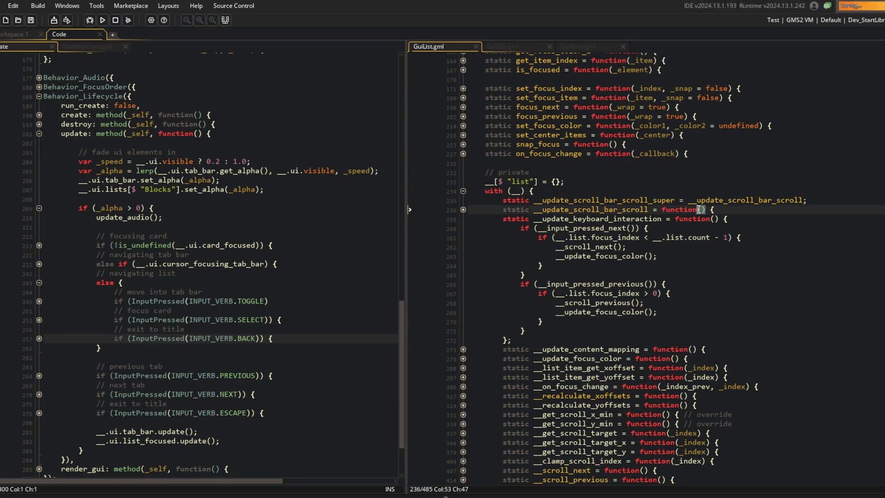
key(Down)
key(Down)
key(Down)
click(658, 236)
Inspect the __update_focus_color call and unfold the on_focus_change function body.
click(644, 256)
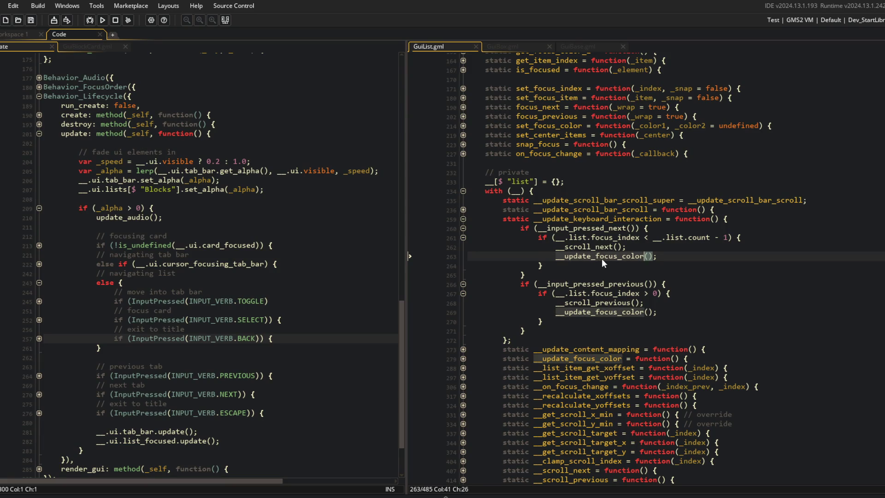
click(463, 359)
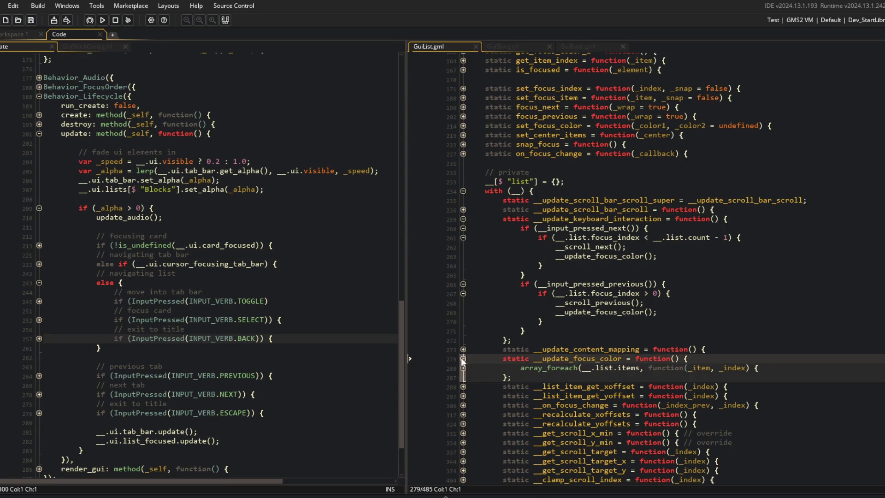
click(463, 359)
key(alt+Left)
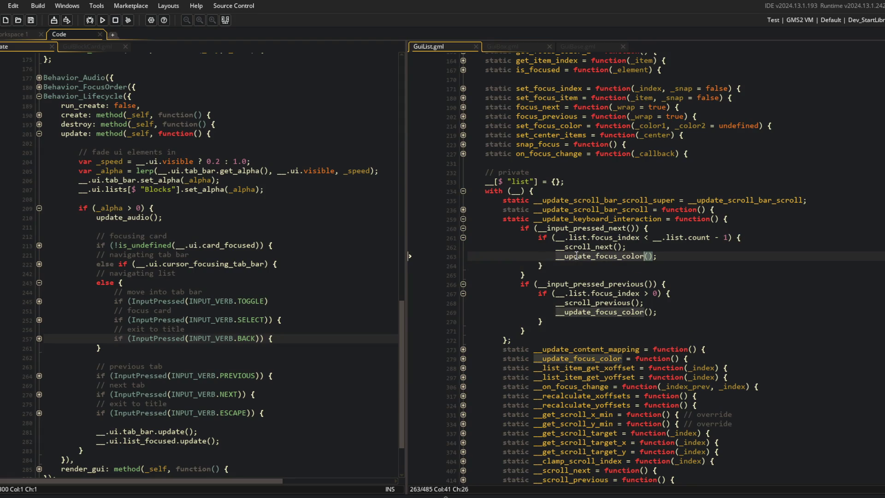
double_click(463, 155)
click(503, 153)
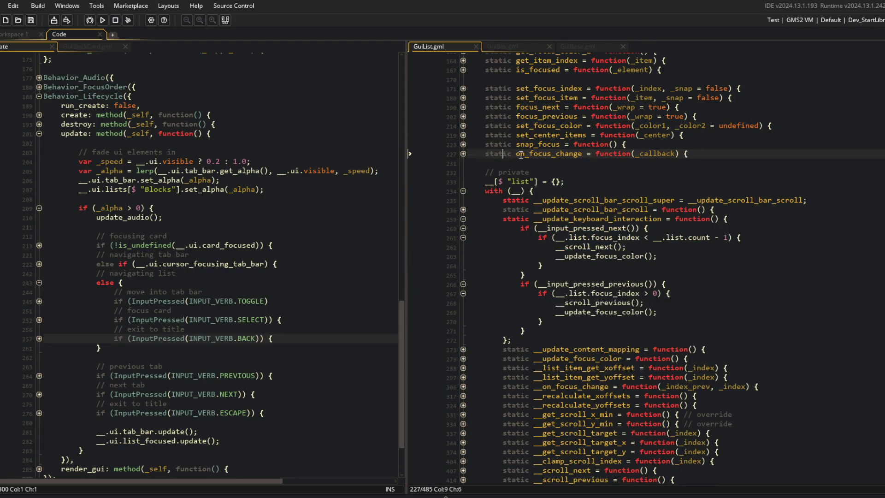
click(463, 155)
double_click(629, 163)
Search for focus_changed_callbacks and inspect the callback loop inside __on_focus_change.
key(ctrl+f)
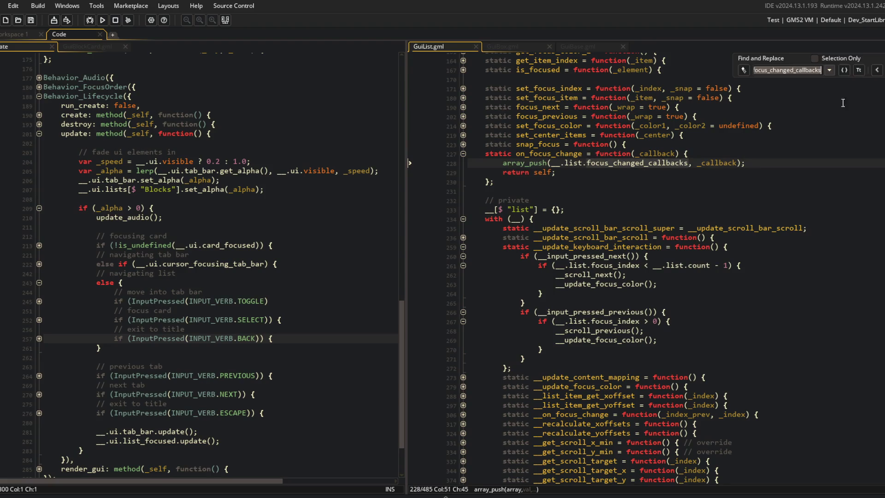
key(Return)
scroll(650, 258, down, 5)
scroll(650, 258, up, 3)
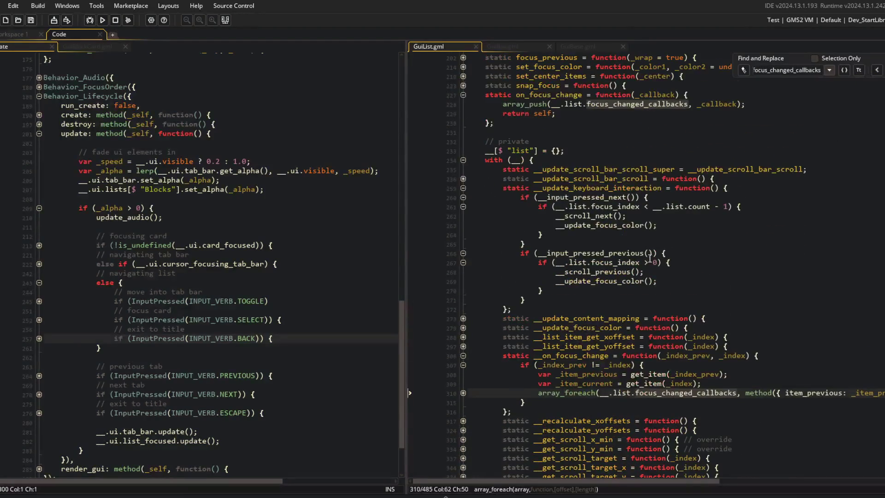
double_click(563, 355)
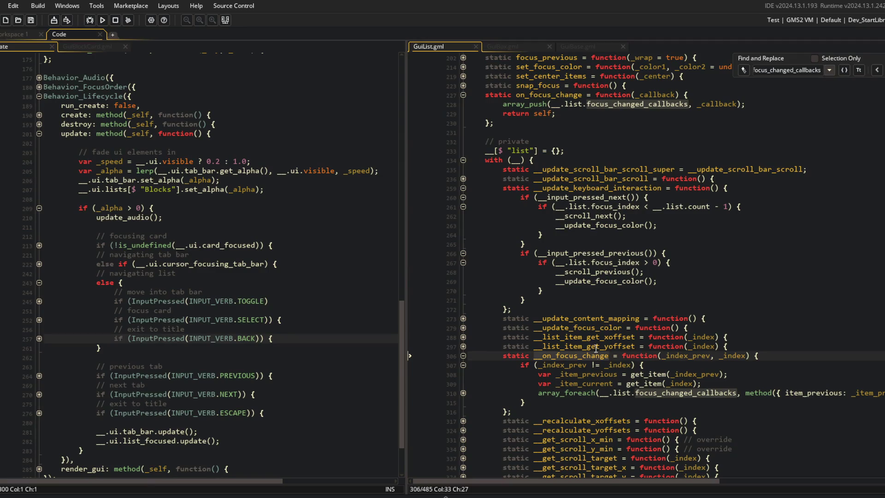
click(463, 392)
click(457, 402)
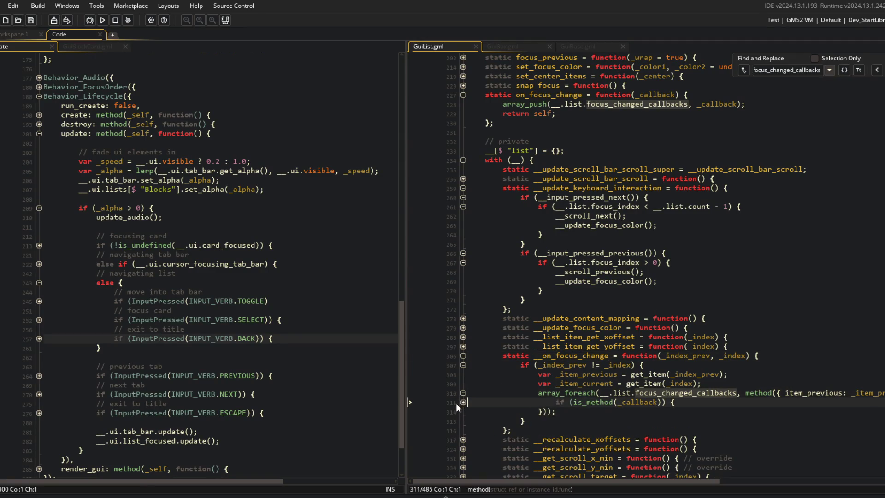
click(632, 365)
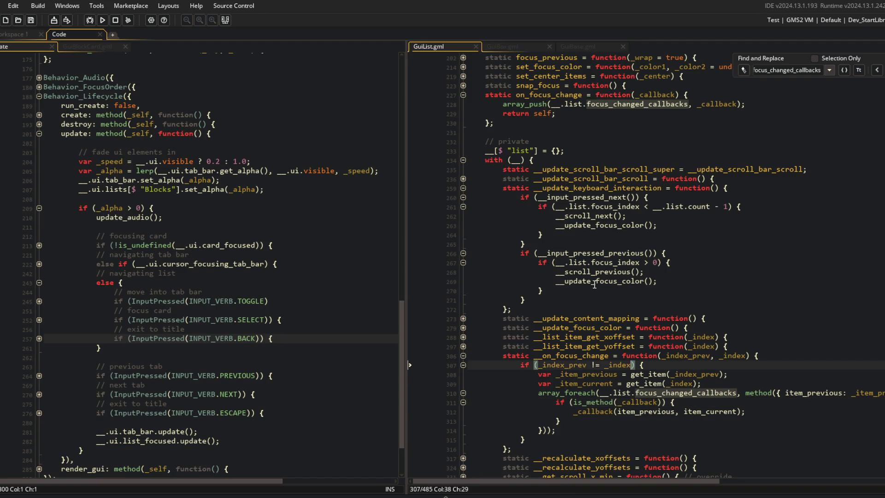
Step through the __update_focus_color matches to the call in the scroll code's next branch.
click(646, 282)
key(F12)
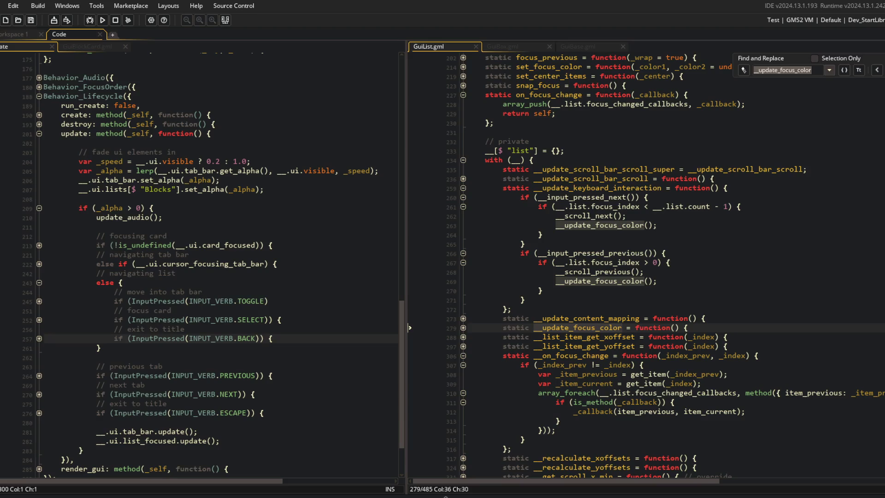
click(859, 70)
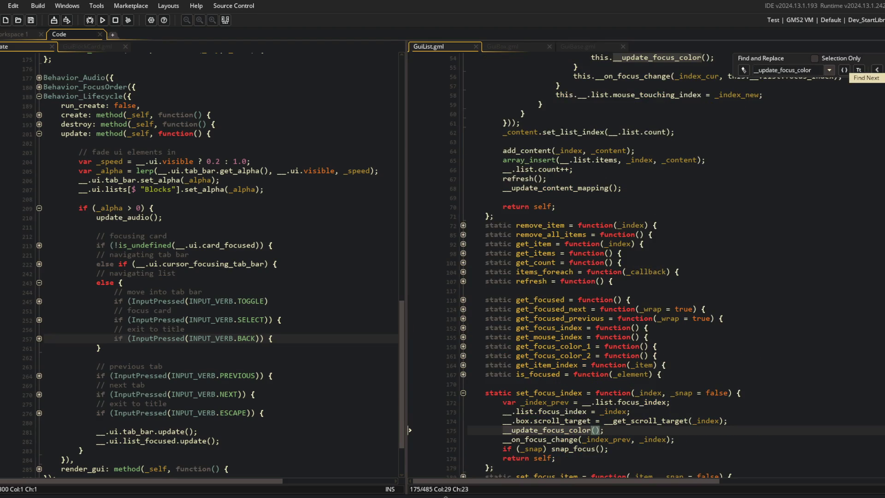
click(858, 70)
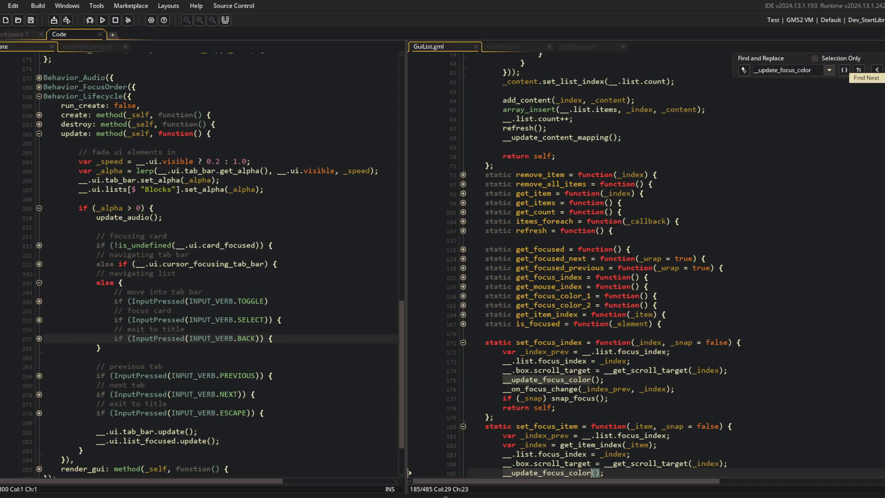
click(859, 69)
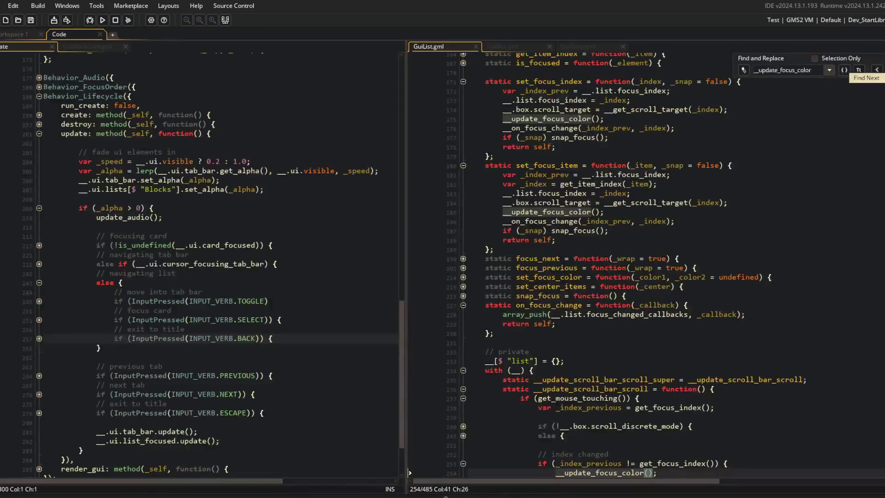
double_click(548, 165)
scroll(661, 276, down, 6)
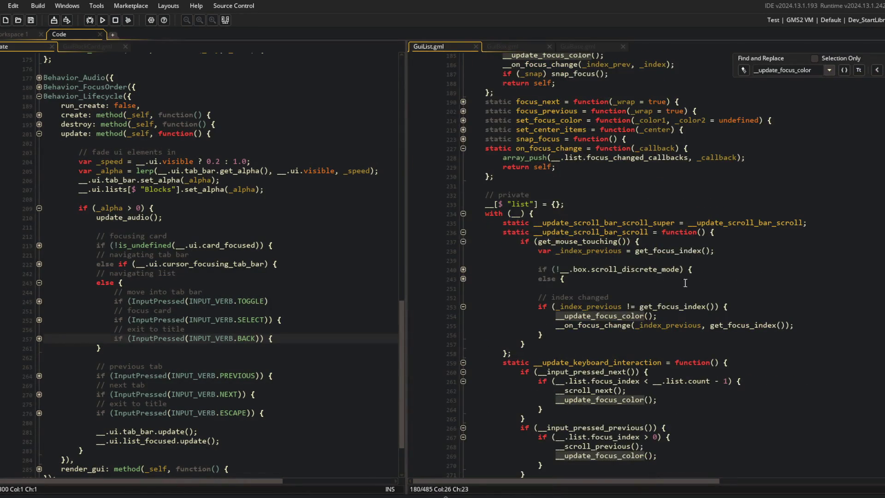
click(747, 306)
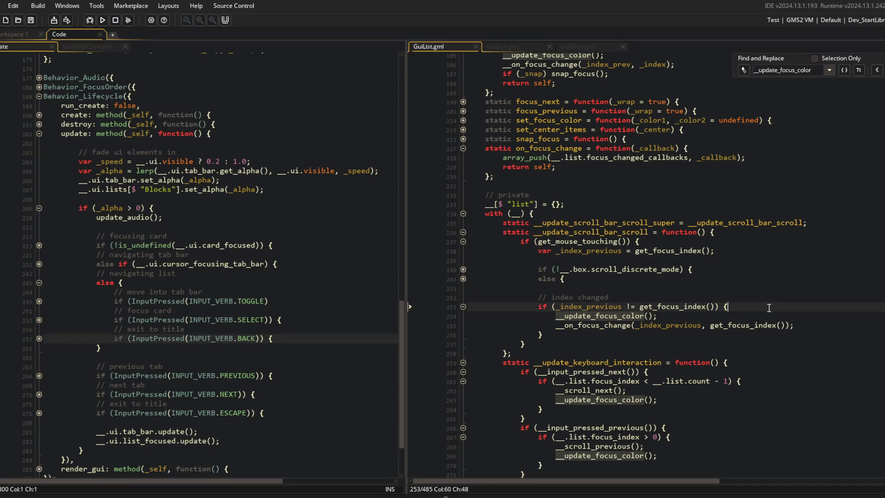
key(Up)
scroll(757, 317, down, 3)
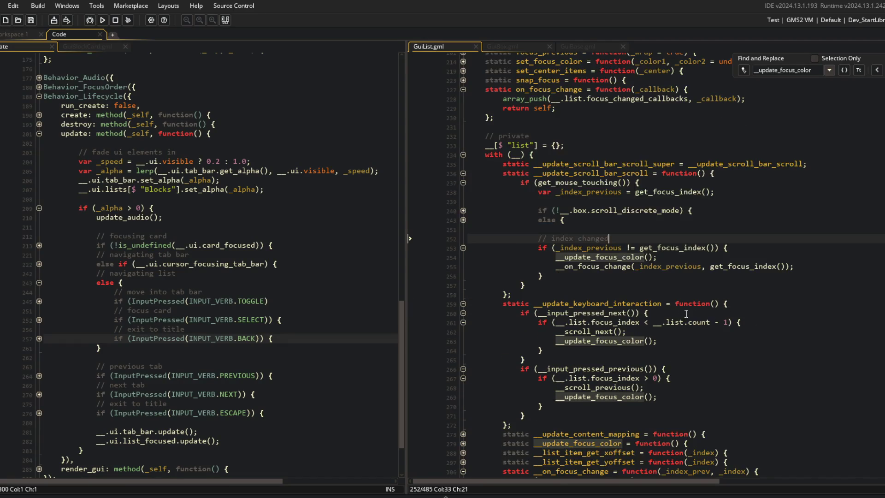
click(691, 289)
Insert set_focus_item(); above __scroll_next() and save GuiList.gml.
key(Up)
key(End)
key(Return)
text(set_focus_item)
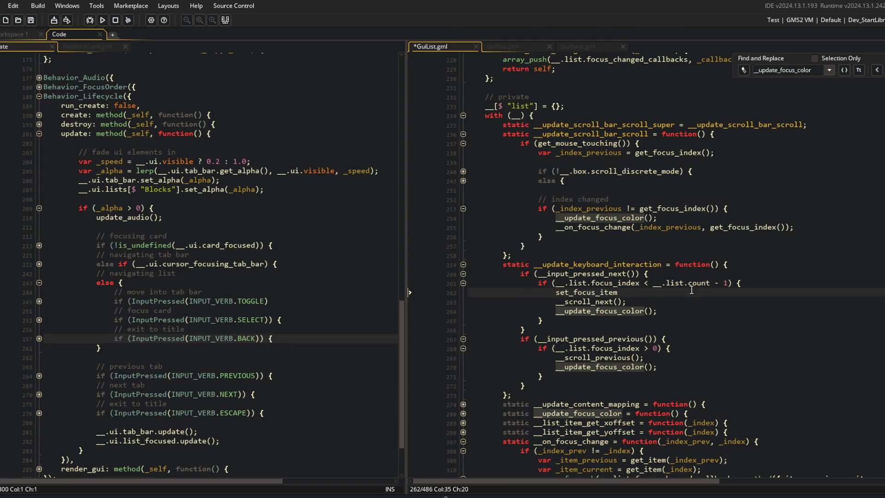
text(();)
key(ctrl+s)
Replace set_focus_item with set_focus_index in the new call.
scroll(691, 290, up, 12)
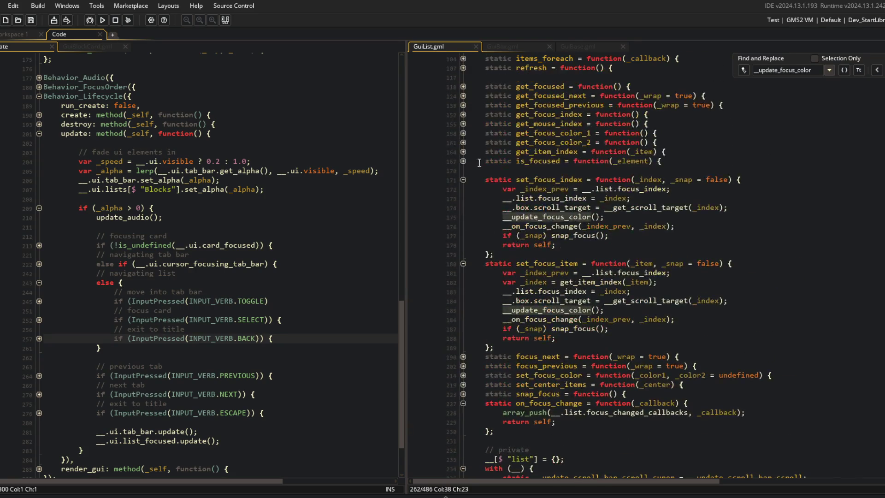
double_click(523, 180)
key(ctrl+c)
scroll(644, 197, down, 12)
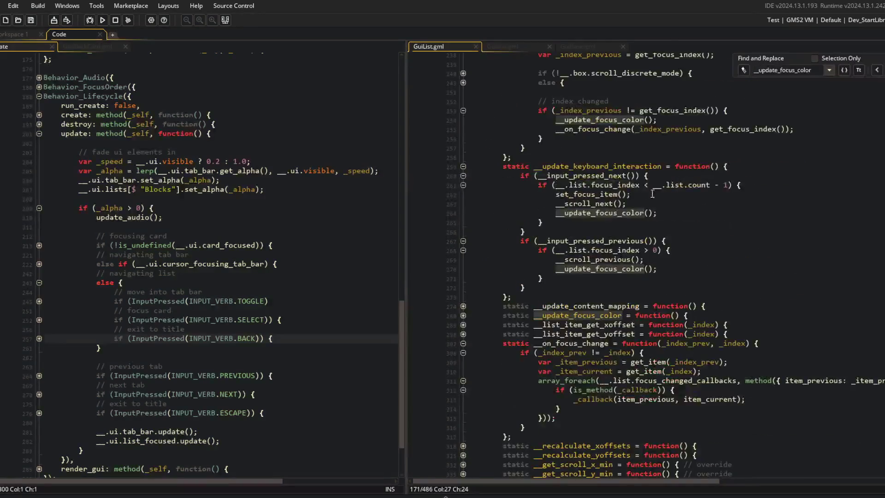
double_click(587, 194)
key(ctrl+v)
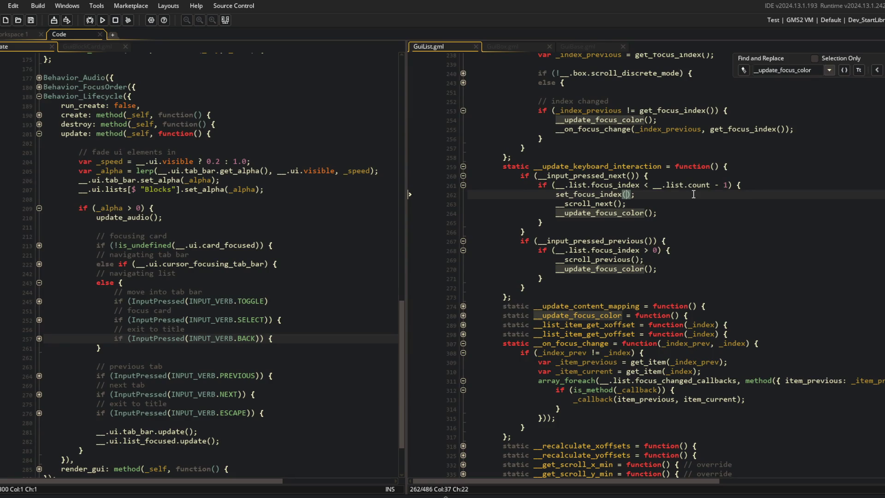
click(613, 203)
scroll(692, 207, down, 5)
scroll(783, 161, up, 6)
Close the search panel and unfold __scroll_next and __scroll_down to review them.
key(Escape)
scroll(631, 154, up, 10)
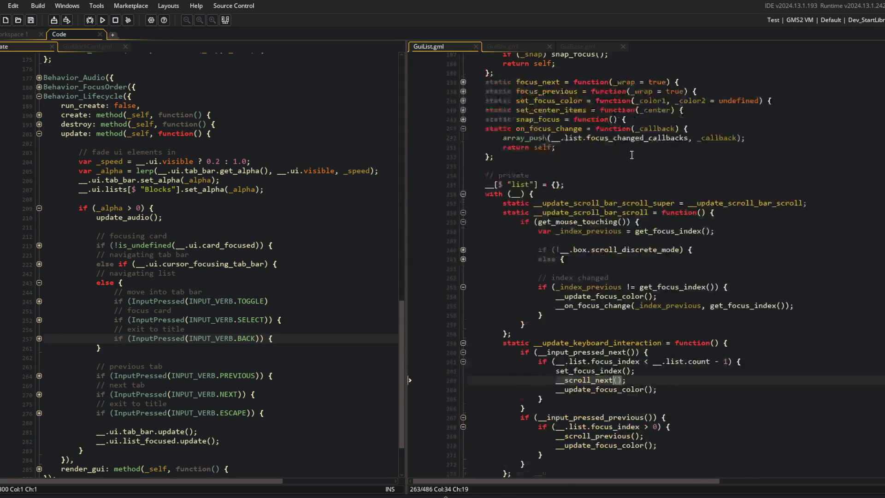
scroll(587, 197, down, 15)
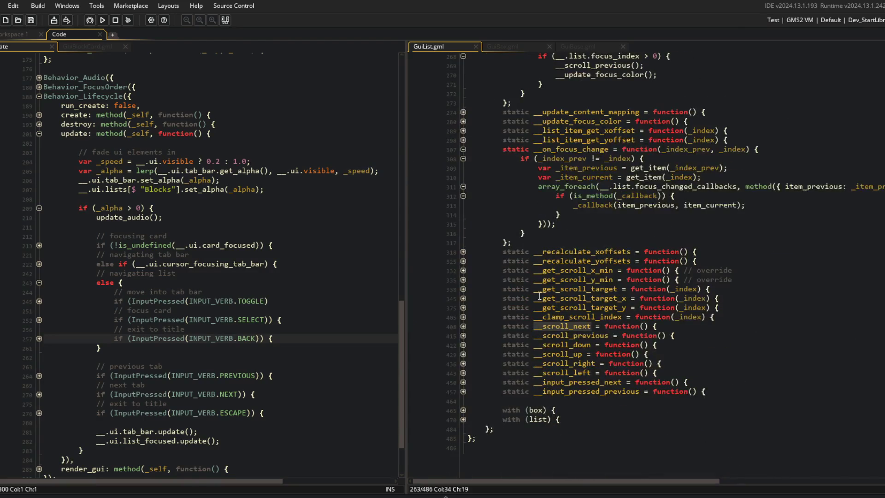
click(464, 328)
click(463, 337)
click(464, 355)
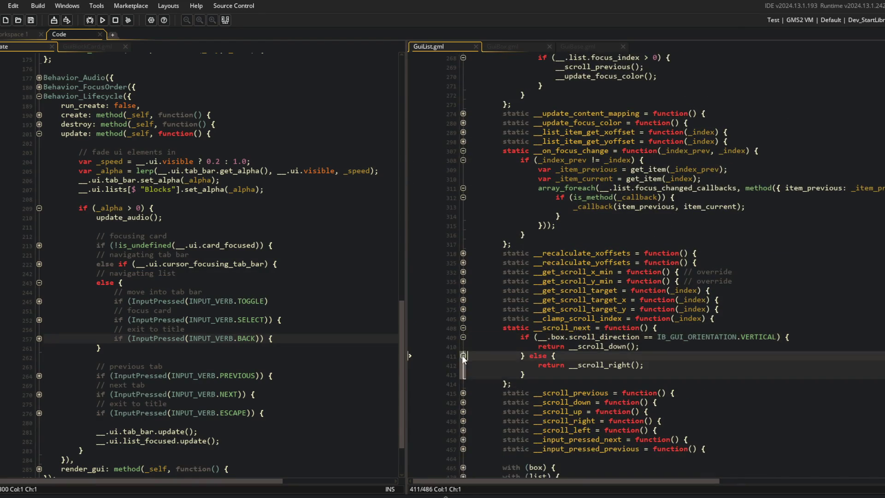
click(464, 329)
click(463, 352)
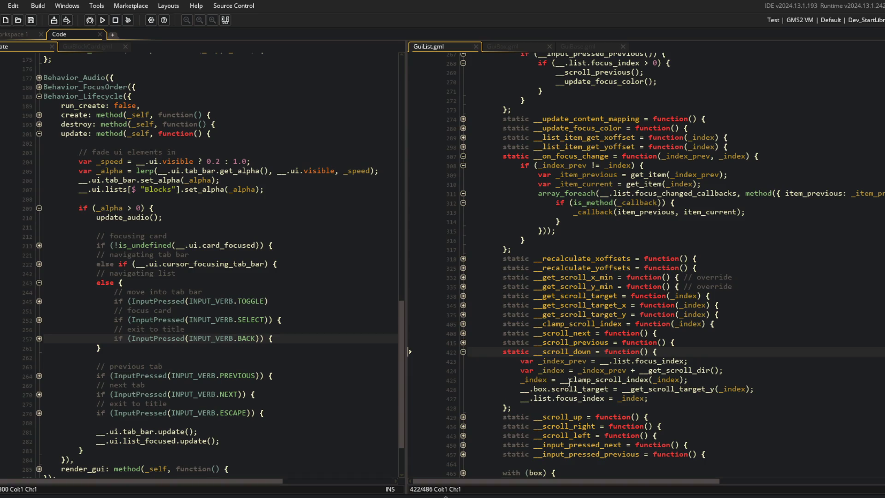
double_click(570, 353)
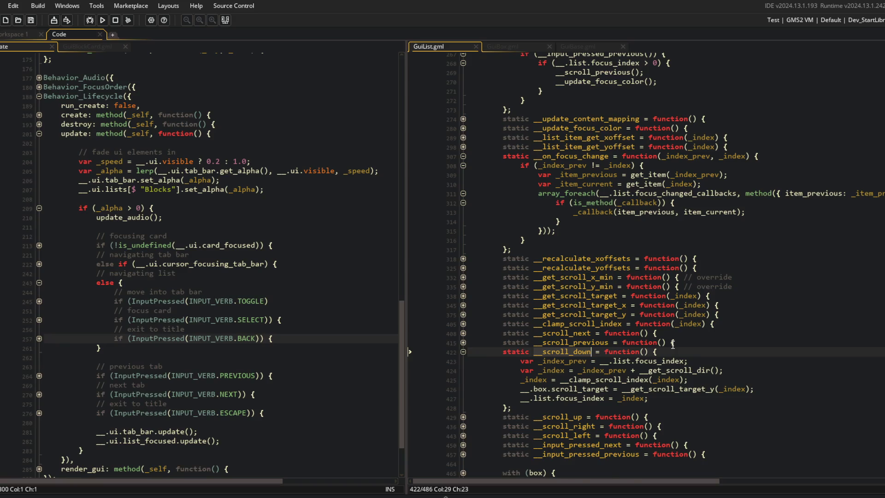
scroll(673, 345, up, 10)
click(726, 223)
Add 'var _index_prev = __.list.focus_index;' above set_focus_index() and save.
key(Up)
key(End)
key(Return)
text(var _index_pre)
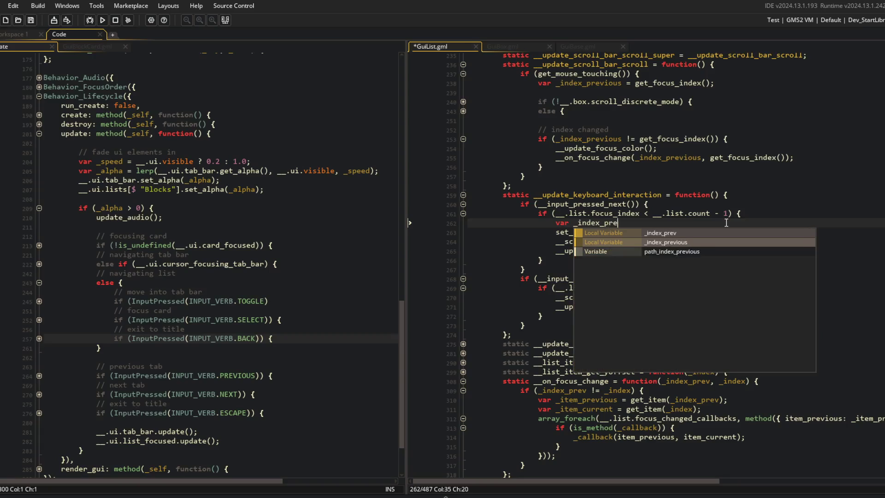
text(v = __)
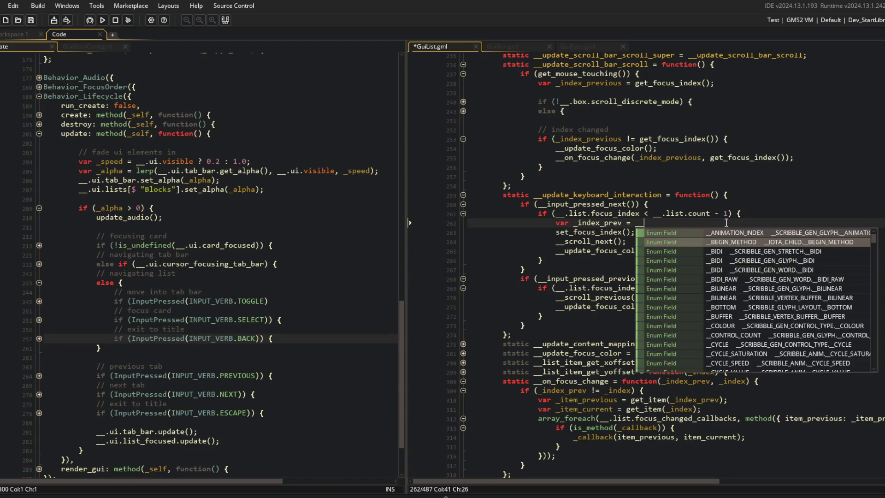
key(BackSpace)
key(BackSpace)
text(__.list.inp)
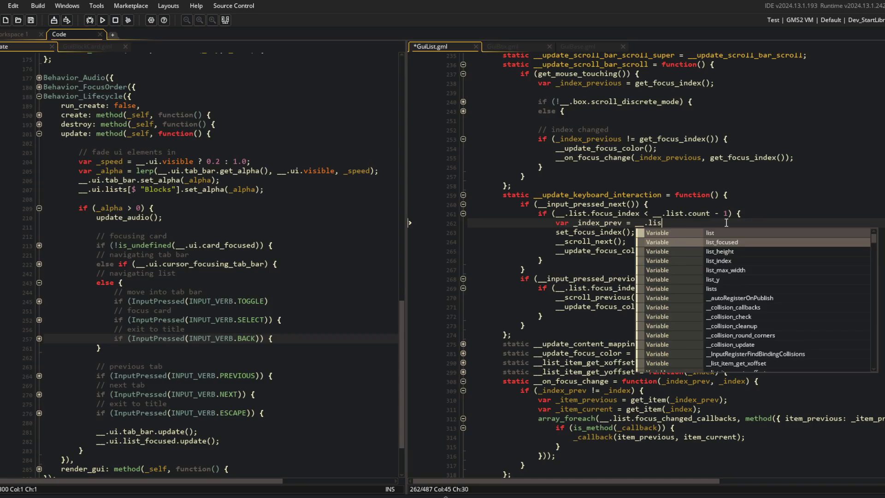
key(BackSpace)
key(BackSpace)
key(BackSpace)
text(focus_inde)
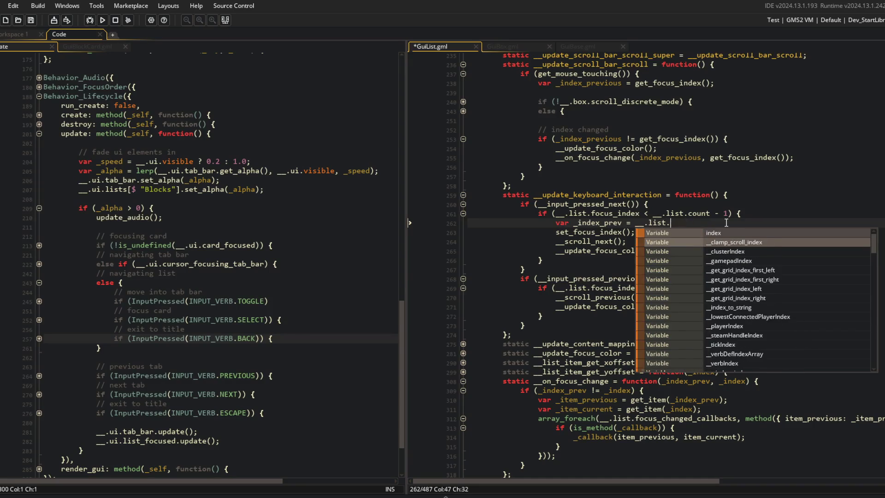
text(x;)
key(ctrl+s)
Move set_focus_index() to replace the __update_focus_color() call and delete the emptied line.
scroll(567, 350, down, 10)
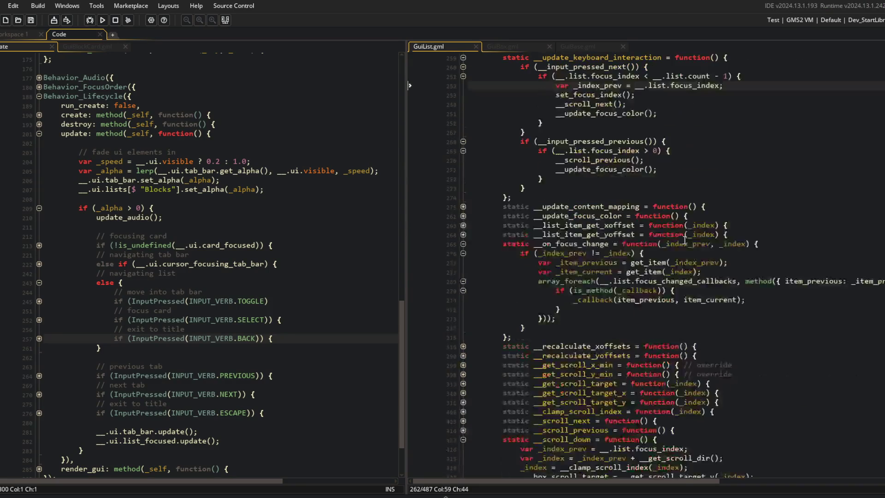
scroll(567, 349, up, 10)
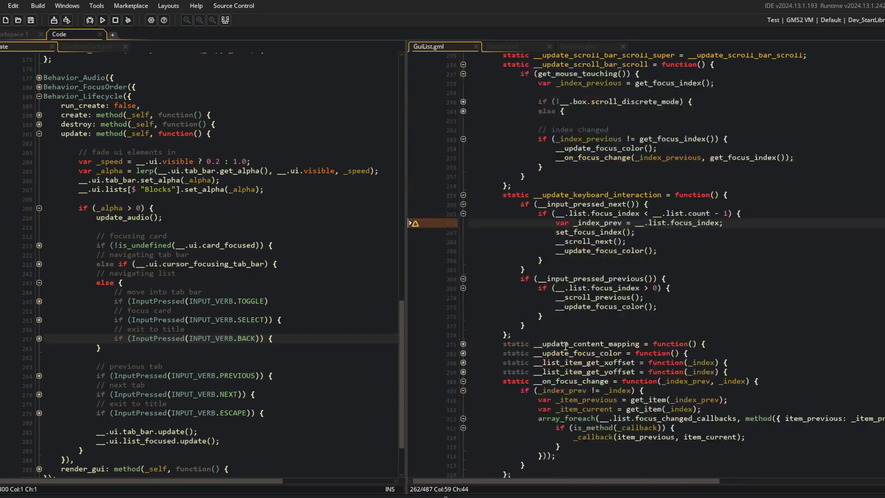
key(Down)
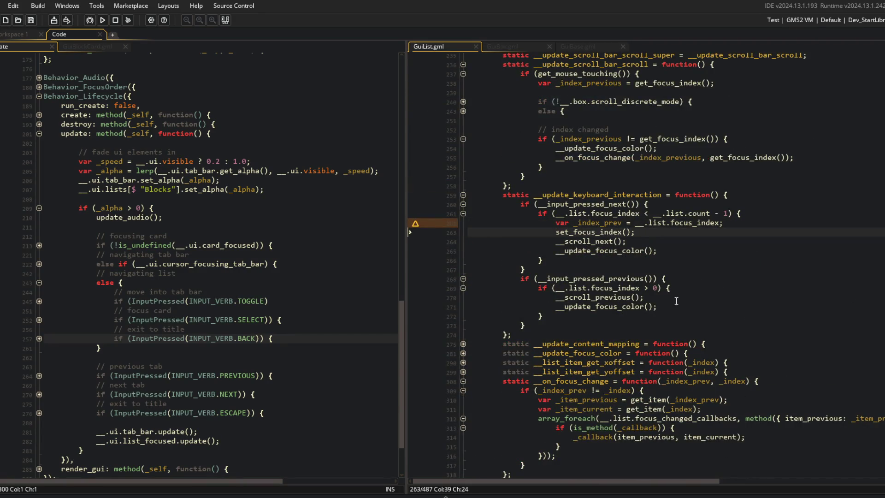
key(shift+Home)
key(ctrl+x)
key(Down)
key(Down)
key(shift+End)
key(ctrl+v)
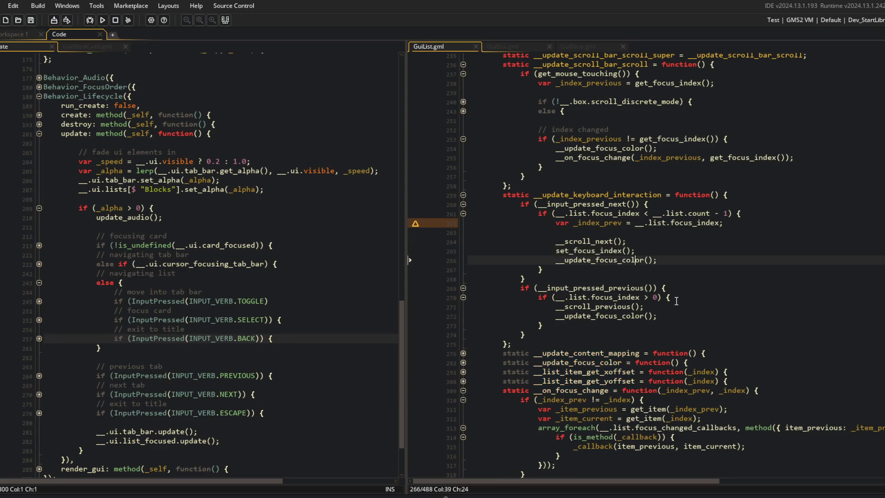
key(Up)
key(Up)
key(ctrl+d)
key(ctrl+s)
key(Down)
key(End)
key(Left)
key(Left)
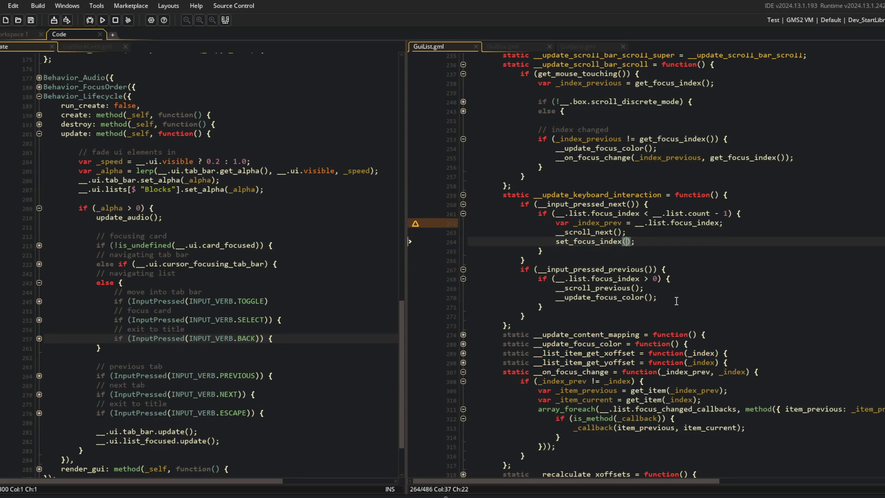
Pass __.list.focus as the set_focus_index argument and save.
scroll(676, 301, up, 10)
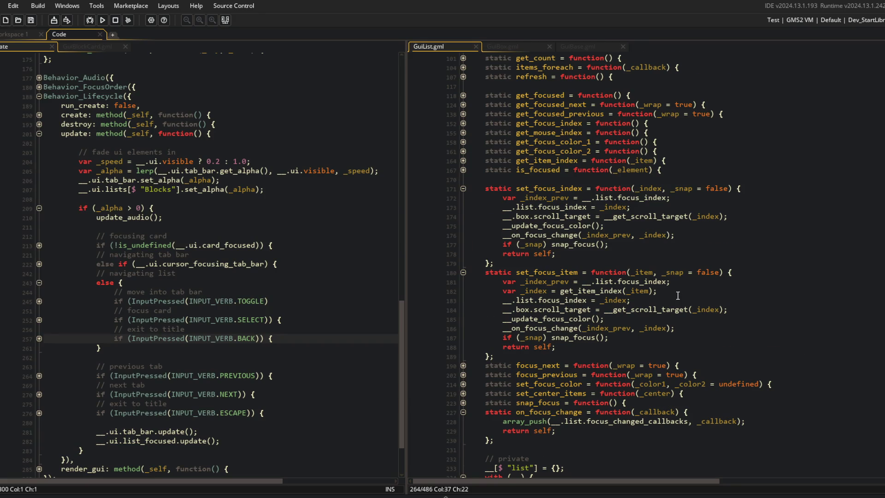
scroll(678, 295, down, 15)
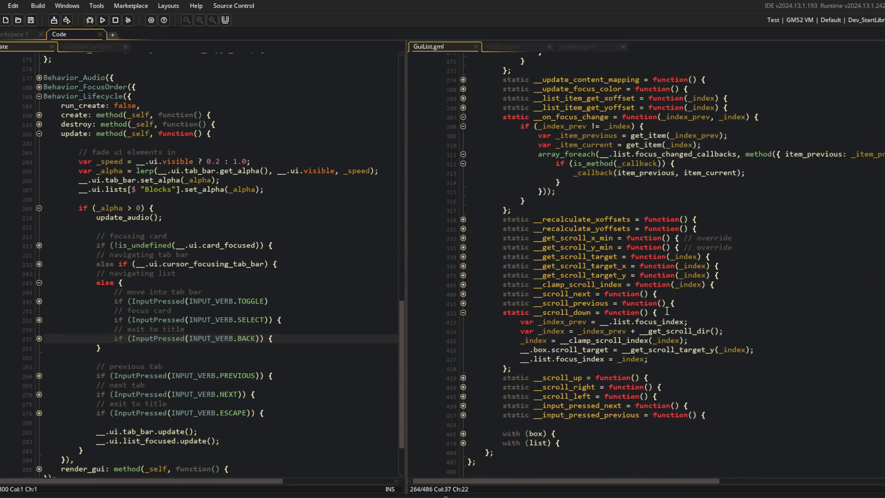
scroll(667, 311, down, 1)
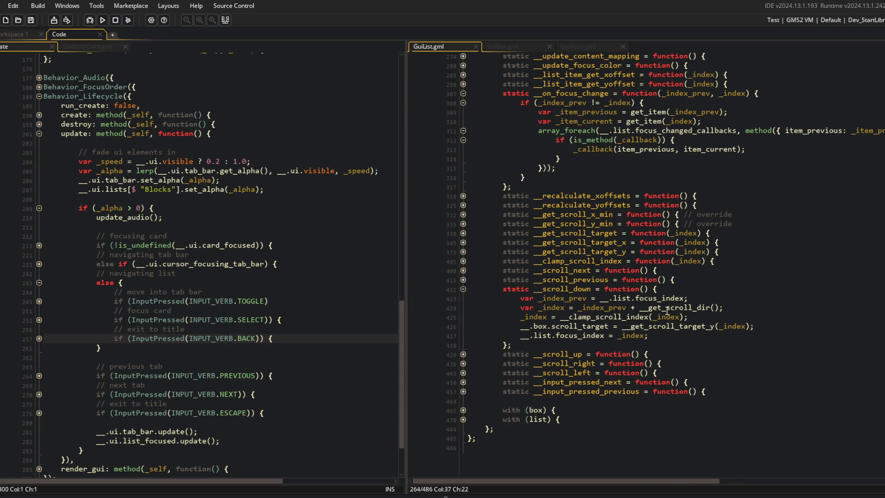
scroll(667, 312, up, 10)
click(592, 250)
click(625, 276)
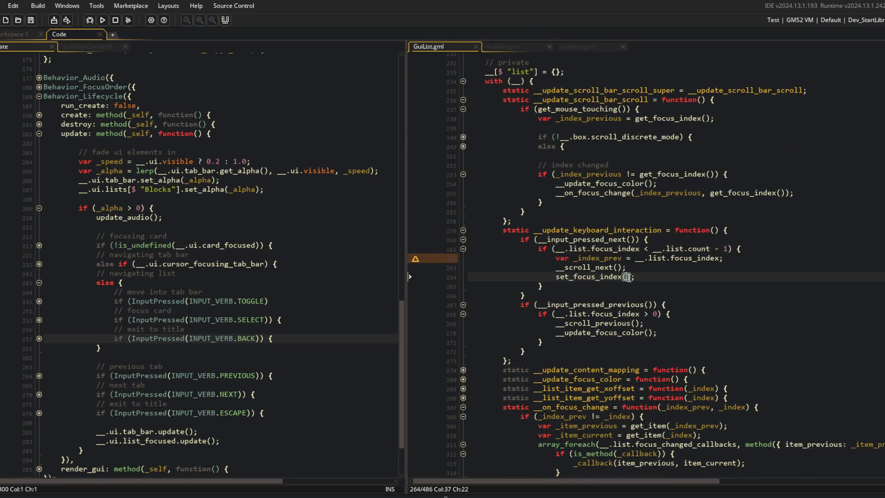
text(__.lis)
text(t.focus)
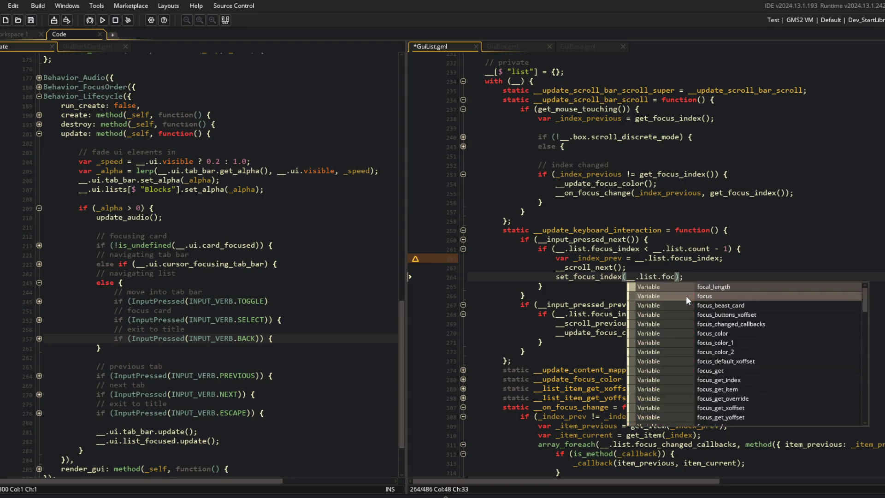
key(ctrl+s)
Comment out the _index_prev line 262 with //, save, and run the game with F5.
key(Up)
key(Up)
key(Home)
key(Left)
text(//)
key(ctrl+s)
key(F5)
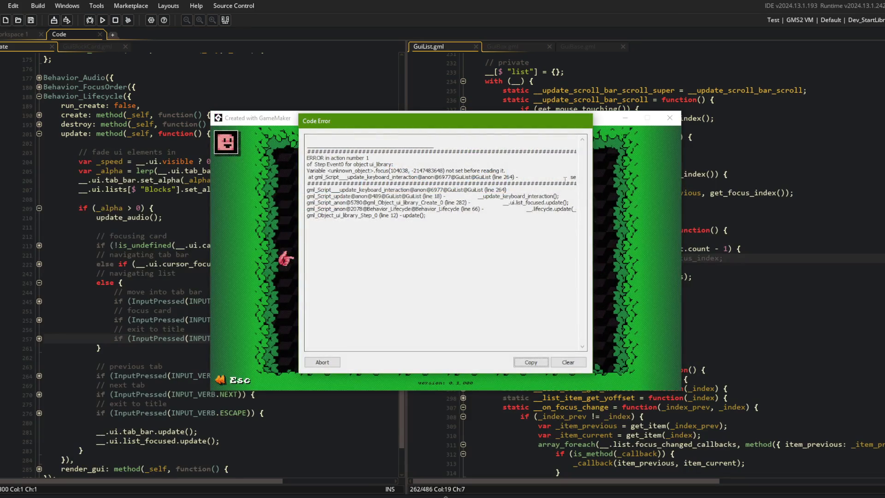
Abort the code error about focus on line 264 and check the Output log's stack trace.
drag(576, 177, 594, 180)
click(323, 363)
double_click(564, 277)
scroll(565, 277, up, 2)
scroll(564, 277, up, 5)
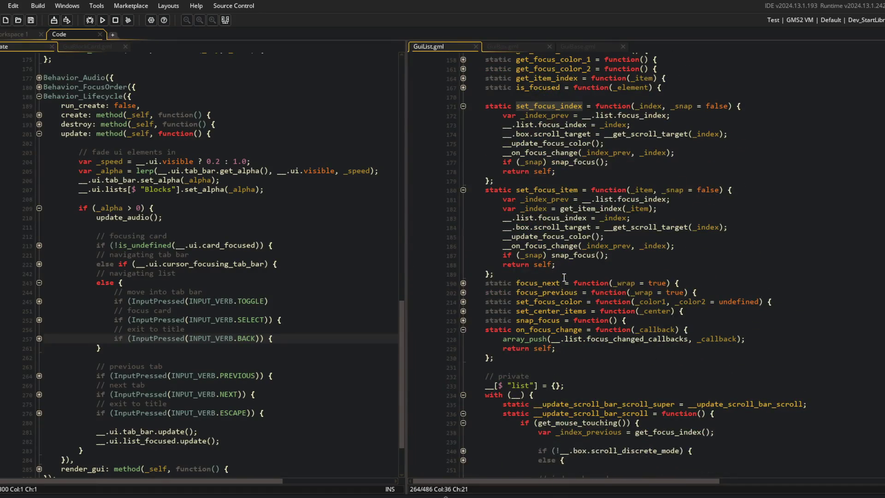
scroll(564, 277, down, 5)
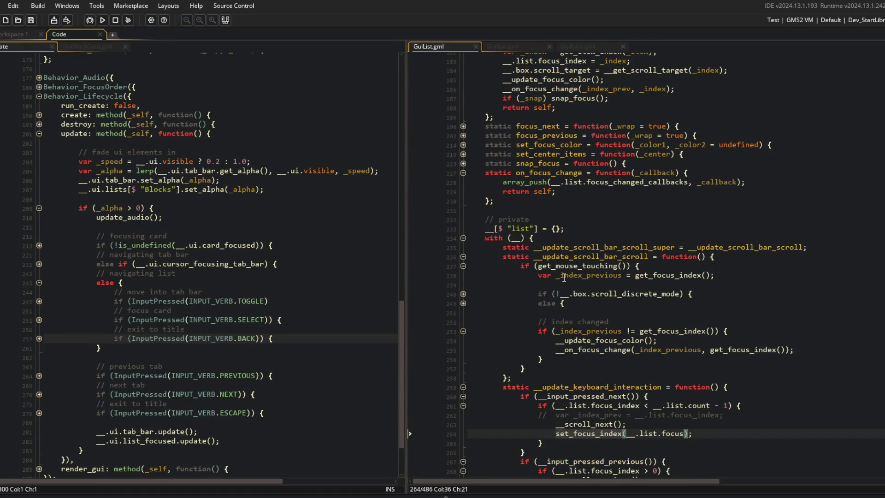
click(28, 398)
scroll(211, 448, up, 2)
scroll(211, 448, up, 1)
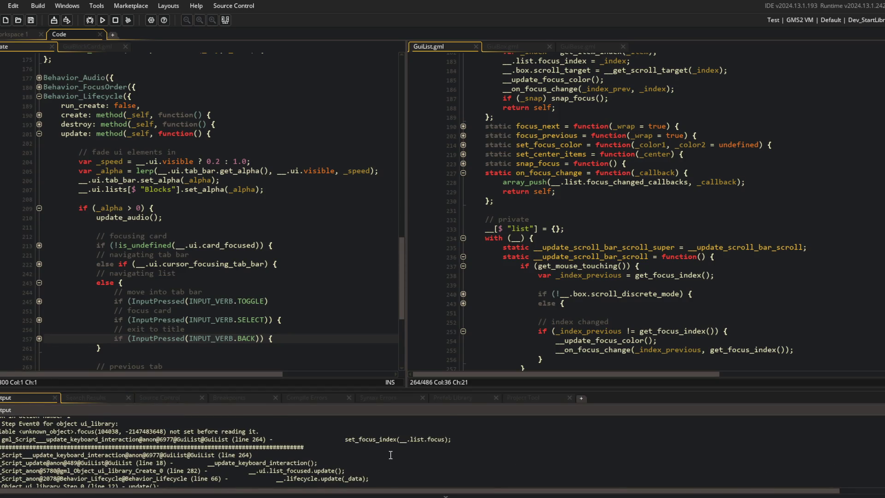
click(704, 389)
Change the argument on line 264 to __.list.focus_index.
click(687, 433)
text(_index(__.list.focus_index);)
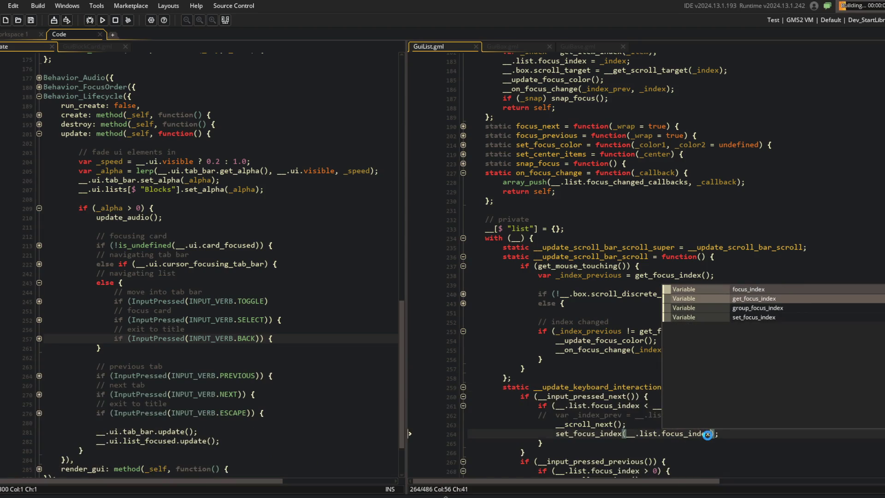
scroll(632, 217, down, 5)
click(633, 212)
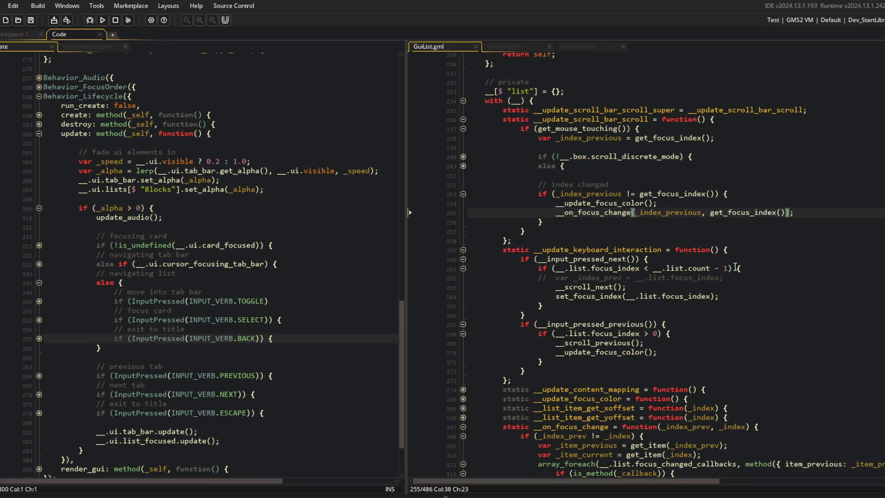
Arrow down the Blocks list to Teeth in the running game, then return to the __scroll_next code.
key(Down)
key(Down)
key(Down)
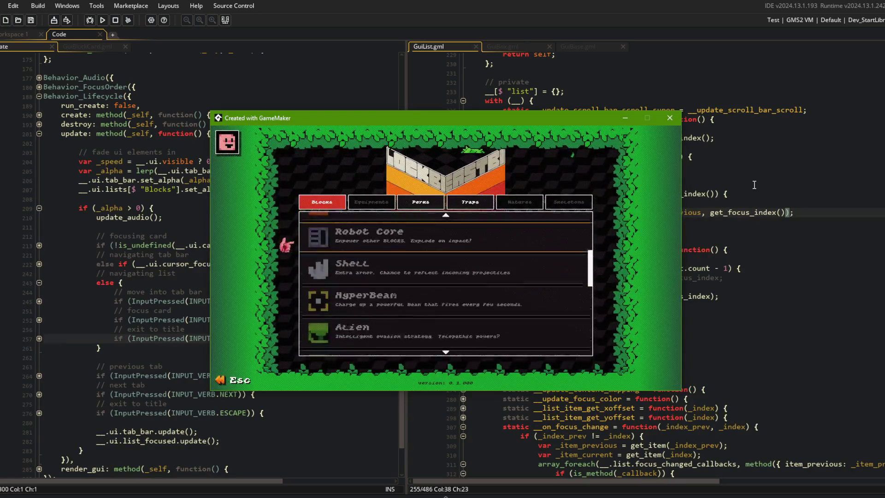
key(Down)
key(Down)
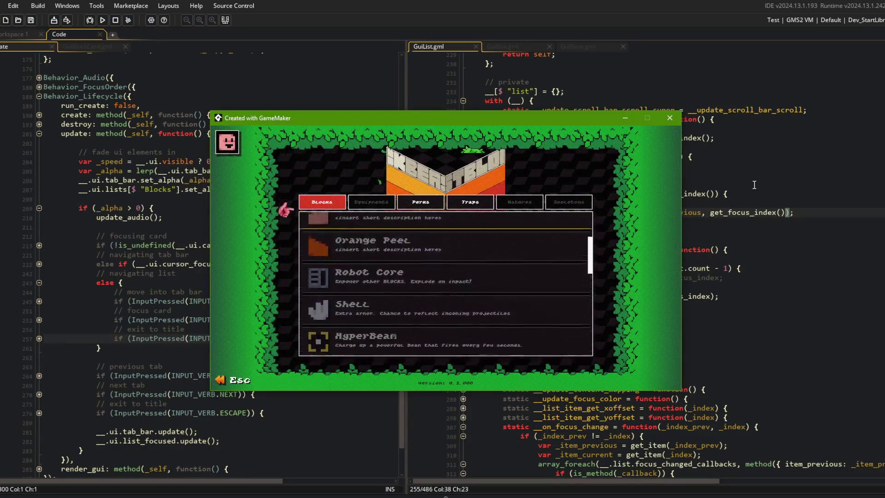
click(755, 304)
click(760, 285)
click(576, 286)
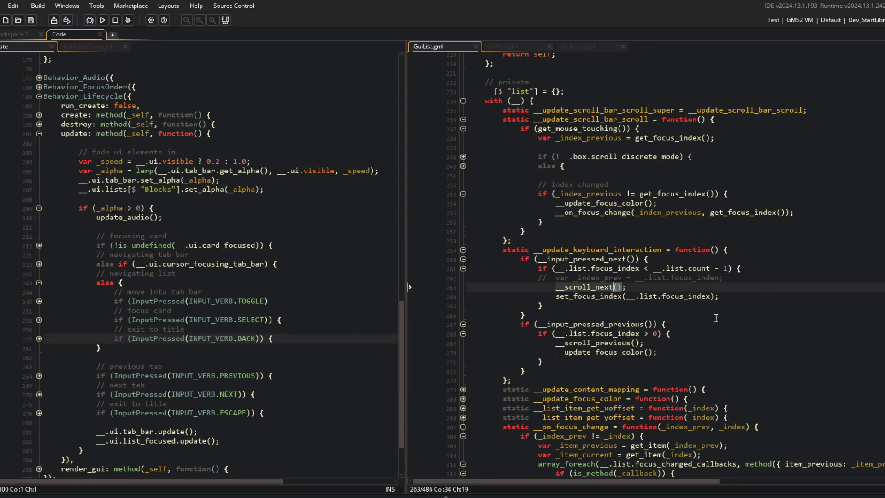
Copy the __on_focus_change line and uncomment _index_prev in the next-item scroll branch.
scroll(689, 258, up, 10)
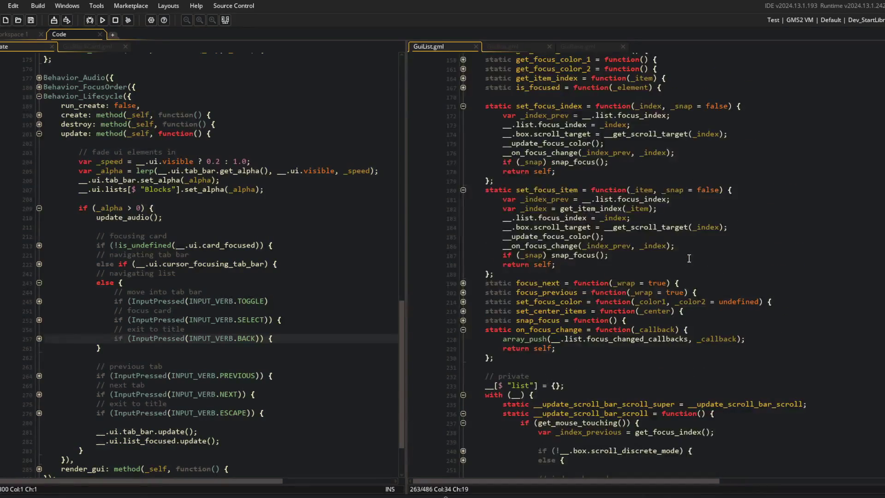
click(568, 116)
click(557, 123)
double_click(549, 153)
click(628, 153)
key(End)
key(shift+Home)
scroll(768, 233, down, 10)
click(555, 267)
key(ctrl+v)
Replace the old call with __on_focus_change(_index_prev, __.list.focus_index) in that branch.
key(Return)
key(End)
key(Left)
key(BackSpace)
key(BackSpace)
key(BackSpace)
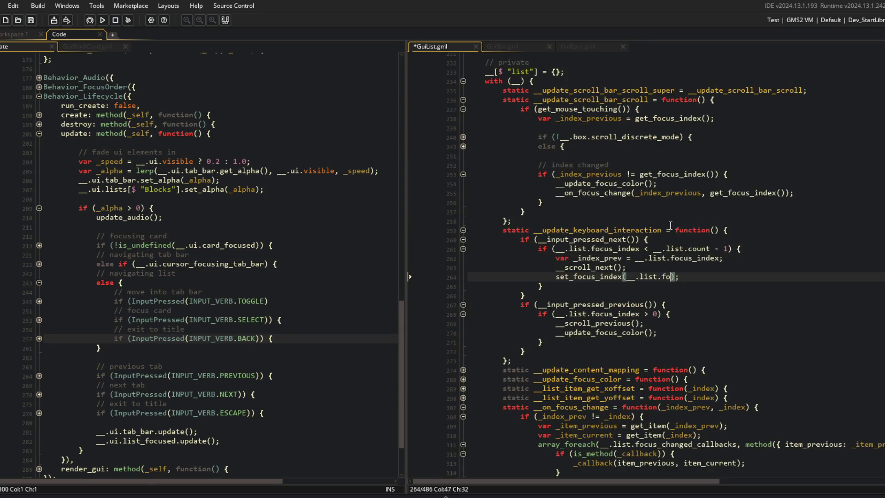
key(shift+Home)
text(__on_focus_change(_index_prev, _index)
key(End)
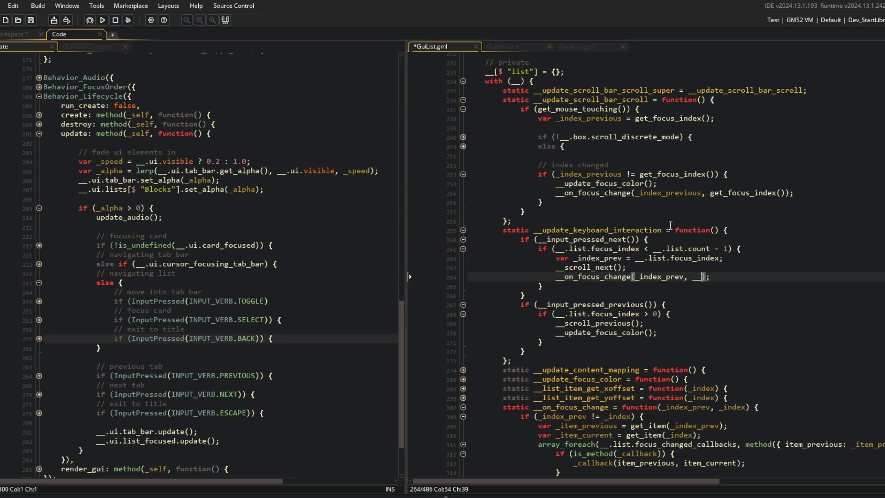
text(.list.focus_index)
Rebuild with F5 and step focus up and down the Blocks list to test.
key(F5)
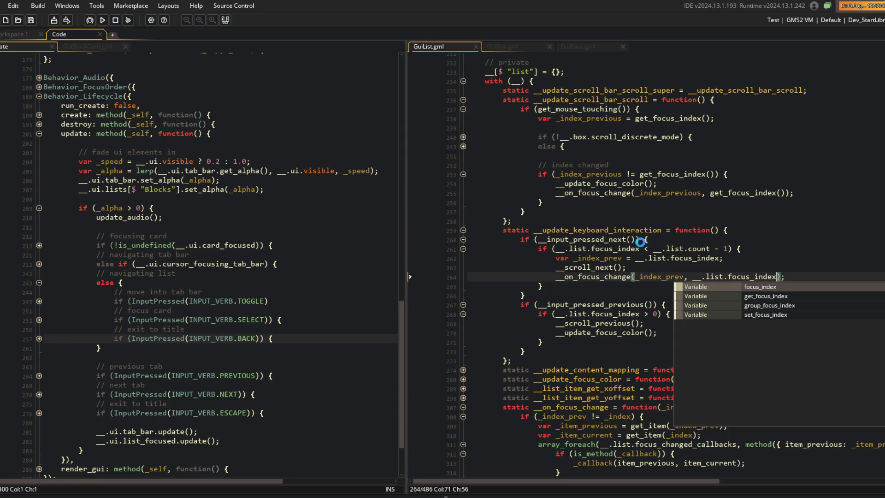
key(Down)
key(Down)
key(Down)
key(Up)
key(Up)
key(Up)
key(Down)
key(Down)
key(Down)
key(Down)
key(Down)
key(Up)
key(Up)
key(Up)
key(Up)
key(Down)
key(Down)
key(Down)
Add the _index_prev declaration and __on_focus_change call to the previous-item branch.
click(744, 275)
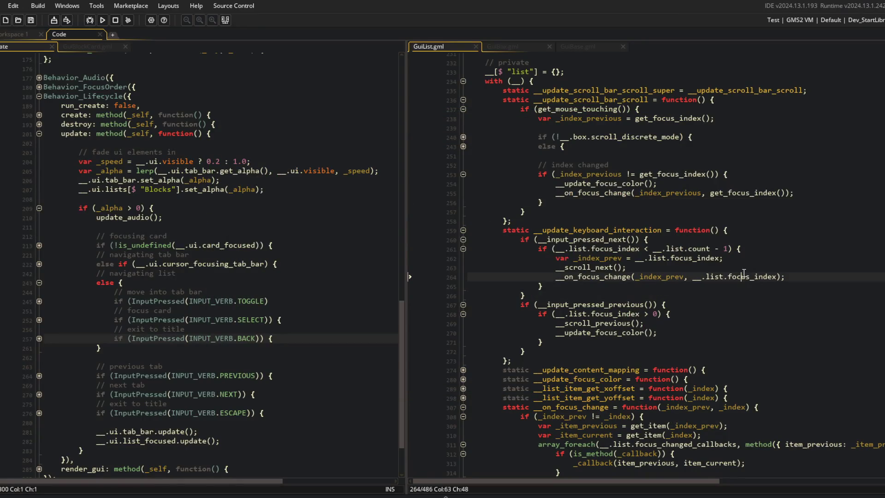
key(Down)
key(Down)
key(Down)
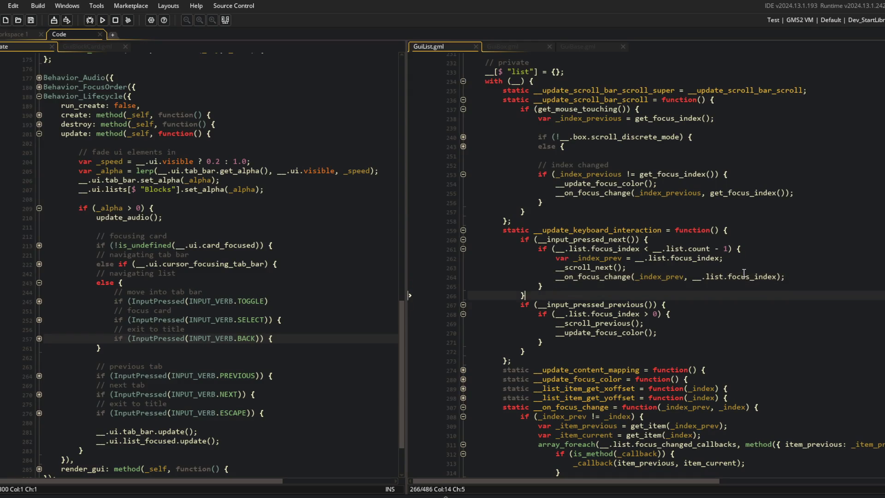
key(Home)
key(shift+End)
key(ctrl+v)
key(Up)
key(Up)
key(Up)
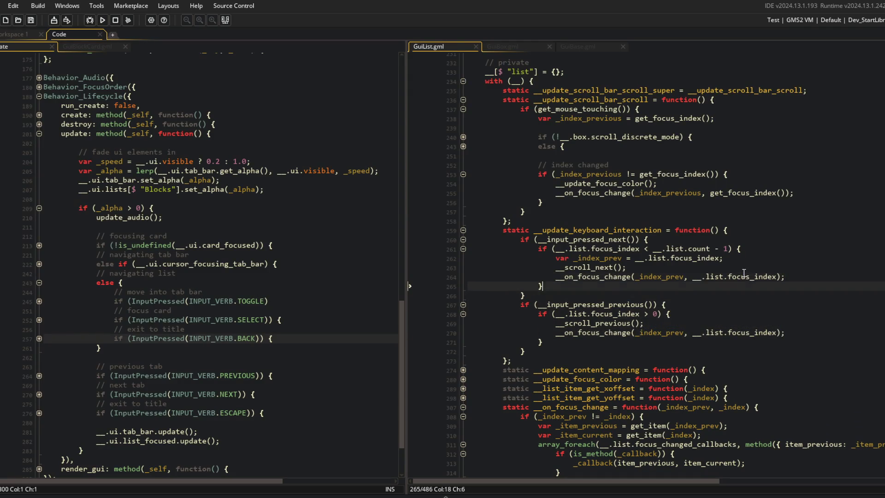
key(Home)
key(Down)
key(Down)
key(Down)
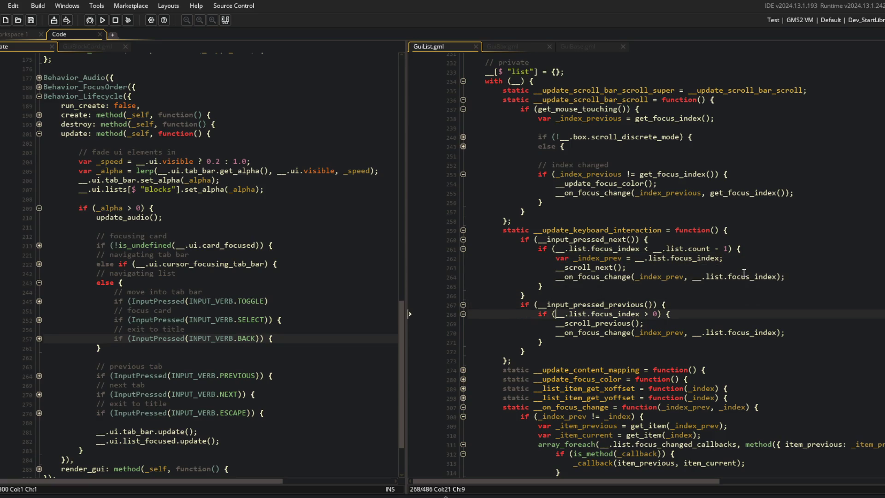
key(End)
key(Return)
key(ctrl+v)
Reorder set_focus_index and set_focus_item so __on_focus_change precedes __update_focus_color.
scroll(740, 274, up, 15)
click(613, 235)
double_click(542, 219)
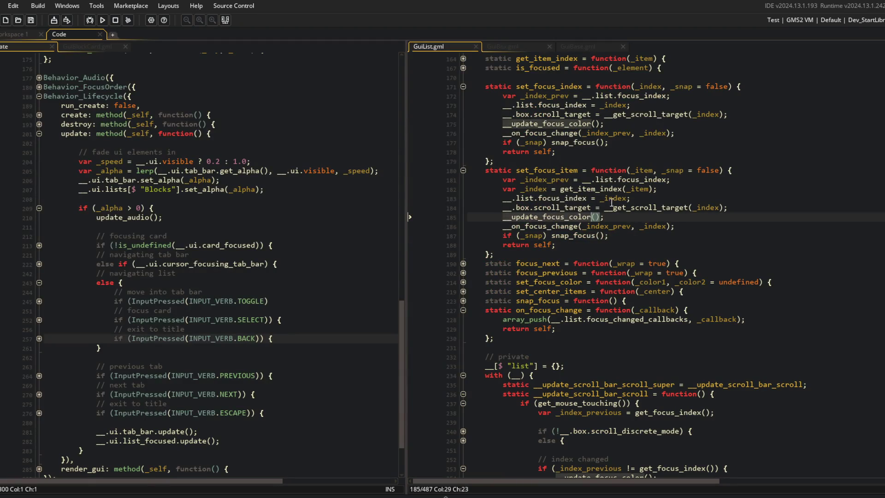
click(604, 122)
key(alt+Down)
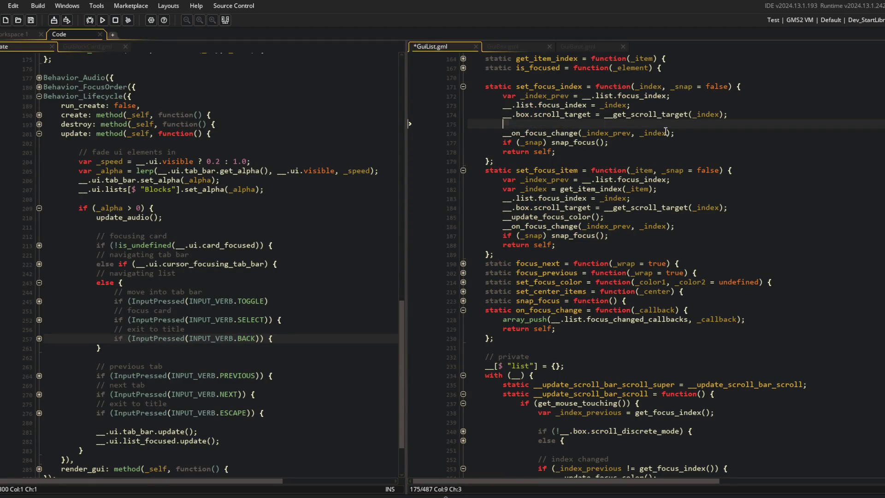
key(Down)
key(Down)
key(Down)
key(Down)
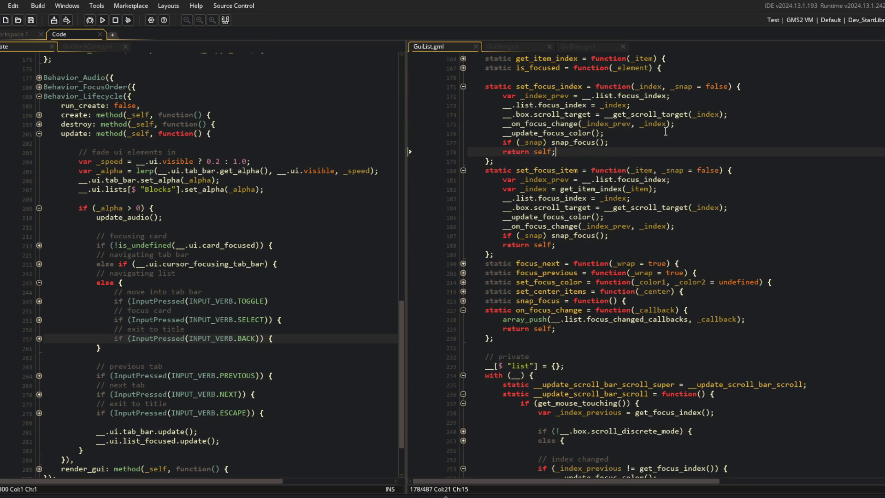
key(Up)
key(Up)
key(Up)
key(Up)
key(Up)
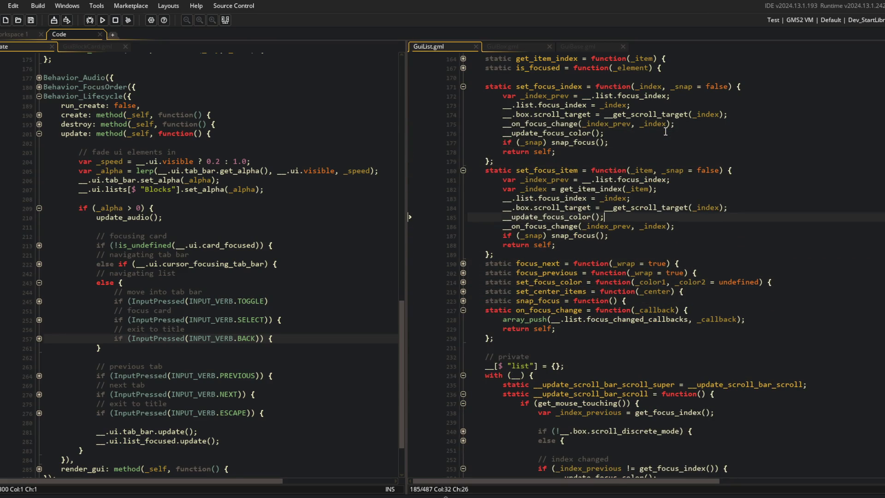
key(alt+Up)
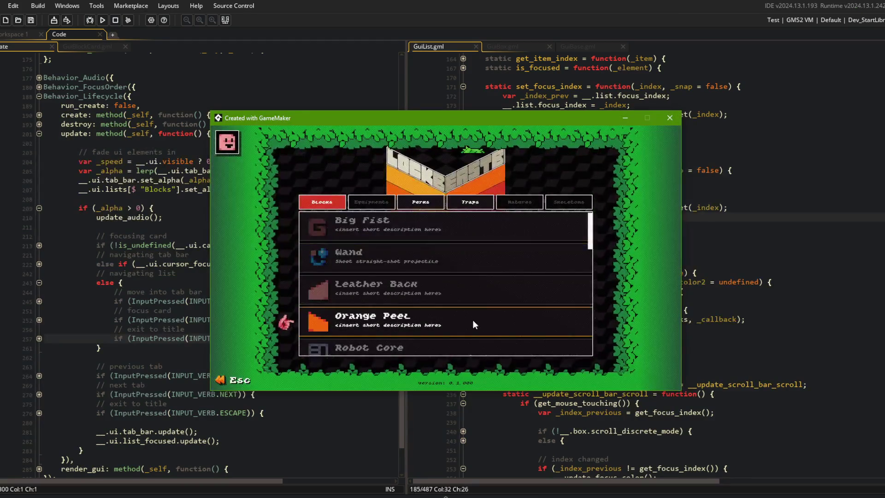
scroll(472, 320, down, 5)
scroll(634, 284, up, 5)
scroll(634, 288, down, 7)
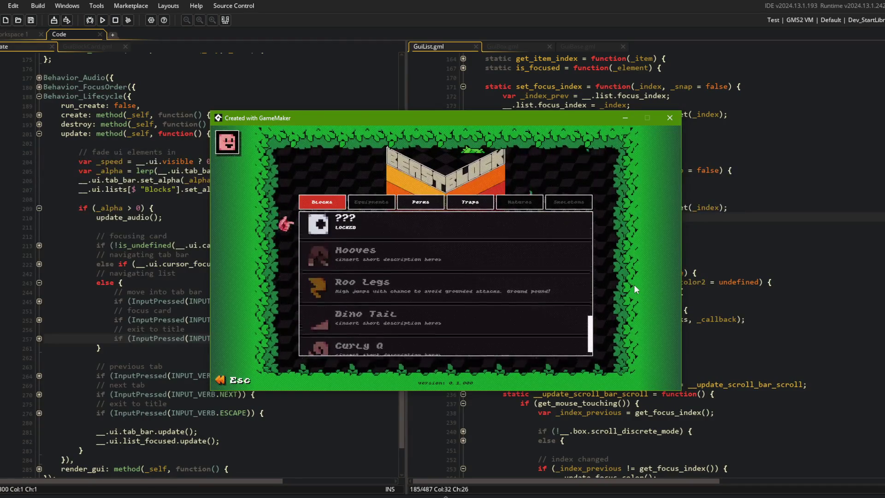
scroll(635, 283, up, 6)
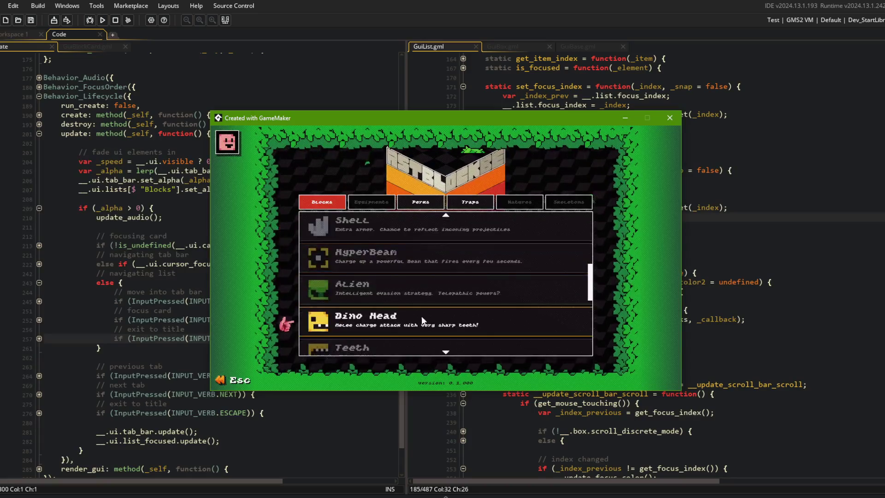
scroll(414, 261, down, 2)
scroll(413, 261, up, 2)
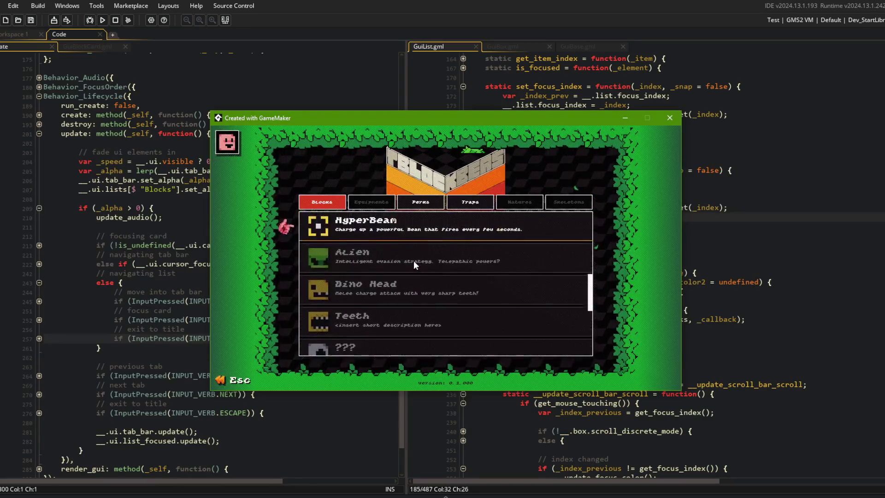
click(205, 208)
scroll(228, 208, down, 3)
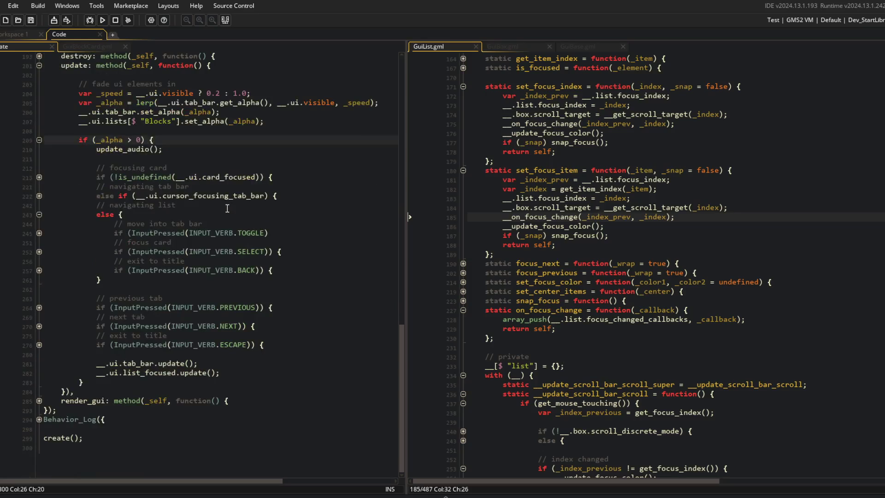
Search GuiList.gml for focus_color_1 with Ctrl+F.
scroll(227, 209, up, 12)
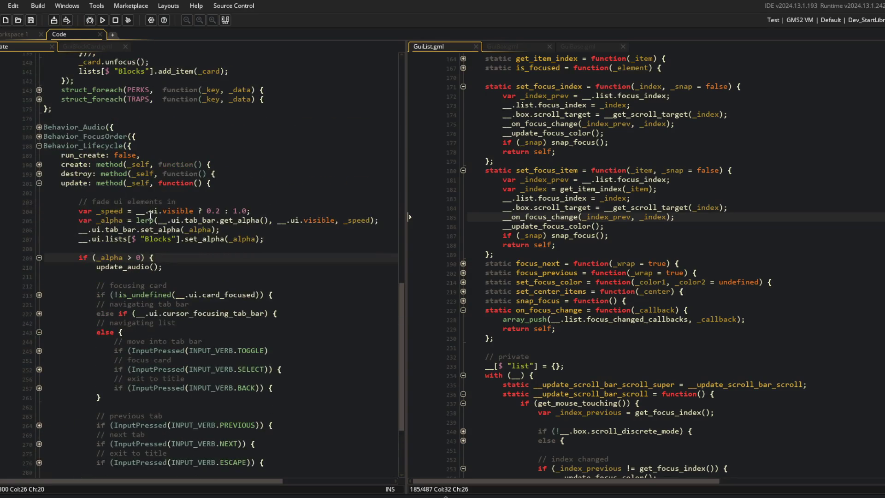
scroll(26, 208, up, 5)
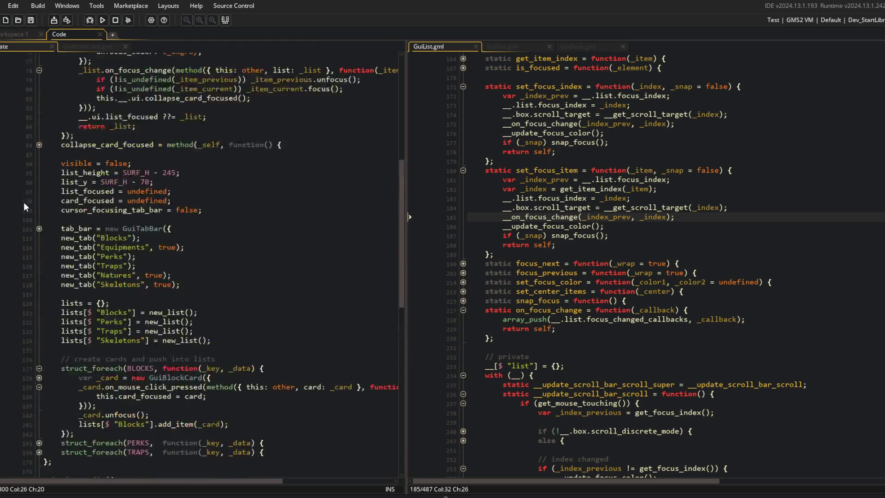
scroll(47, 224, up, 7)
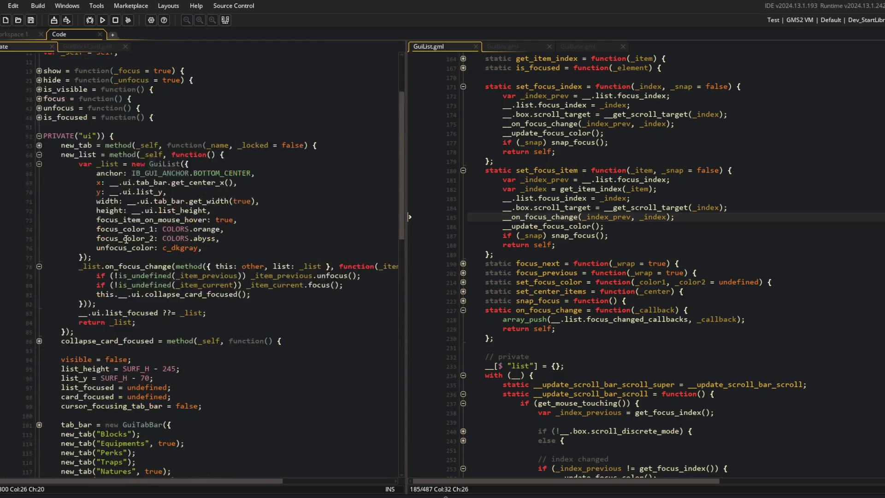
click(157, 230)
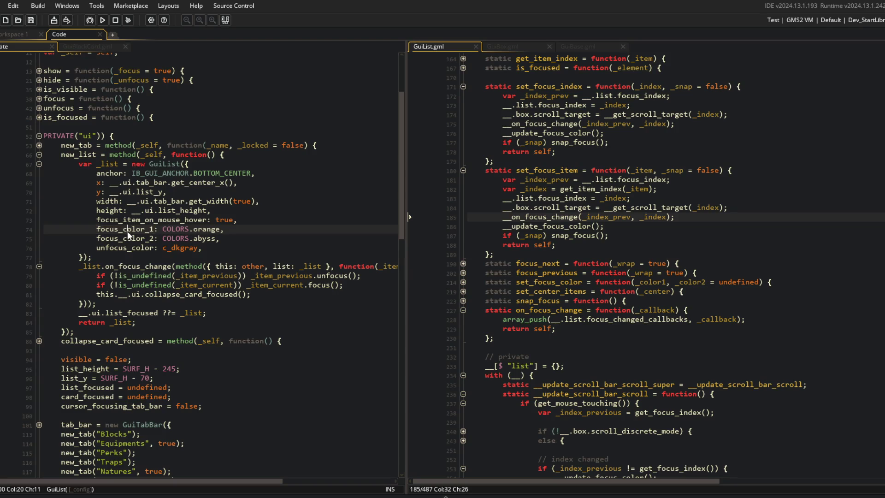
click(612, 236)
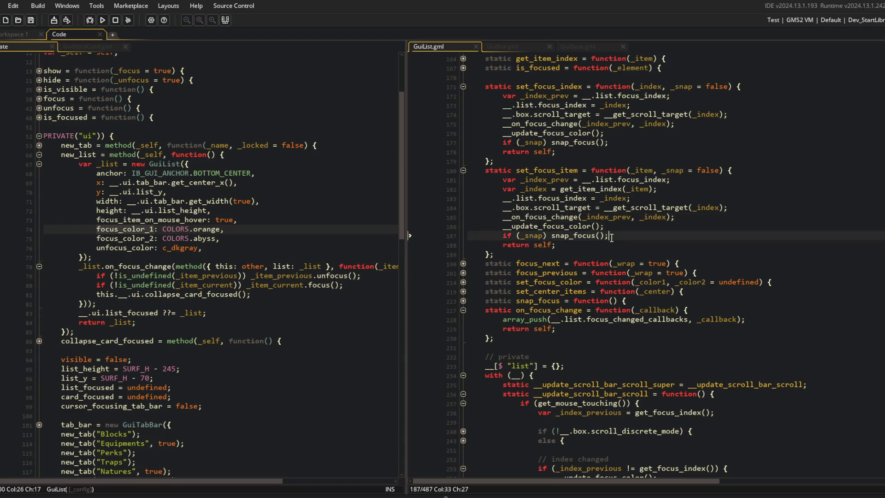
key(ctrl+f)
key(Return)
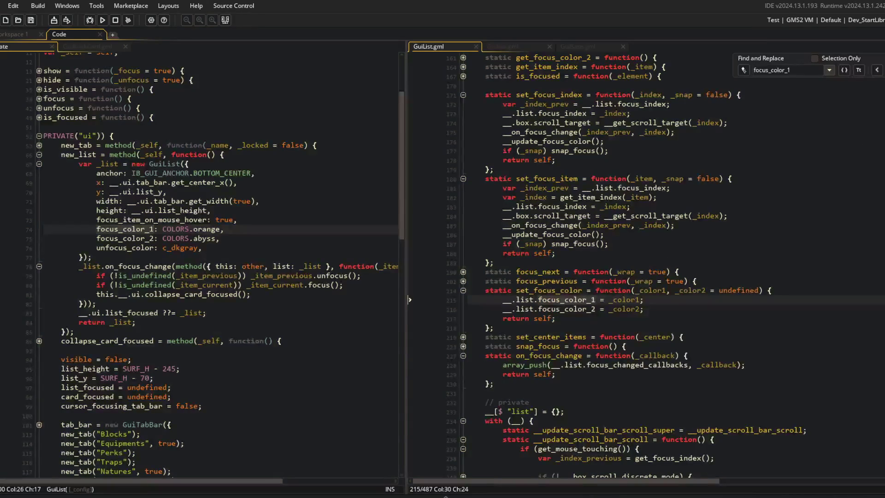
Step through the focus_color_1 occurrences in GuiList.gml.
scroll(682, 181, down, 11)
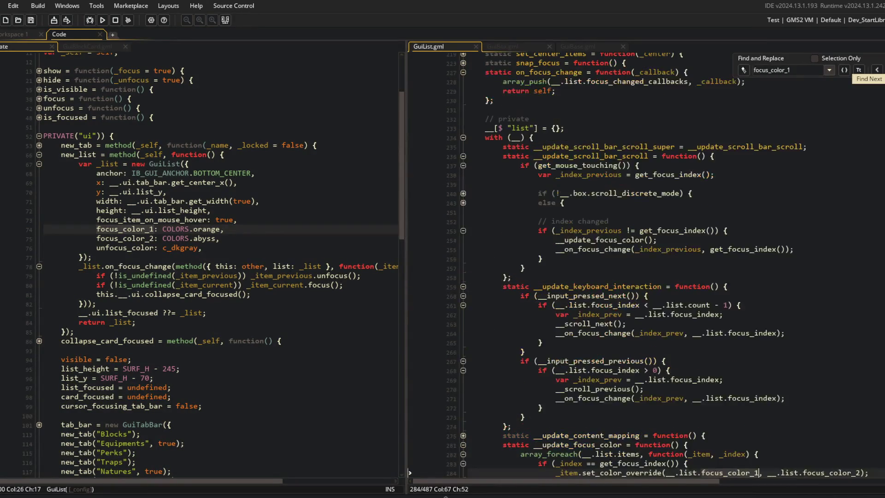
scroll(682, 181, up, 5)
scroll(682, 182, up, 1)
double_click(571, 165)
scroll(596, 172, up, 4)
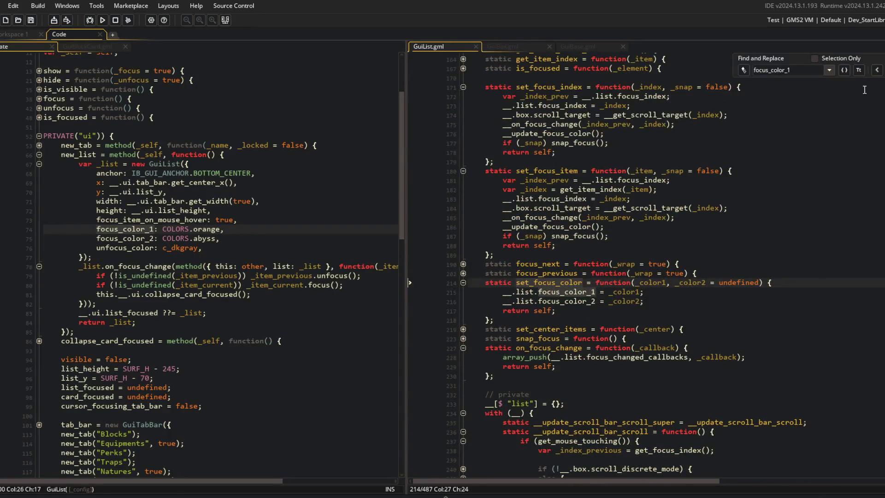
click(859, 70)
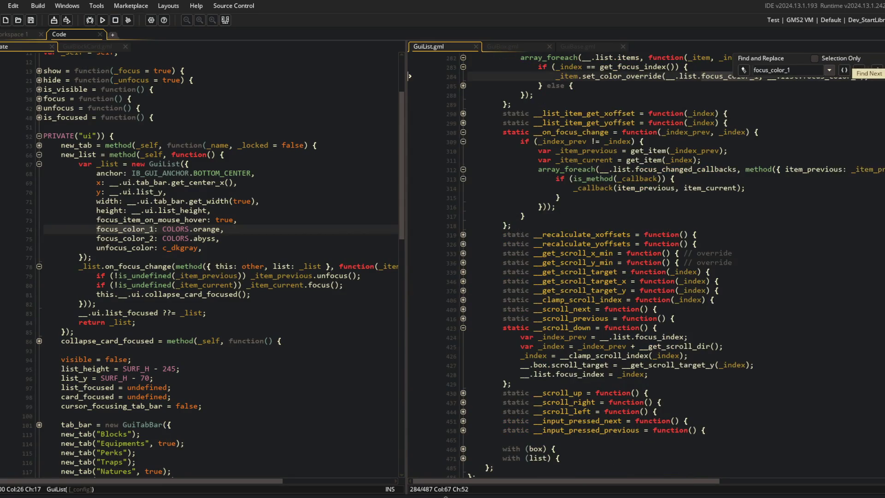
scroll(838, 135, up, 4)
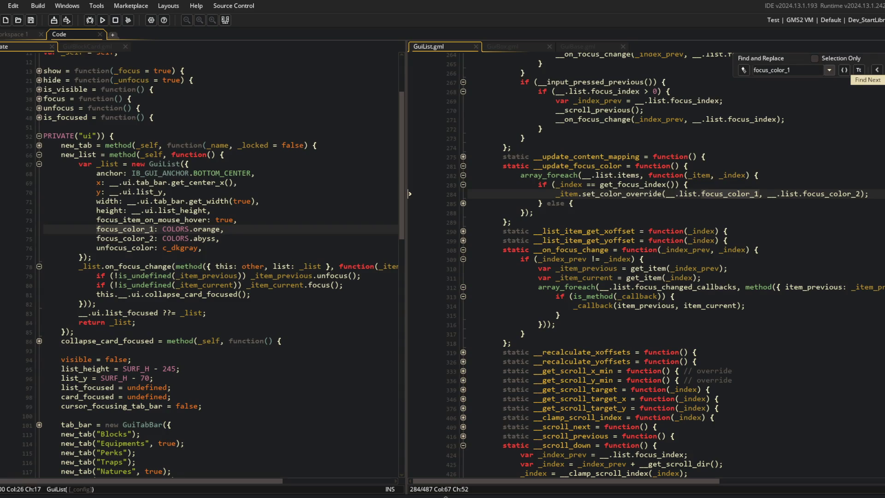
click(858, 70)
click(877, 71)
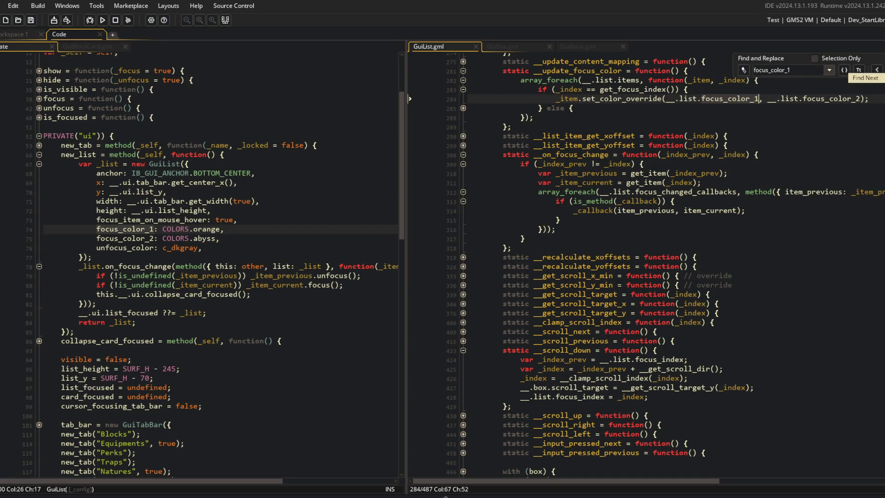
click(859, 70)
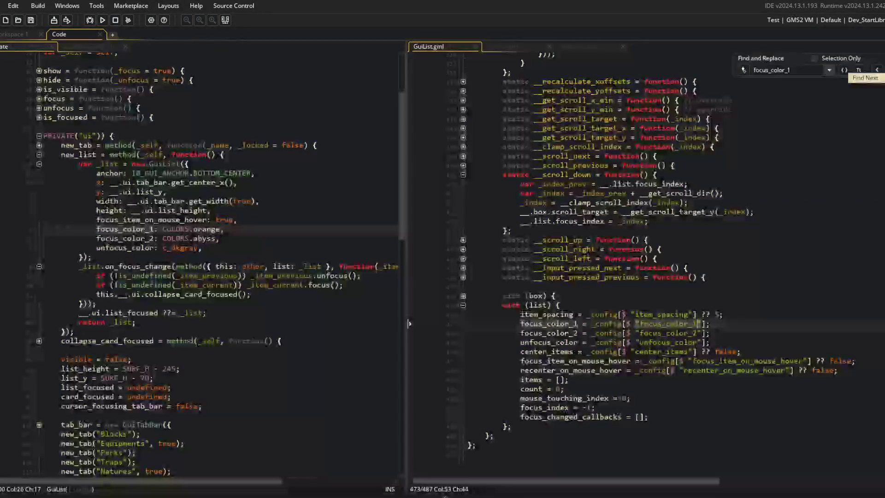
click(858, 70)
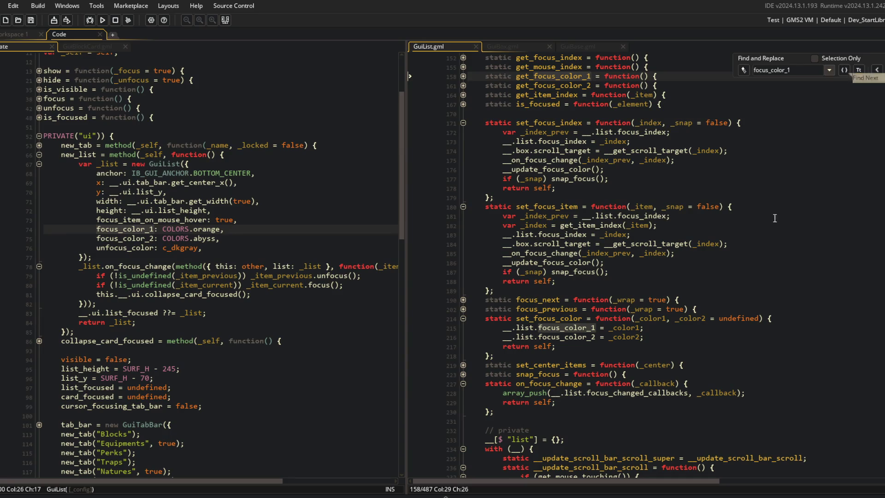
scroll(612, 164, down, 12)
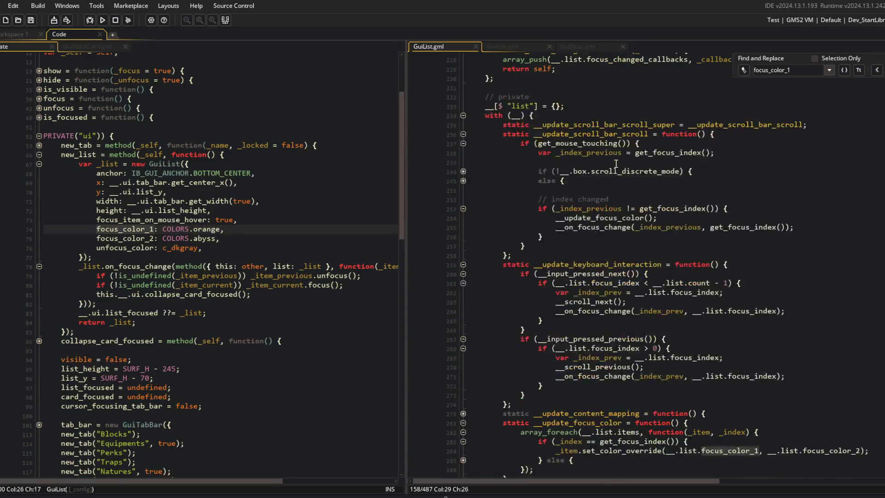
scroll(616, 163, up, 12)
Copy set_focus_index's __update_focus_color() call and fold the __update_focus_color and __on_focus_change bodies.
click(636, 168)
key(shift+Home)
key(ctrl+c)
scroll(612, 263, down, 15)
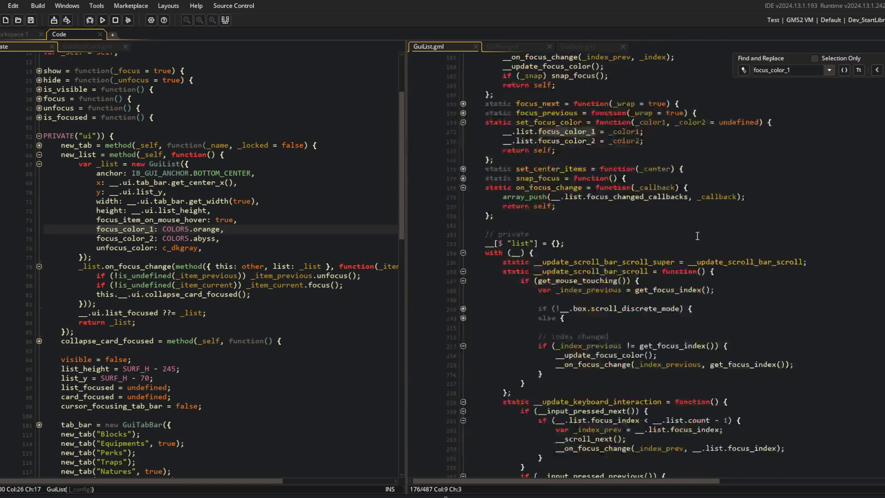
click(590, 268)
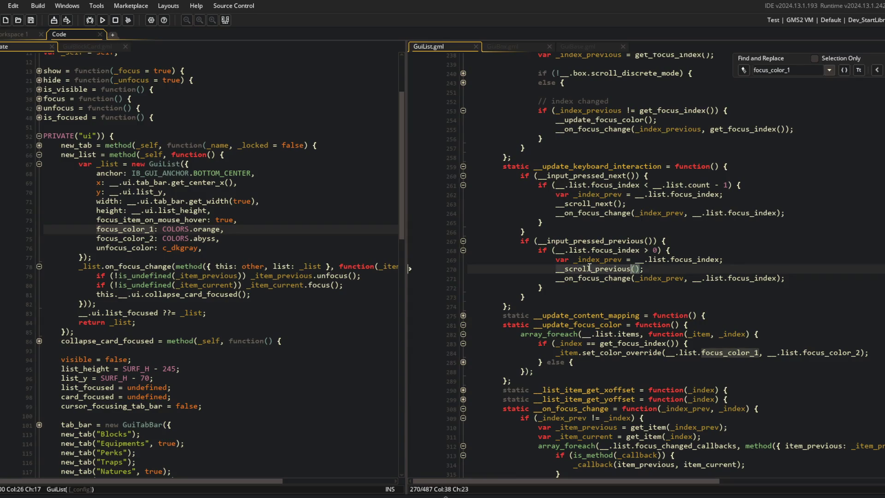
scroll(554, 225, down, 4)
click(463, 207)
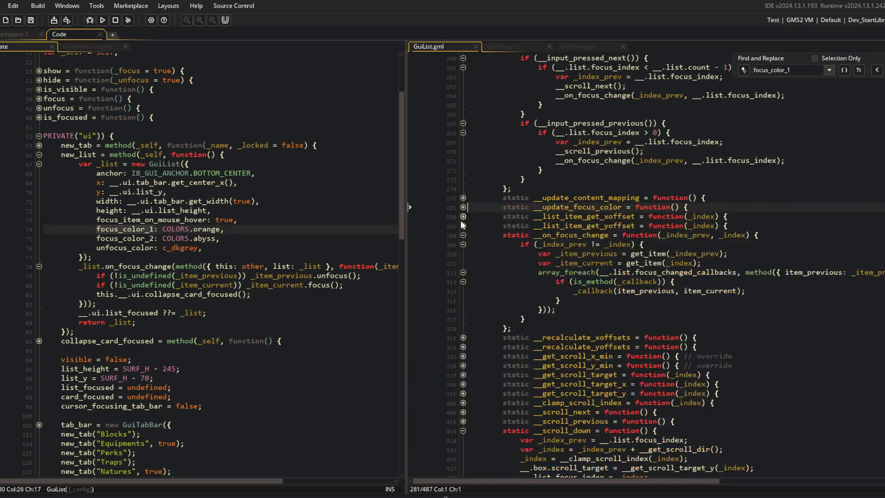
click(462, 235)
Paste __update_focus_color(); after both __scroll_previous() and __scroll_next().
click(649, 152)
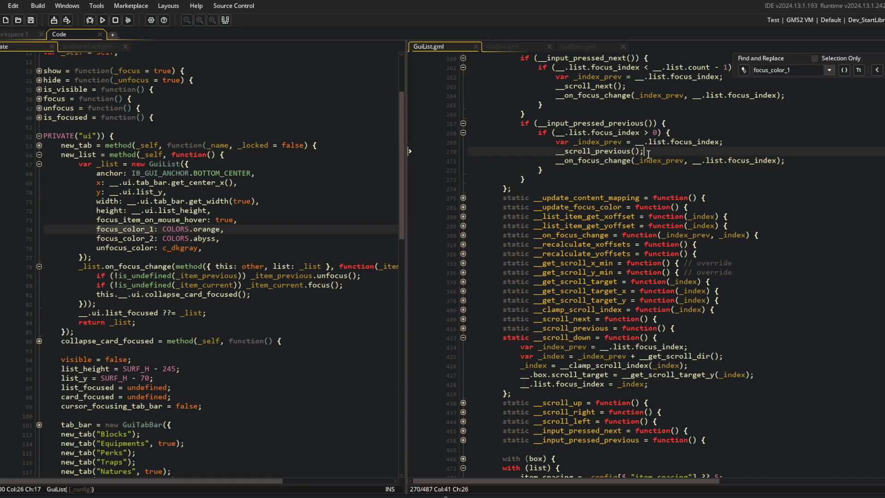
key(Return)
key(ctrl+v)
key(Up)
key(Up)
key(Up)
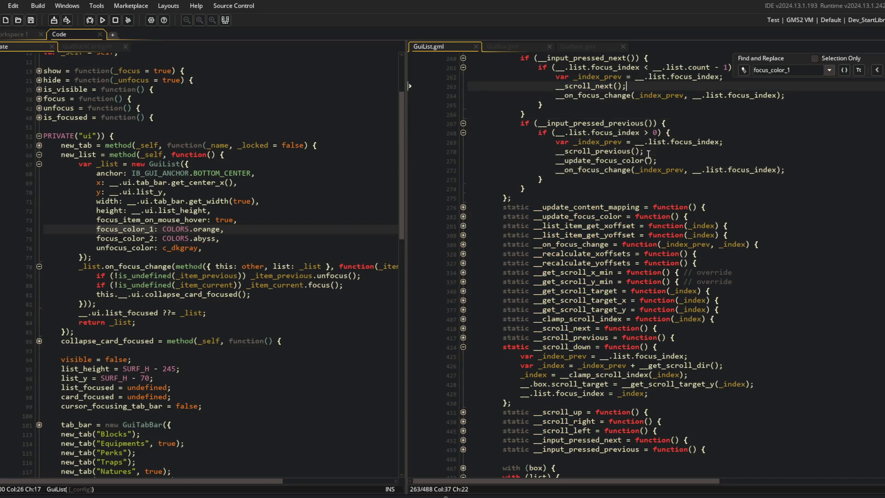
key(Return)
key(ctrl+v)
scroll(648, 154, up, 20)
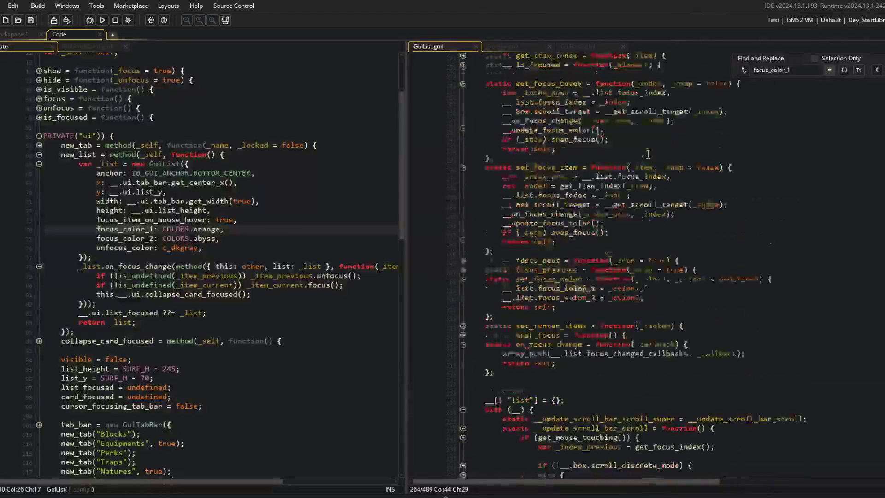
Fold the add_item and update function bodies.
scroll(648, 154, up, 13)
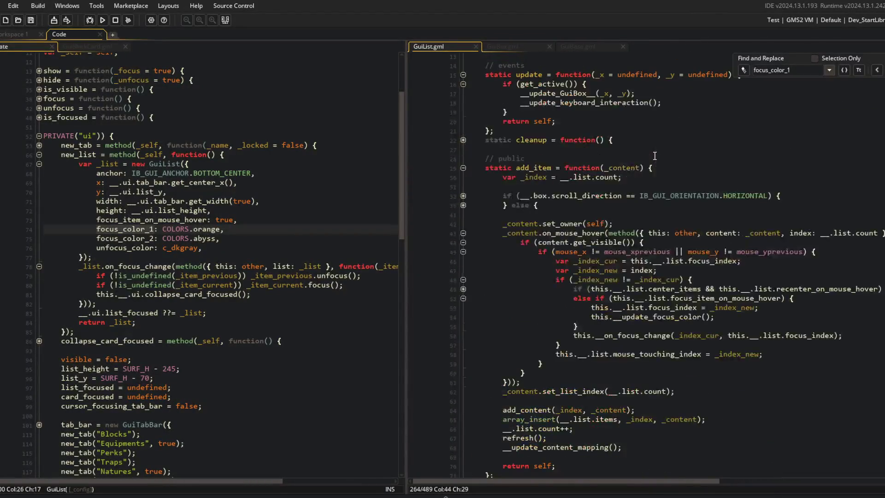
scroll(655, 156, up, 2)
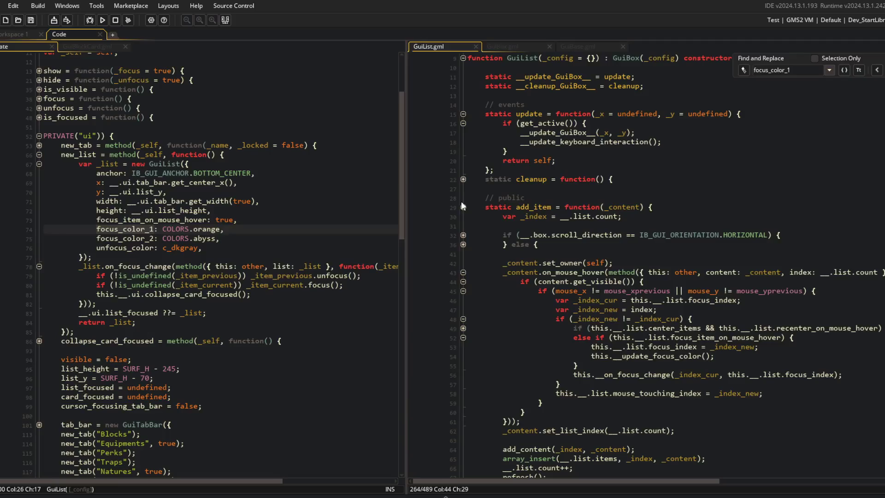
click(461, 202)
click(463, 118)
scroll(599, 230, down, 6)
Move set_focus_index's __on_focus_change line below __update_focus_color() and save.
click(665, 223)
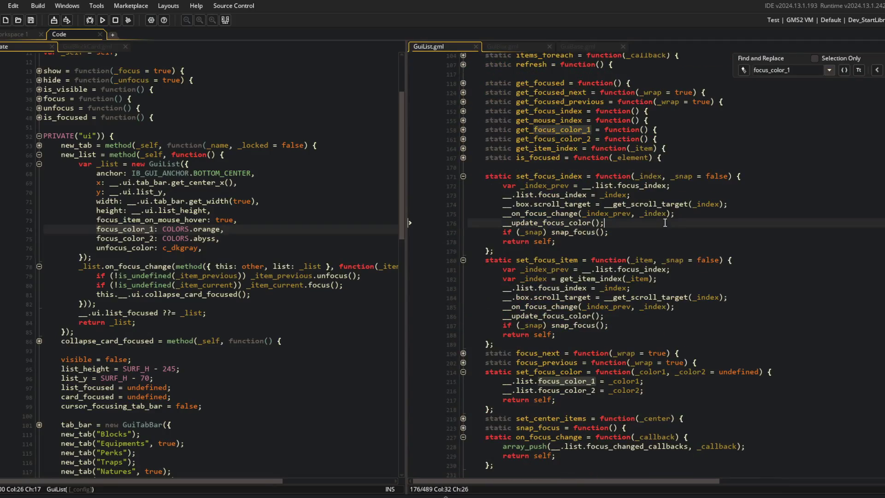
key(Home)
key(End)
key(Return)
key(Up)
key(Up)
key(shift+End)
key(ctrl+x)
key(Down)
key(Down)
key(ctrl+v)
Move set_focus_item's __on_focus_change line below __update_focus_color() and save.
key(Up)
key(Up)
key(Delete)
key(Down)
key(Down)
key(ctrl+s)
key(Down)
key(Down)
key(Down)
key(shift+End)
key(ctrl+x)
key(Up)
key(Up)
key(End)
key(Return)
key(ctrl+v)
key(ctrl+s)
Fold the set_focus_item and set_focus_index function bodies.
key(Up)
key(Up)
key(Up)
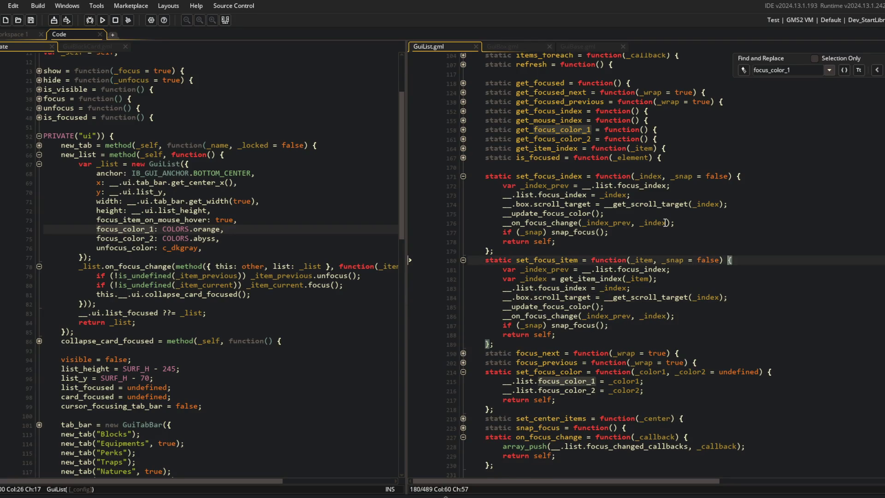
key(ctrl+minus)
key(Up)
key(Up)
key(Up)
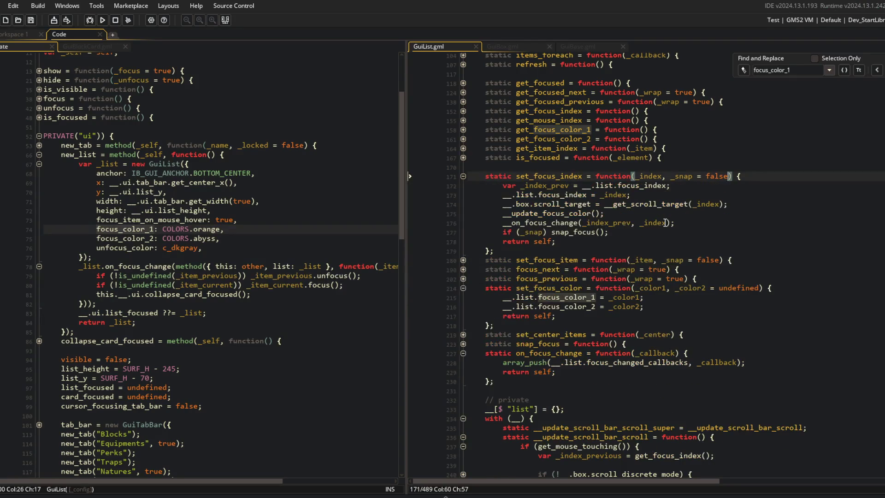
key(ctrl+minus)
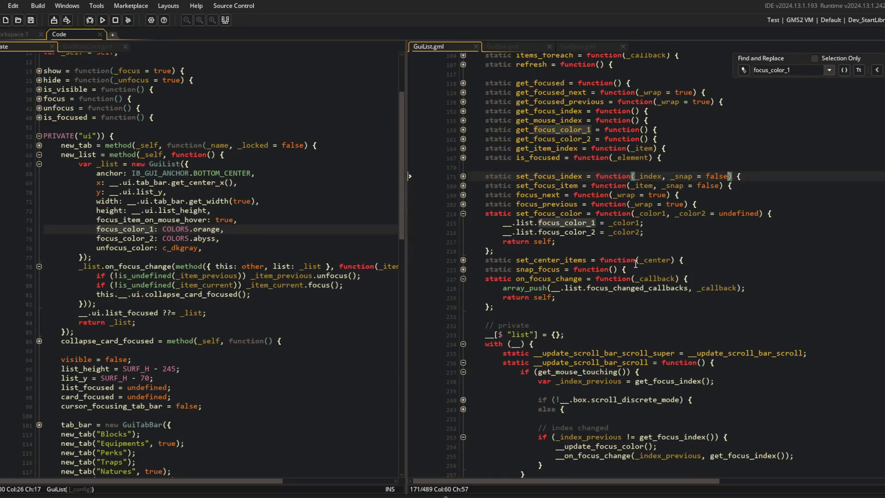
scroll(700, 324, down, 15)
Select the __update_focus_color and on_focus_change lines in the previous-item branch.
scroll(700, 324, up, 5)
click(700, 323)
click(774, 329)
key(End)
key(shift+Up)
key(shift+Home)
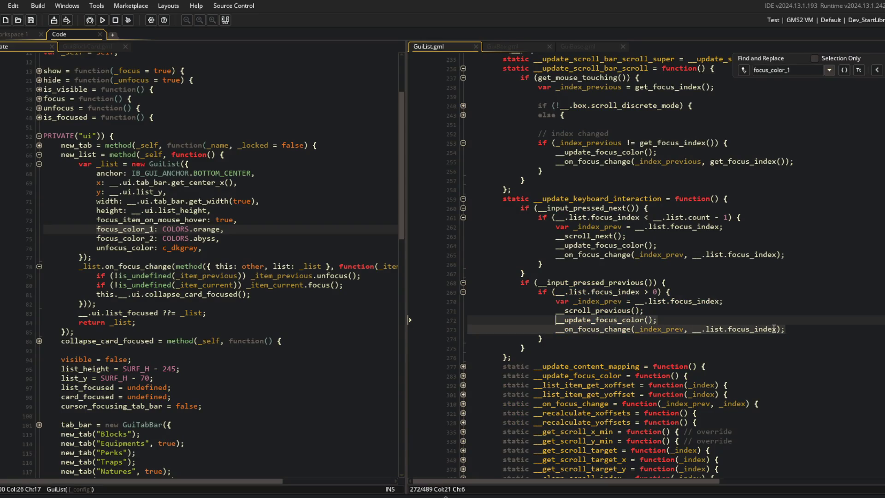
key(shift+Up)
key(shift+Up)
Fold and unfold the scroll function bodies to reach __scroll_down.
scroll(478, 278, down, 9)
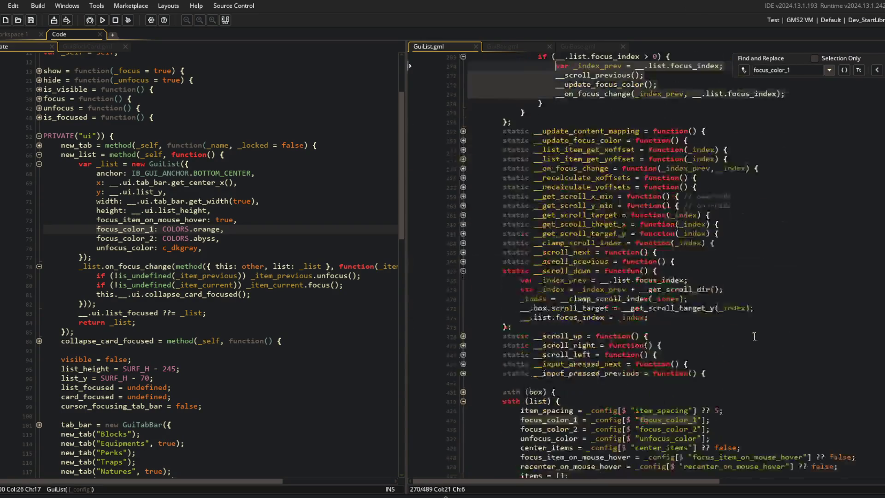
click(464, 252)
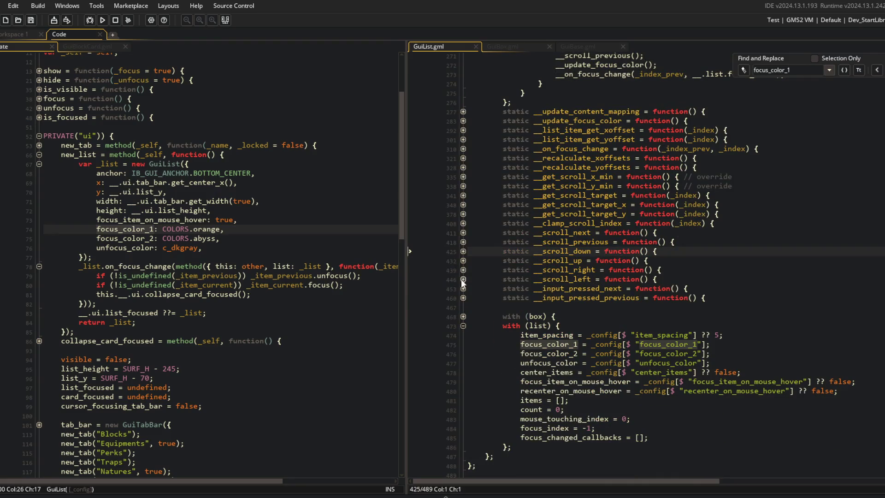
click(463, 242)
click(463, 233)
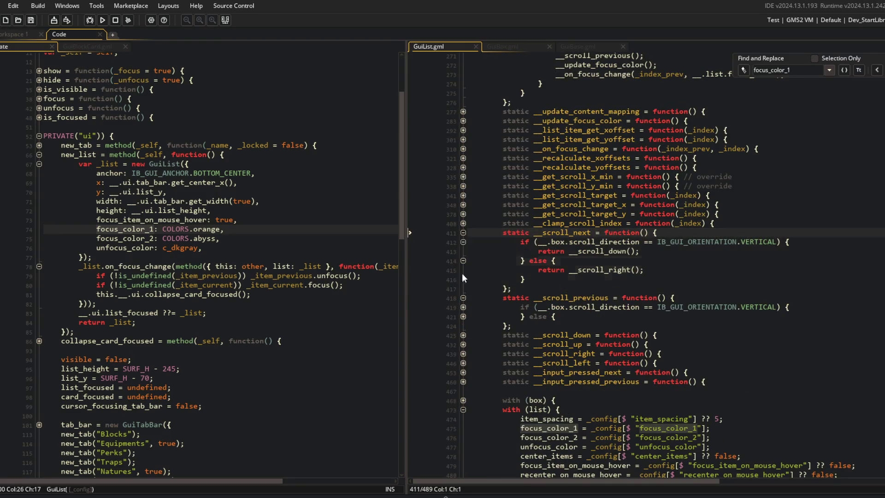
click(464, 307)
click(463, 317)
click(702, 307)
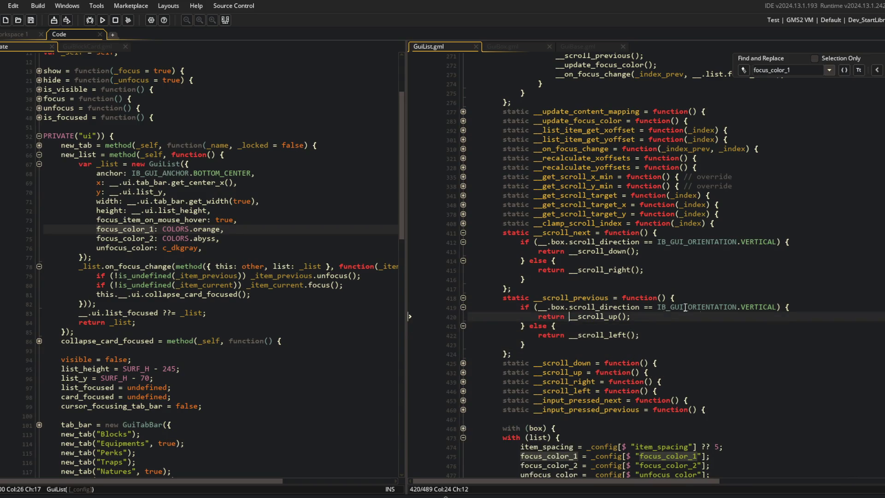
click(463, 363)
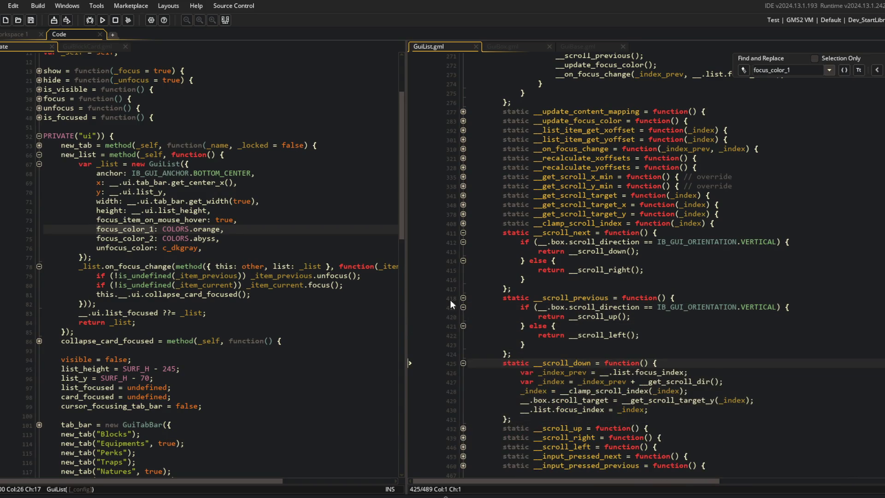
click(464, 297)
click(463, 233)
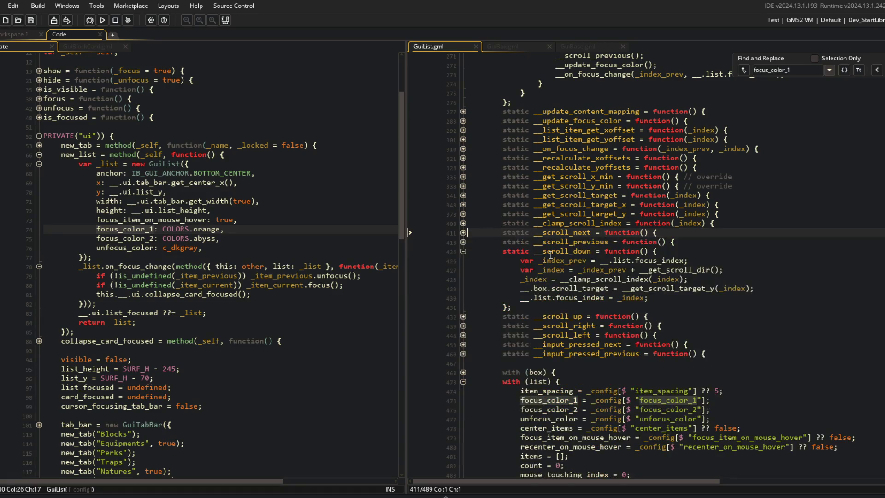
scroll(600, 258, down, 1)
Paste the focus-update calls into __scroll_down, dropping the stray __scroll_previous and _index_prev lines.
click(678, 260)
key(Return)
key(ctrl+v)
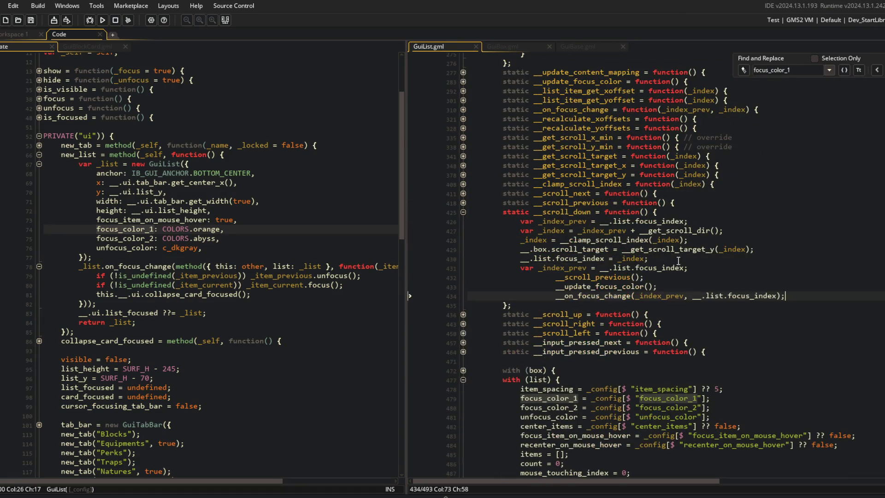
key(Up)
key(Up)
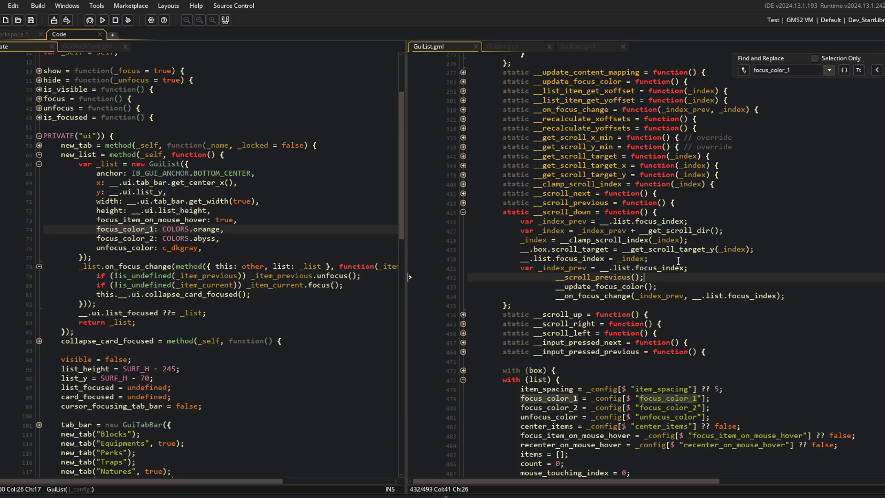
key(BackSpace)
key(BackSpace)
key(BackSpace)
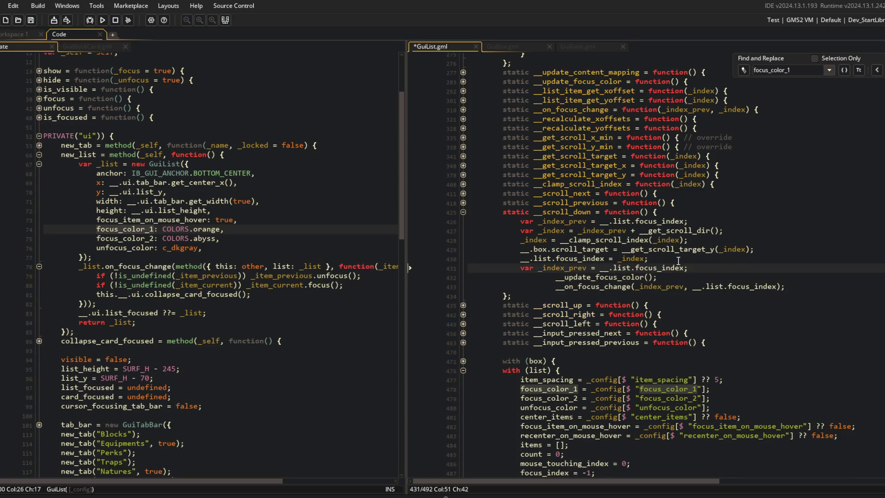
key(ctrl+d)
key(Home)
key(BackSpace)
key(Down)
key(Delete)
key(Delete)
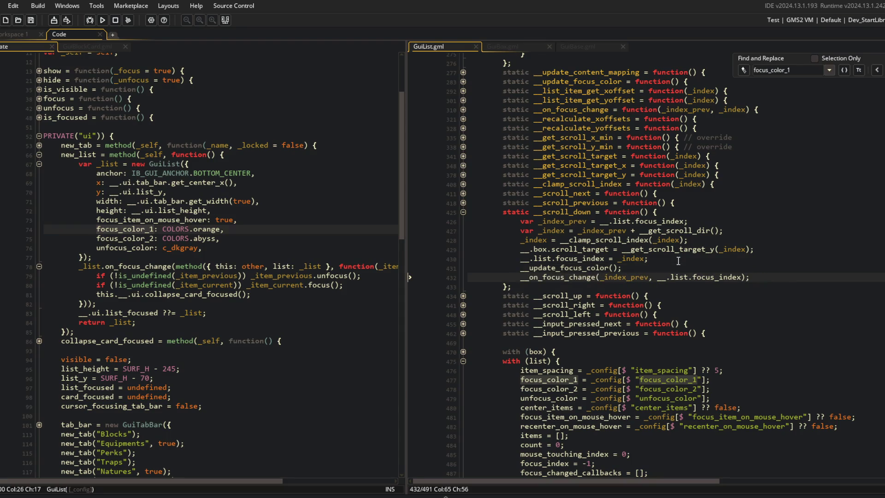
Paste the focus-update calls into __scroll_up, __scroll_right and __scroll_left, then save GuiList.gml.
key(Down)
key(Down)
key(Down)
key(Home)
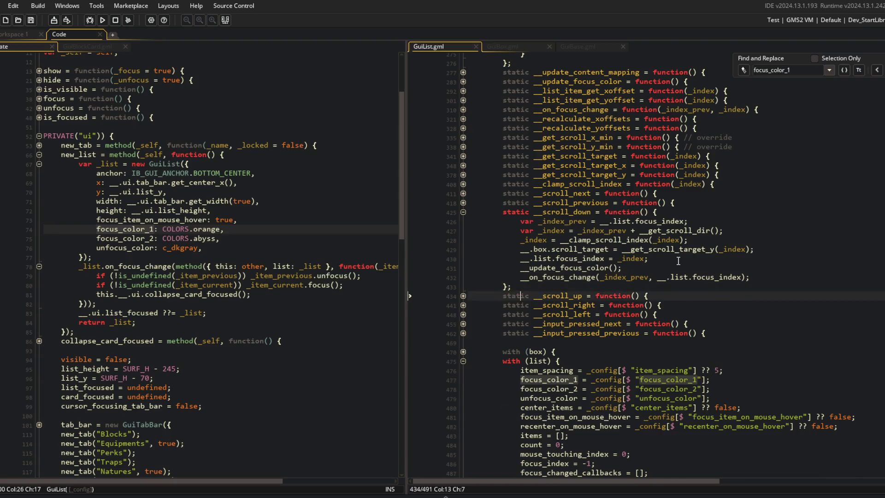
key(Down)
key(Down)
key(Down)
key(ctrl+v)
key(Down)
key(Down)
key(Down)
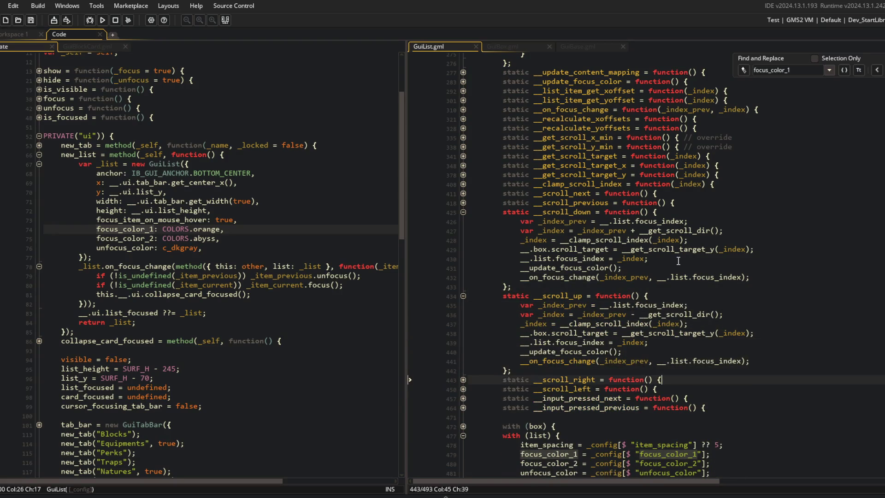
key(End)
key(Down)
key(Down)
key(Down)
key(ctrl+v)
key(Down)
key(Down)
key(End)
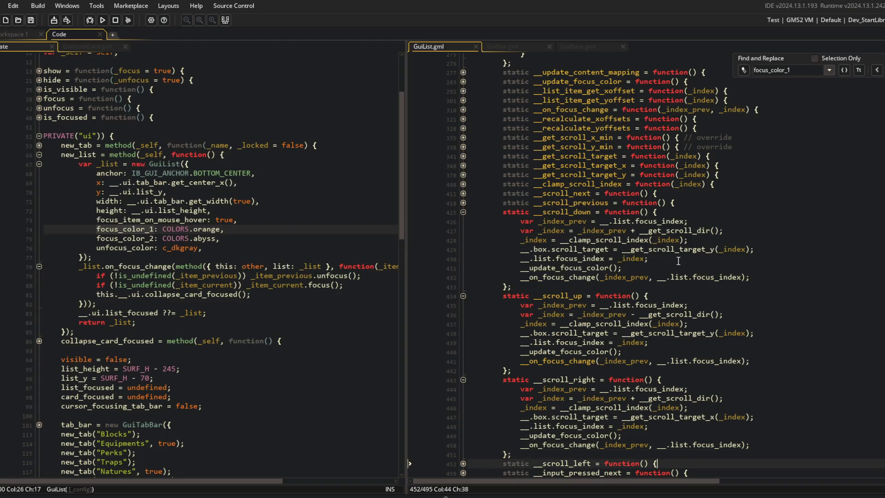
key(Down)
key(Down)
key(Down)
key(ctrl+v)
key(ctrl+s)
Delete the focus-update calls from __scroll_previous and __scroll_next.
scroll(678, 261, up, 14)
click(603, 362)
key(shift+Down)
key(shift+Down)
key(Delete)
click(586, 291)
key(shift+Down)
key(shift+Down)
key(Delete)
scroll(600, 254, up, 2)
click(611, 215)
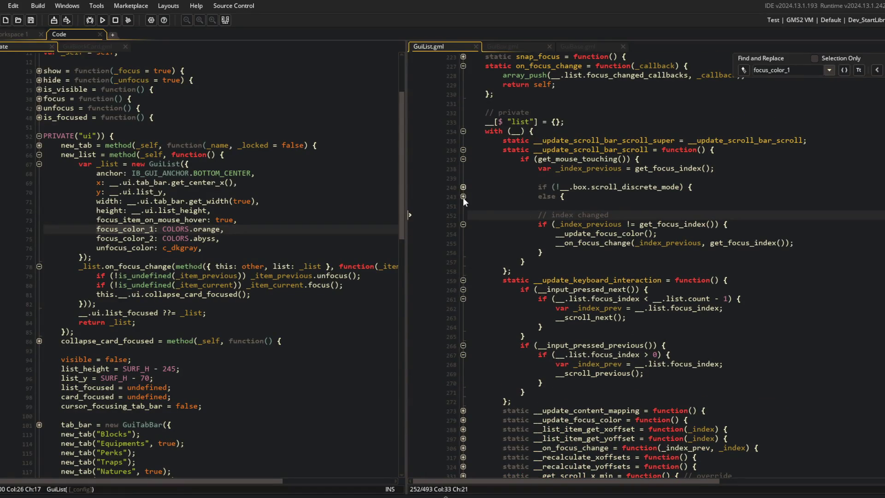
Delete the unused _index_prev declarations in the keyboard handler.
click(464, 150)
click(656, 177)
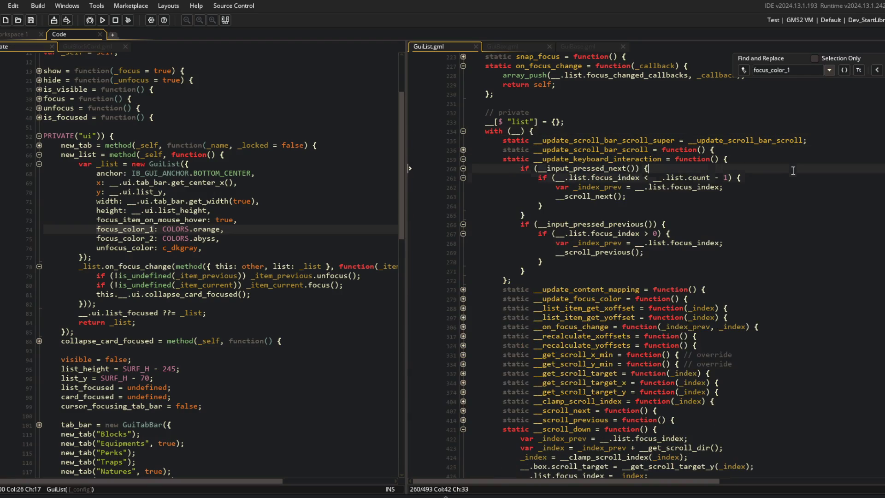
key(Down)
key(ctrl+d)
key(Down)
key(Down)
key(Down)
key(ctrl+d)
Merge the next-item inner if into the outer condition with && and remove its leftover brace.
click(698, 197)
click(631, 246)
click(562, 205)
click(651, 179)
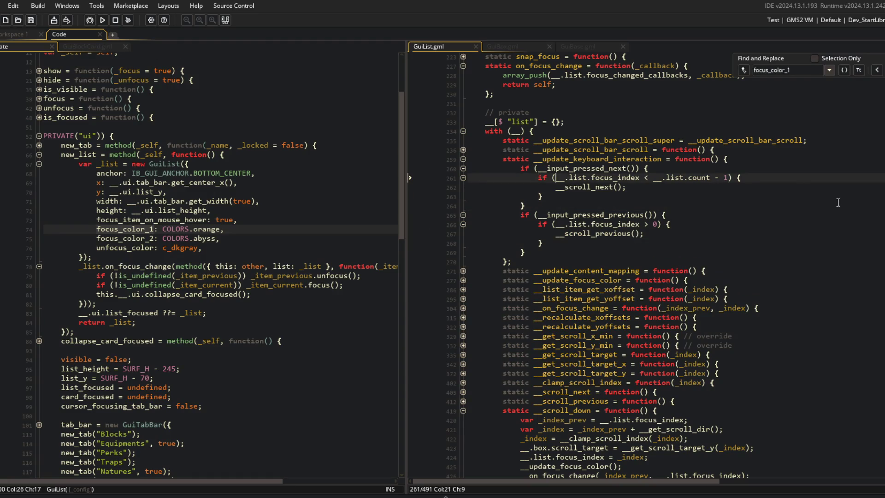
key(ctrl+shift+Right)
key(BackSpace)
key(BackSpace)
key(BackSpace)
text(&&)
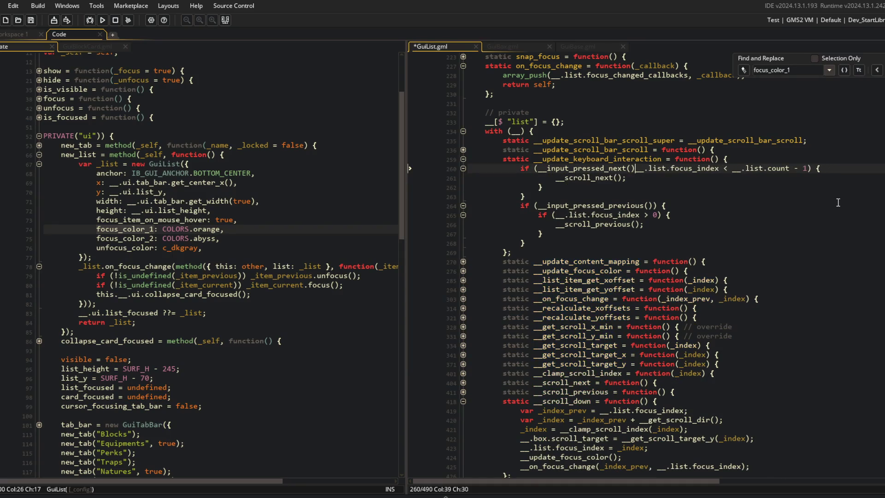
key(ctrl+s)
key(Down)
key(Down)
key(ctrl+d)
key(Up)
key(Up)
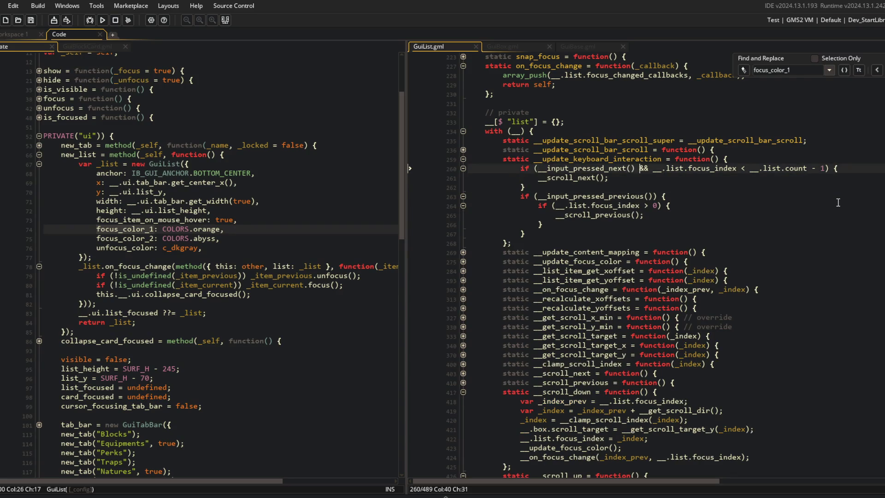
Split the merged next-item condition across lines with ') {' on its own line, and save.
key(Return)
key(ctrl+Right)
key(Left)
key(Return)
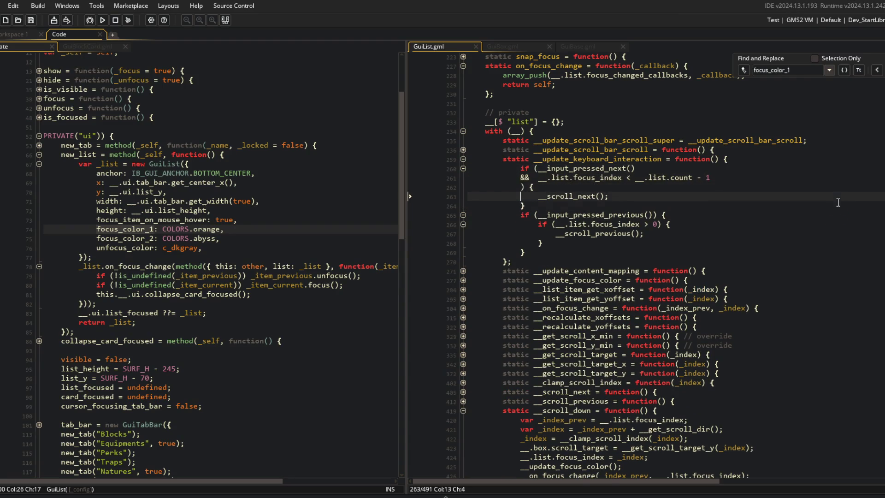
key(Down)
key(Down)
key(End)
key(Return)
key(ctrl+s)
Merge the index check into the previous-input condition with &&.
key(Left)
key(Left)
key(Left)
key(Return)
text(&&)
key(BackSpace)
key(BackSpace)
key(BackSpace)
key(Down)
key(shift+ctrl+Left)
key(shift+Home)
key(shift+Left)
key(BackSpace)
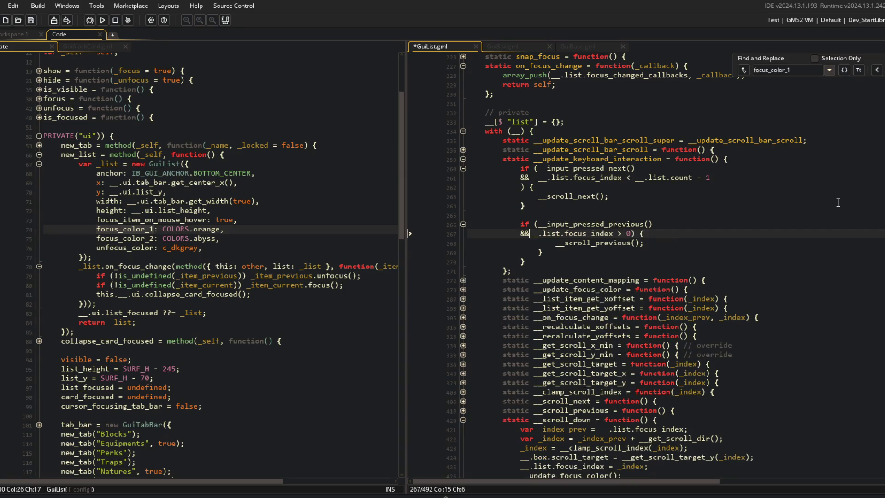
Format the previous-item condition across lines, drop the extra brace, save, and run the game.
key(End)
key(Left)
key(Left)
key(Left)
key(Return)
key(Down)
key(Down)
key(Down)
key(BackSpace)
key(ctrl+s)
key(Up)
key(Up)
key(Up)
click(666, 178)
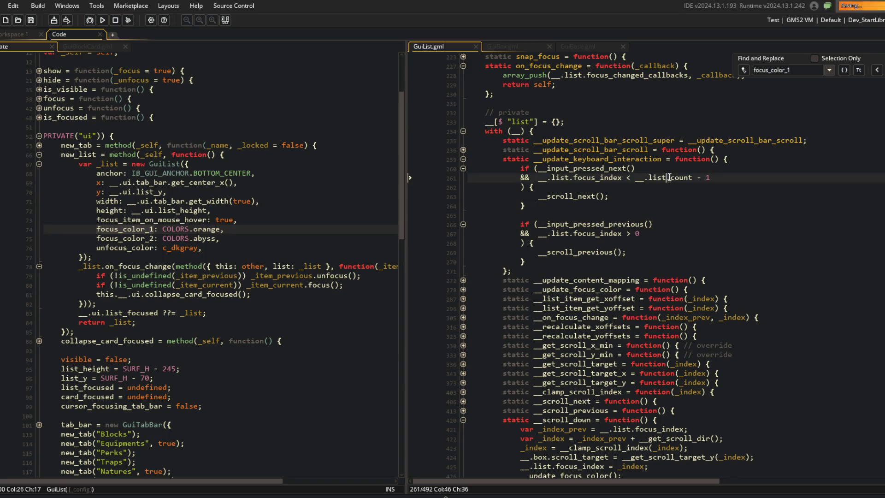
click(233, 134)
click(103, 20)
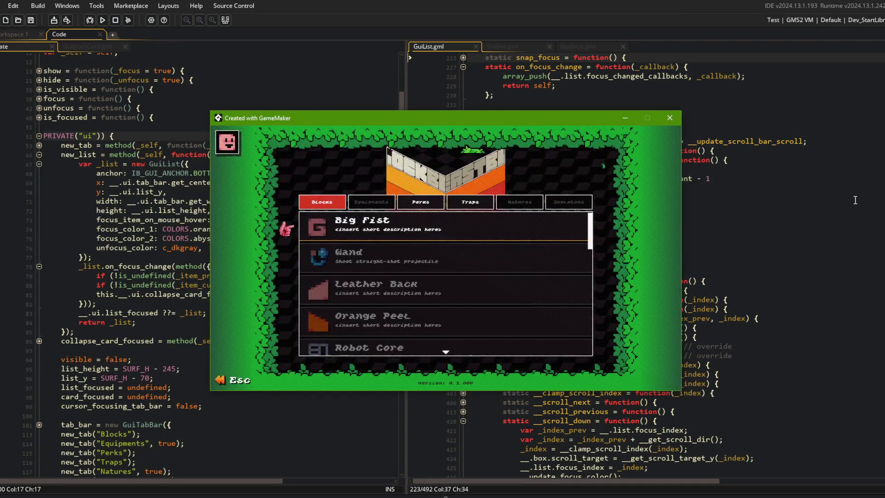
Scroll the Blocks list between Big Fist and Curly Q to check focus colours, then close the game.
scroll(500, 262, down, 5)
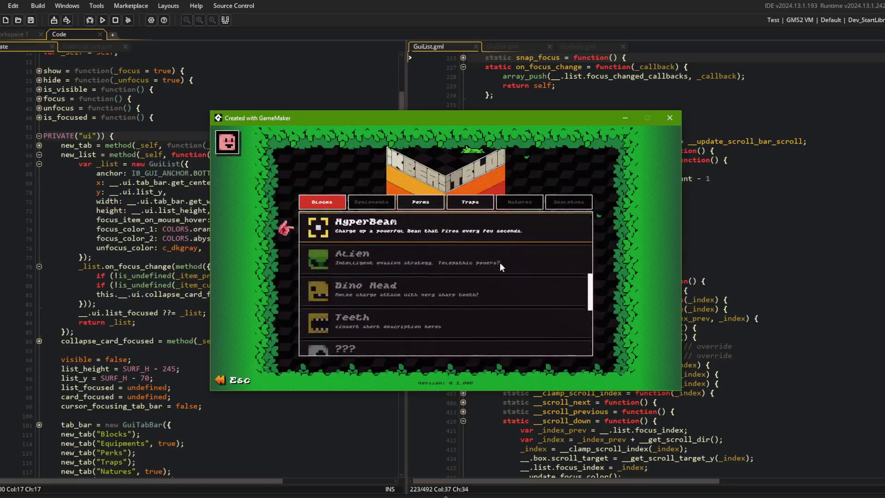
scroll(618, 247, up, 4)
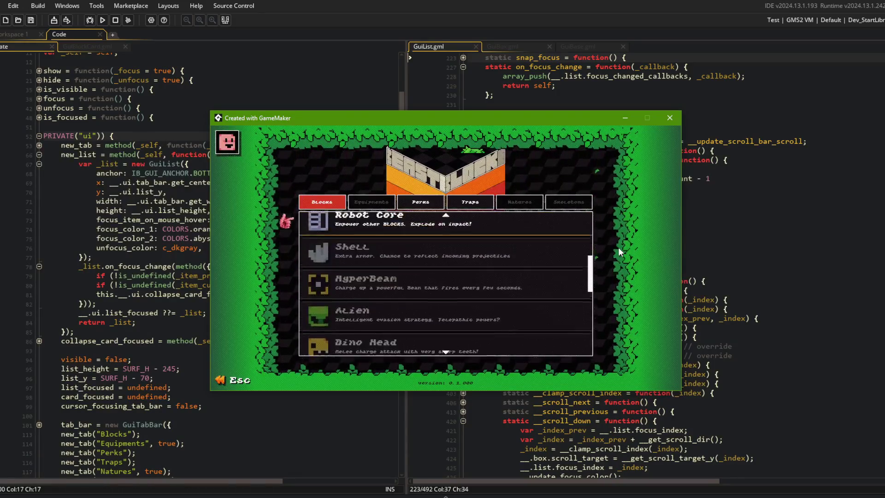
scroll(618, 247, down, 4)
scroll(369, 308, down, 4)
scroll(368, 311, up, 6)
scroll(369, 308, down, 4)
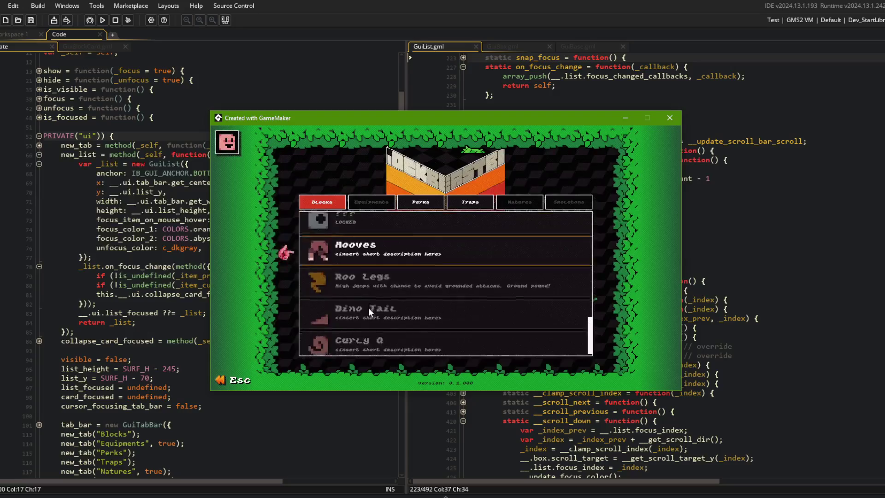
scroll(368, 308, up, 7)
scroll(369, 308, up, 4)
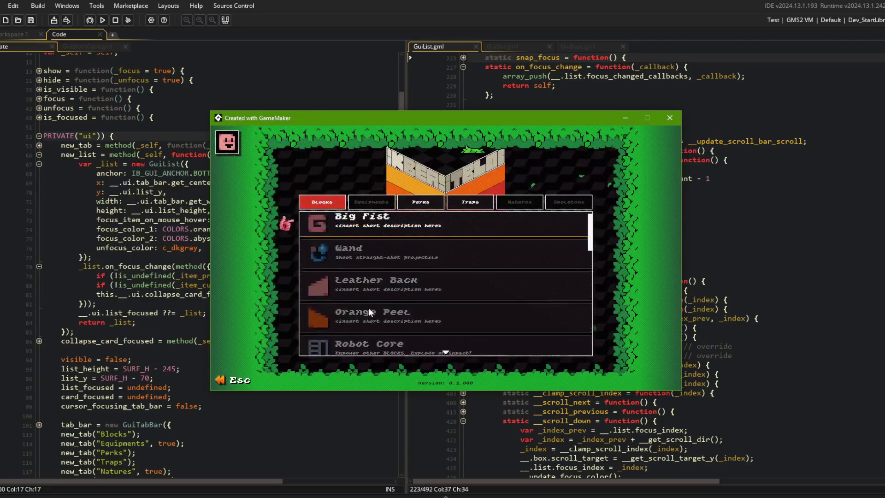
scroll(369, 308, down, 3)
scroll(369, 308, up, 3)
scroll(369, 311, down, 2)
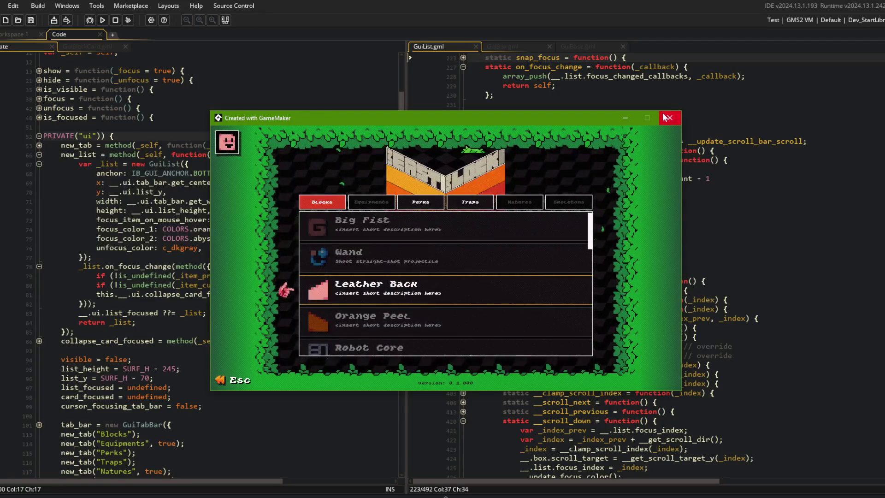
key(Escape)
key(alt+Tab)
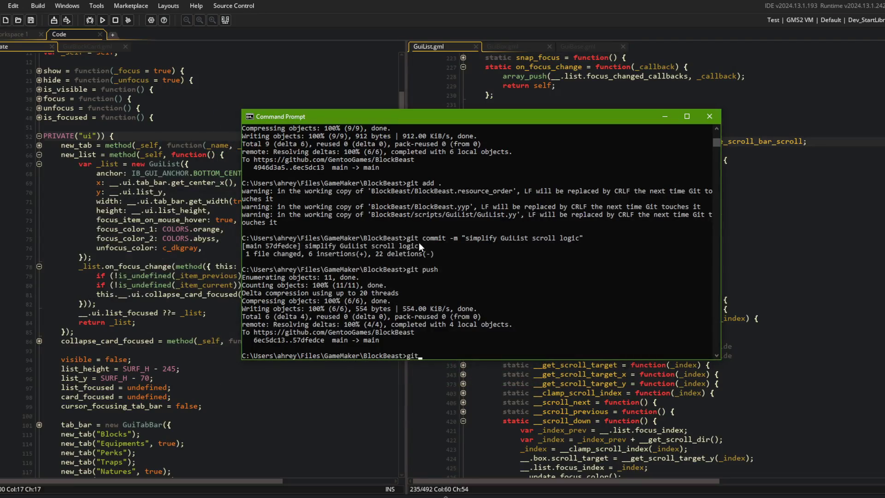
Stage all changes and commit them as "fixed focus color bugs with list scrolling".
text( add .)
key(Return)
text(git comm)
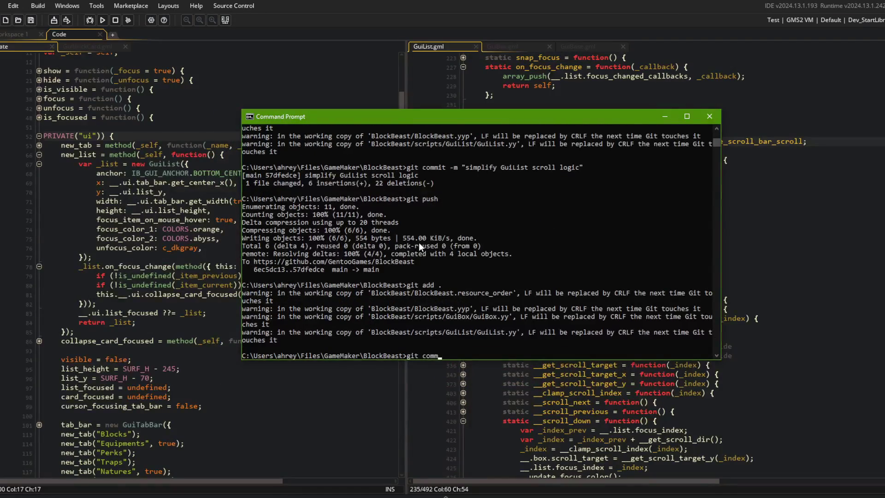
text(it -m "fixed focus color bugs with list scrolling)
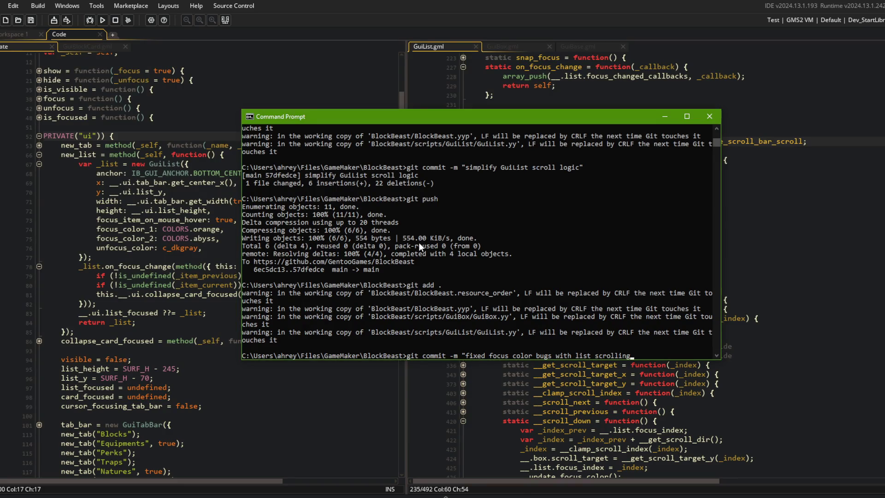
text(")
key(Return)
Push the commit with git push and return to GameMaker.
text(git push)
key(Return)
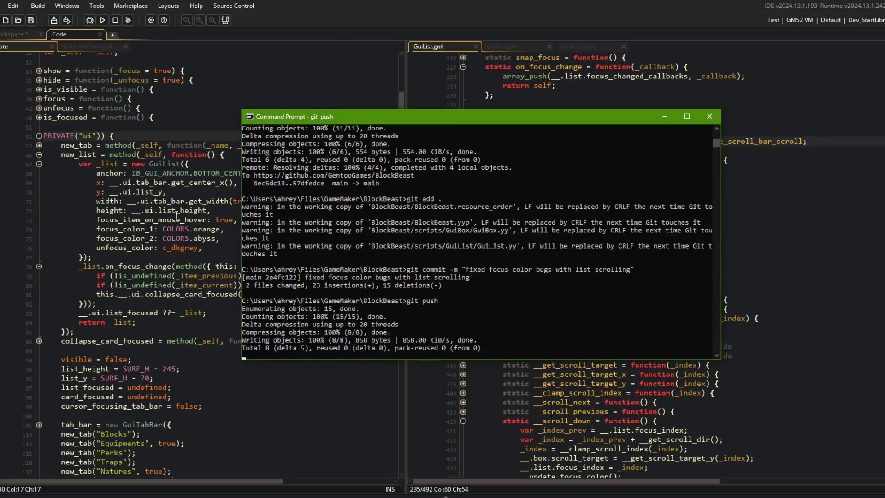
click(108, 20)
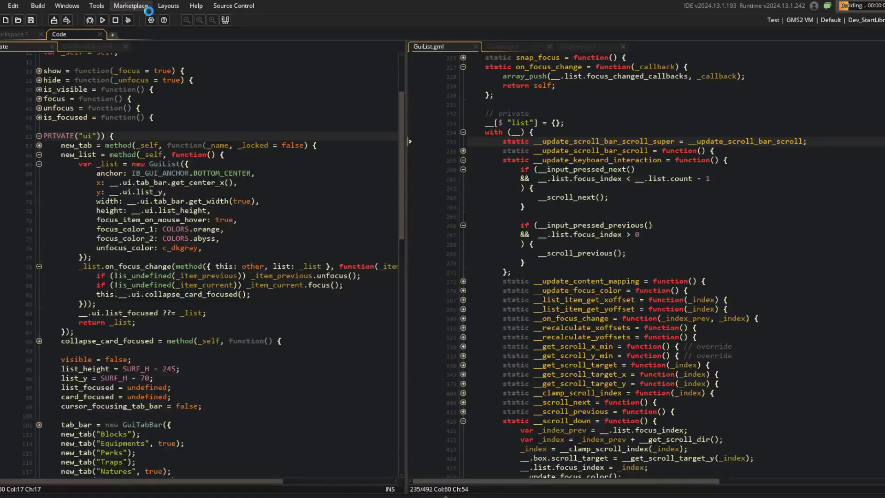
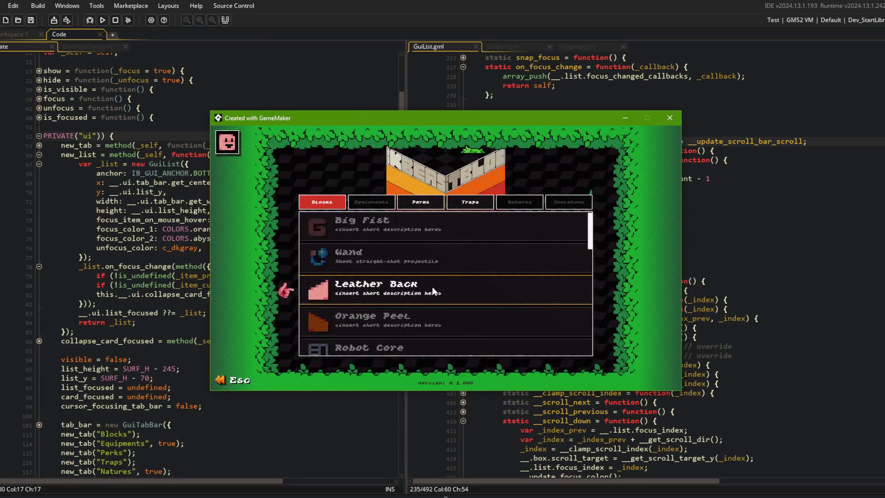
Scroll the Blocks list up and down in the running game, then close it and return to GuiList.gml.
scroll(433, 286, down, 2)
scroll(432, 286, down, 5)
scroll(432, 286, up, 10)
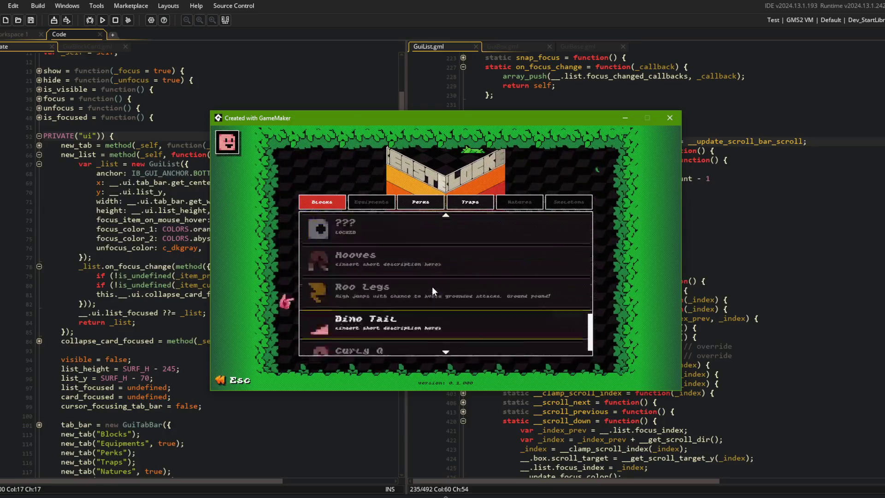
scroll(433, 287, down, 8)
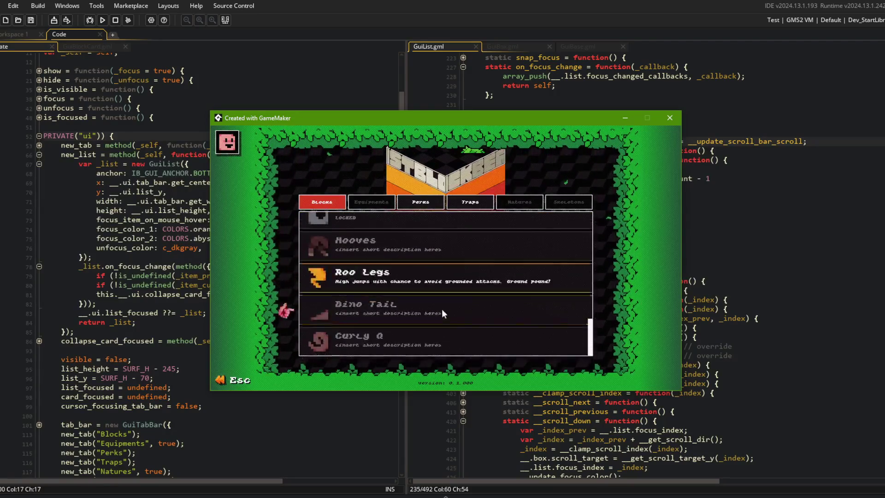
scroll(494, 346, up, 8)
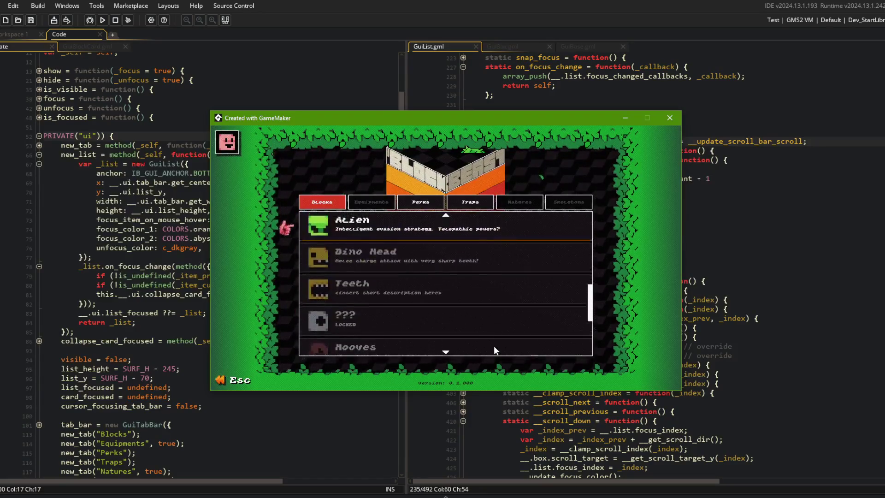
scroll(461, 291, down, 8)
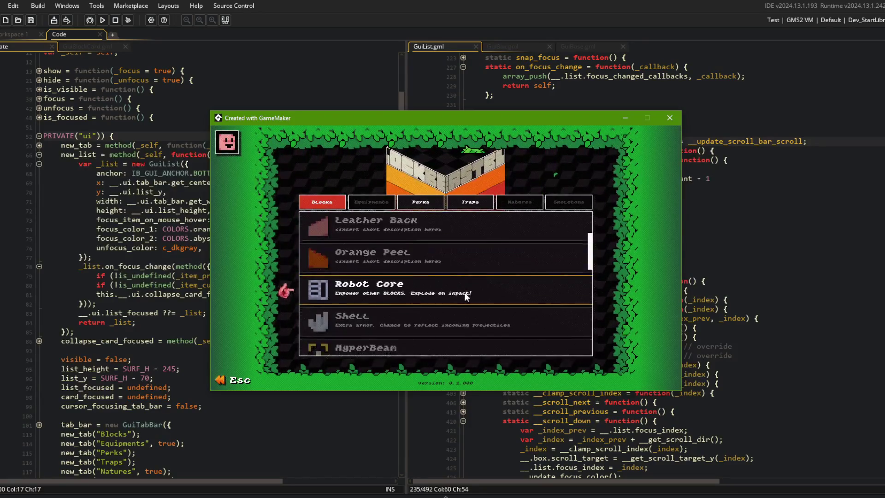
scroll(455, 324, down, 2)
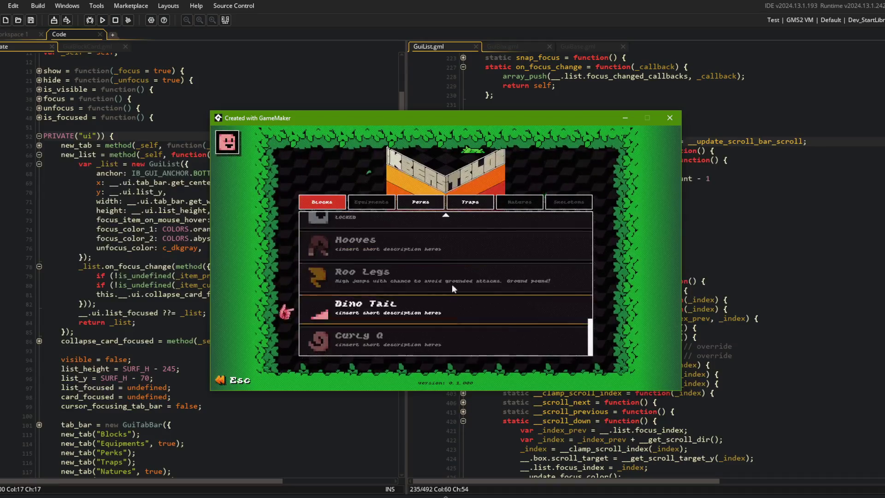
click(670, 118)
click(563, 112)
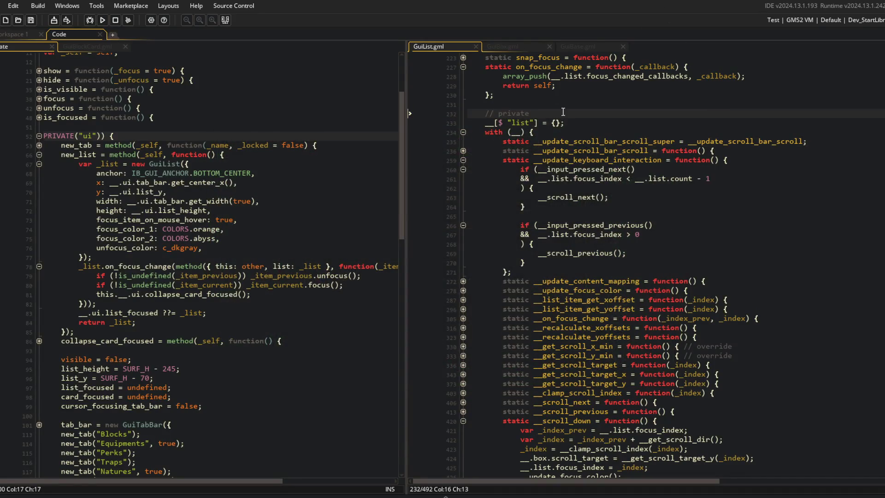
Jump to the top of GuiList.gml and briefly inspect the update function's get_active check.
key(ctrl+bracketleft)
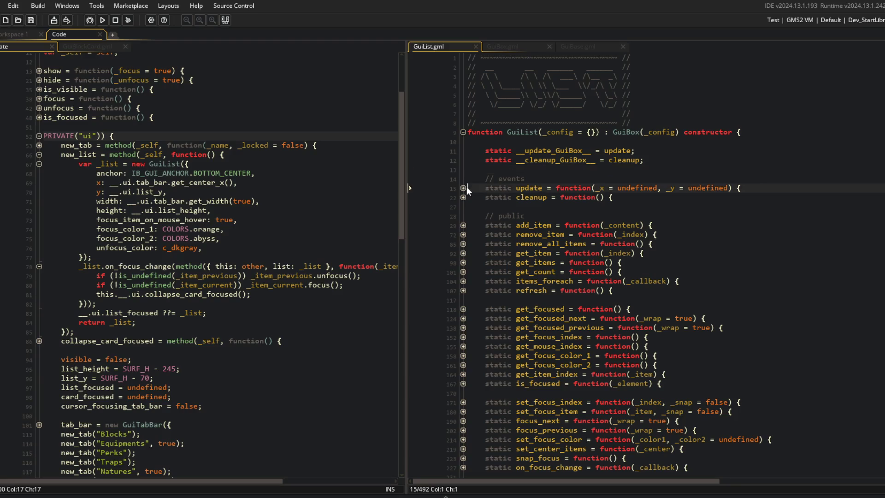
click(465, 188)
click(463, 197)
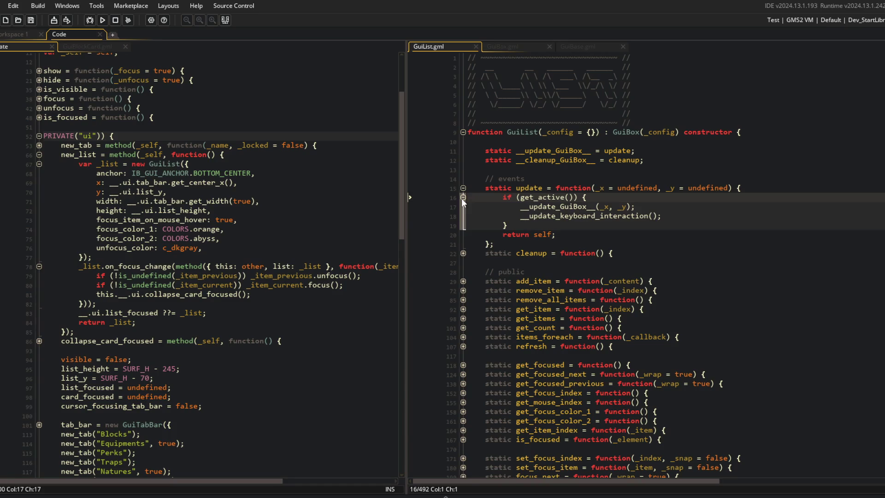
click(560, 216)
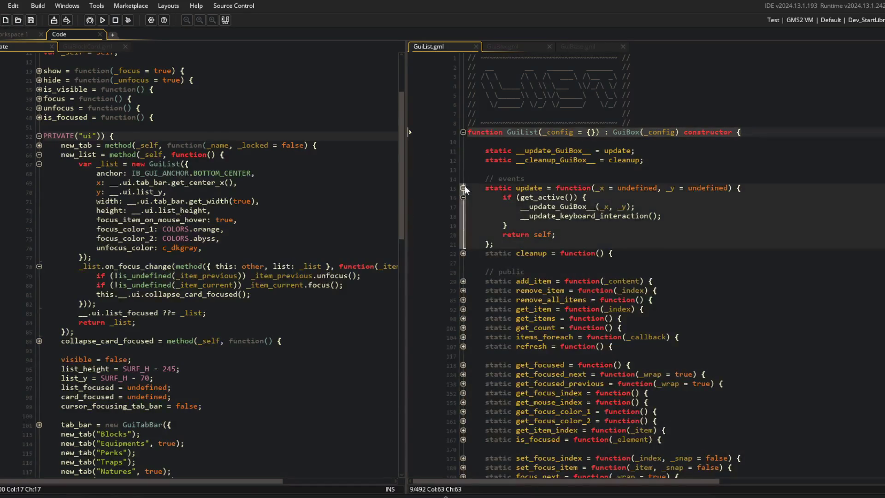
click(464, 188)
Unfold the private with block in GuiList.gml.
scroll(562, 193, down, 3)
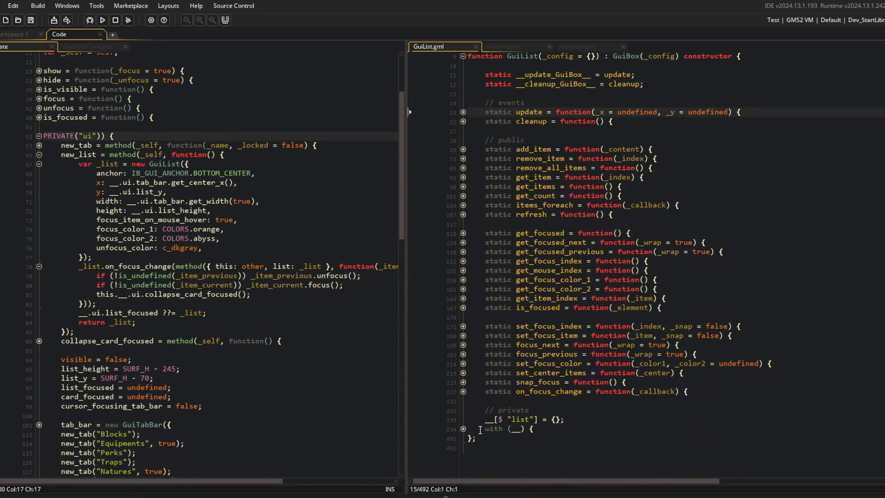
click(464, 429)
click(464, 429)
click(463, 429)
scroll(463, 369, down, 3)
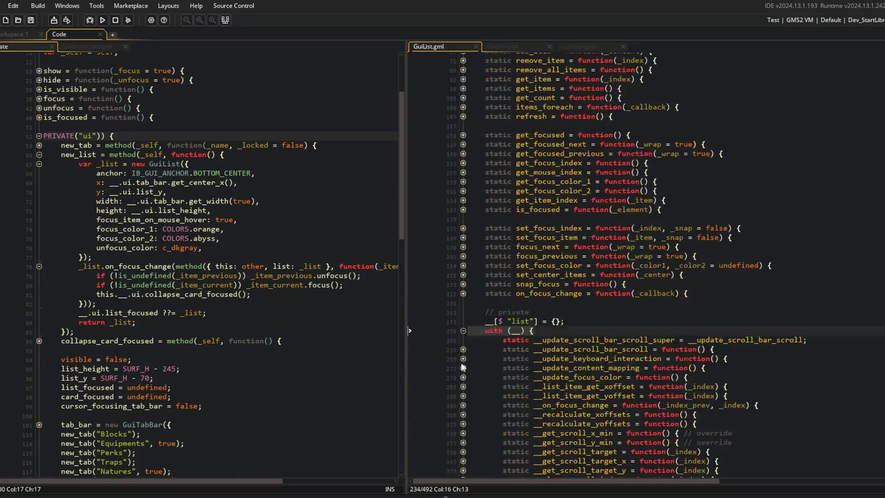
Expand __update_scroll_bar_scroll's discrete-mode, wheel-up, wheel-down and index-changed branches.
click(462, 353)
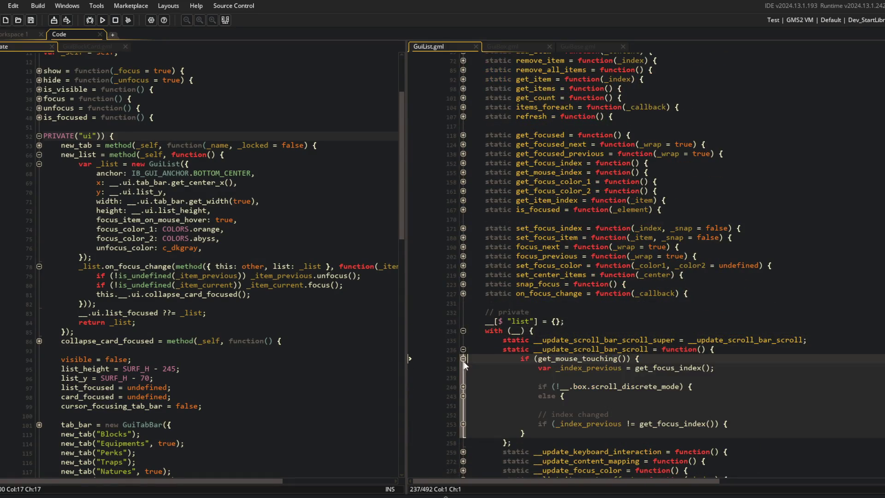
click(463, 388)
click(462, 415)
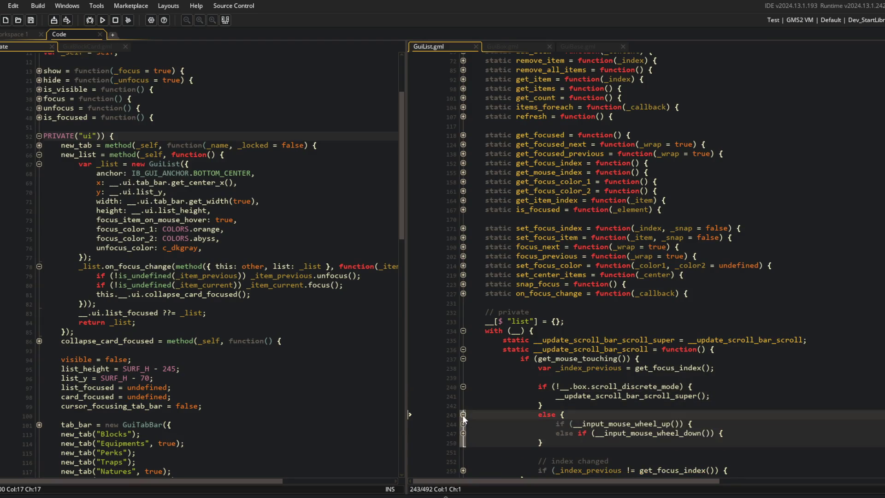
scroll(464, 415, down, 4)
click(464, 316)
click(463, 307)
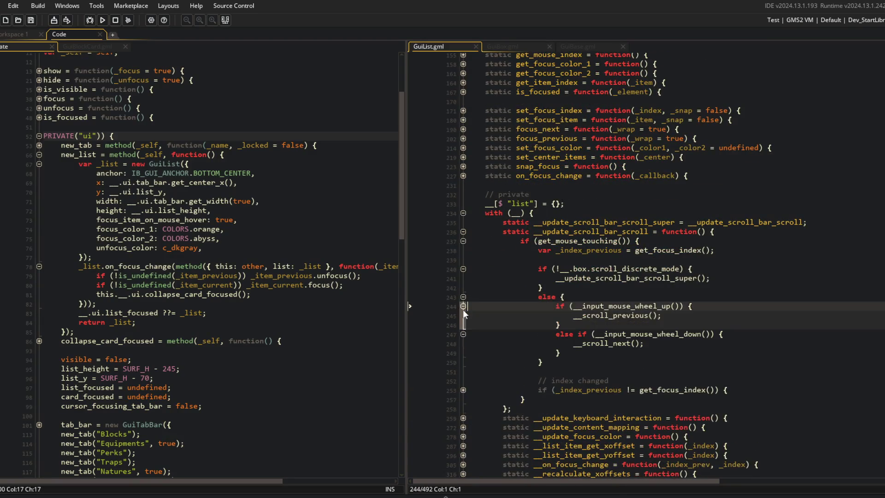
click(463, 390)
click(591, 343)
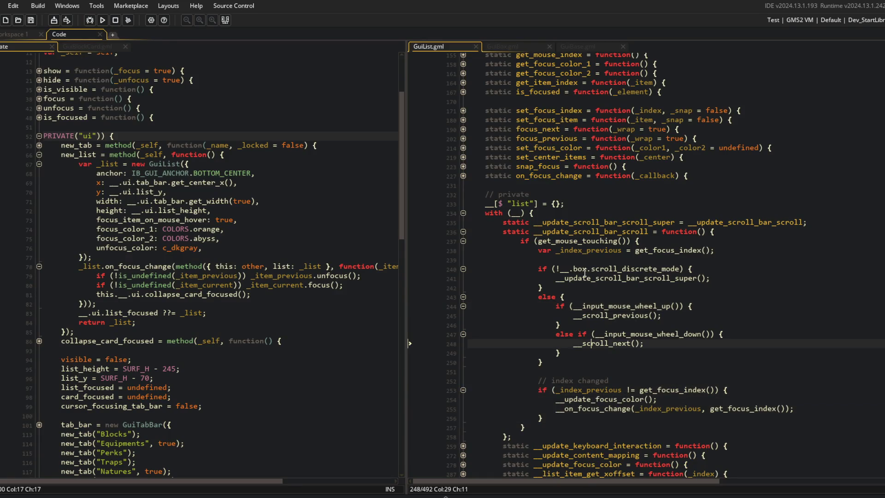
Highlight the uses of _index_previous and get_focus_index, and peek inside get_focus_index.
double_click(582, 249)
double_click(652, 250)
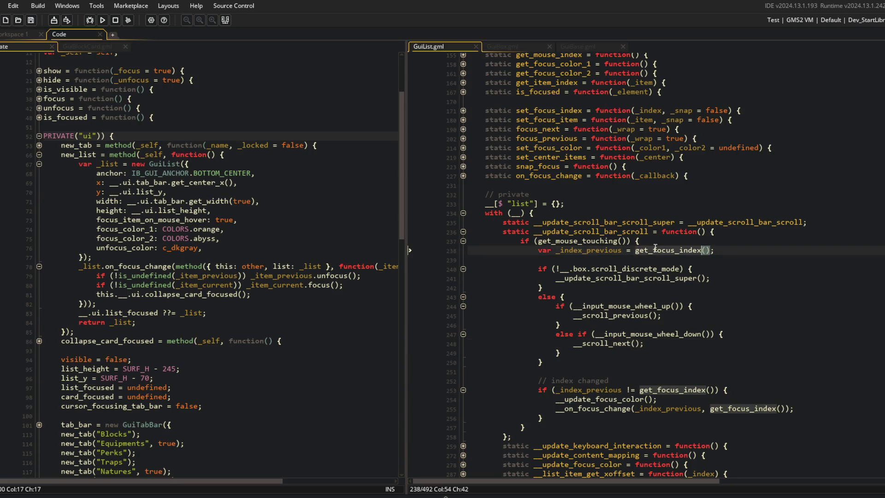
scroll(484, 203, up, 7)
click(462, 241)
click(463, 241)
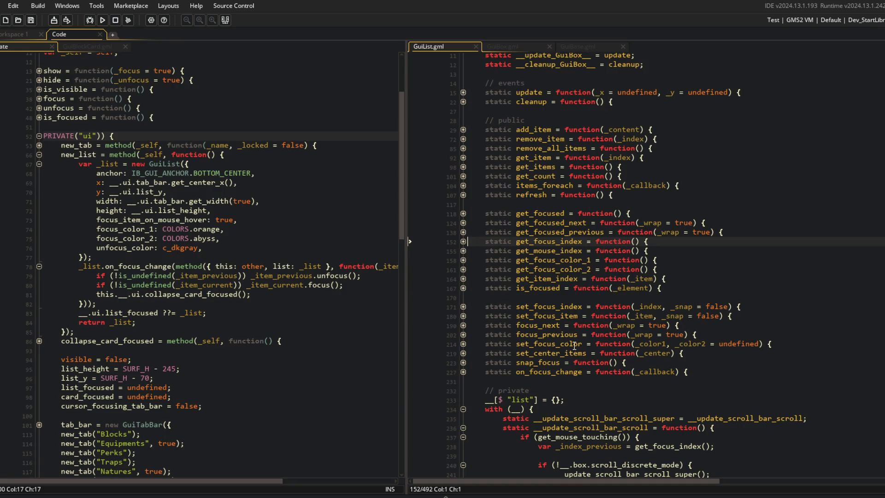
Select the get_mouse_touching() call and search the file for it.
scroll(527, 167, down, 5)
click(570, 299)
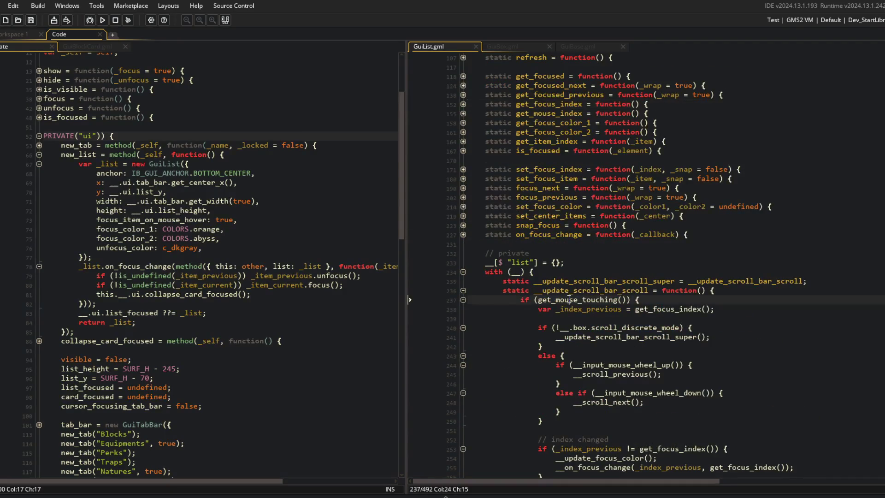
key(End)
key(Left)
key(Left)
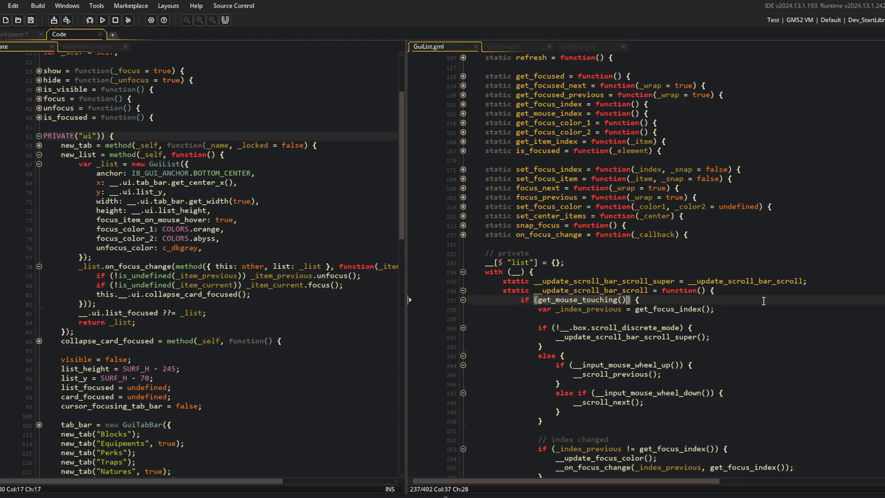
key(ctrl+f)
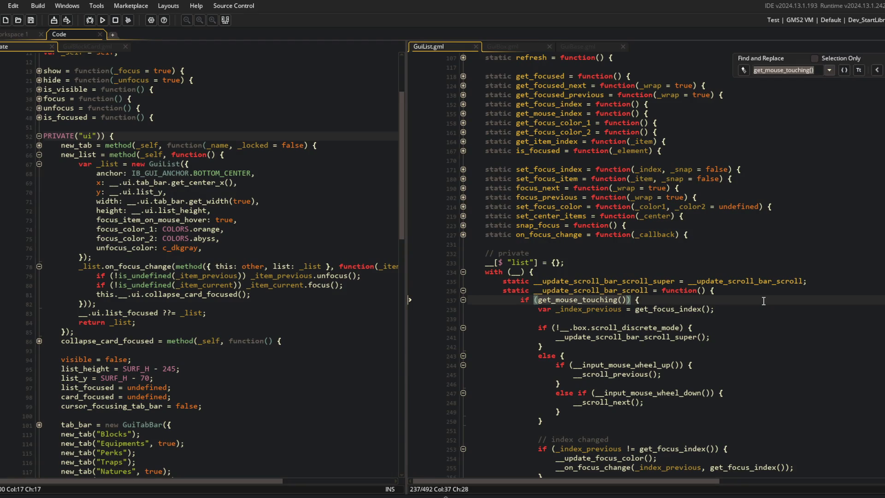
Peek inside GuiList's __update_content_mapping and __update_focus_color helpers.
scroll(737, 249, down, 8)
click(693, 317)
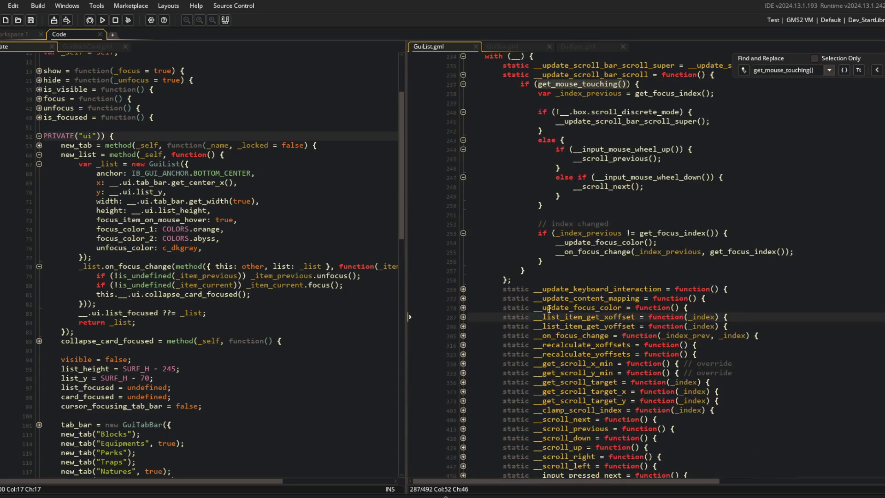
click(467, 300)
click(463, 299)
click(463, 318)
click(463, 299)
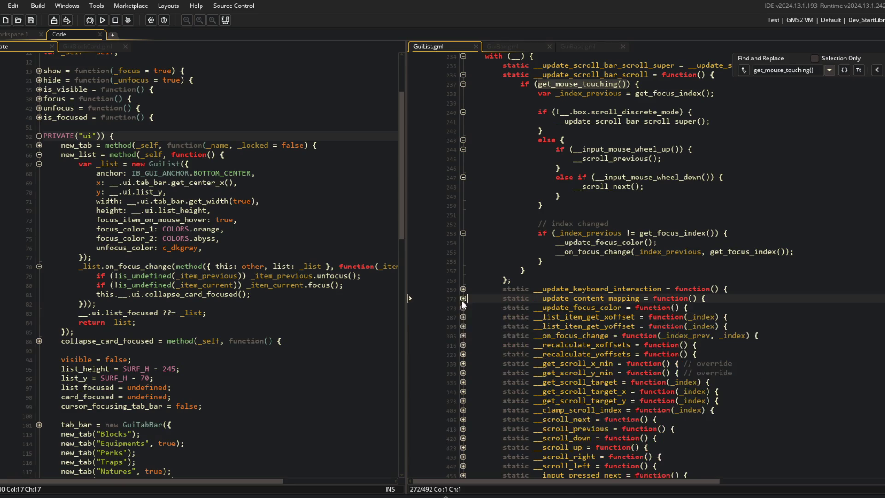
click(463, 307)
click(463, 307)
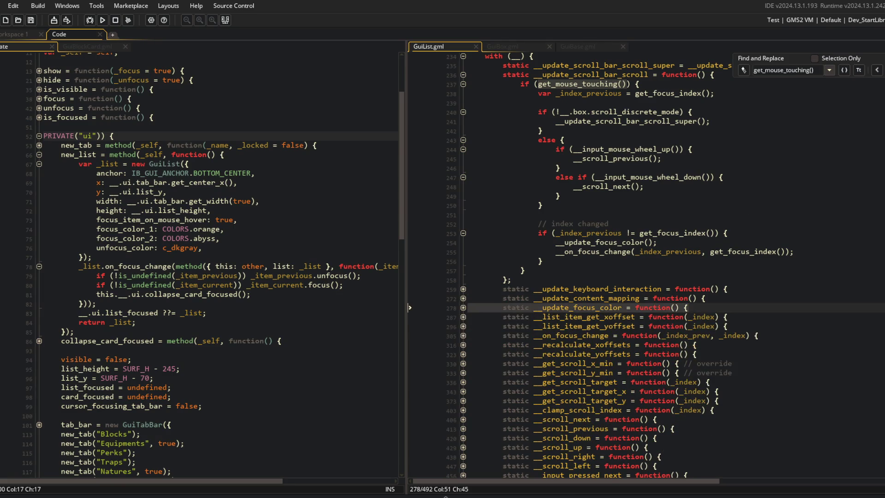
Close the get_mouse_touching() search and inspect the __on_focus_change helper.
key(Escape)
scroll(645, 259, down, 3)
click(557, 266)
click(458, 257)
click(463, 257)
click(462, 257)
click(463, 257)
click(463, 257)
click(630, 266)
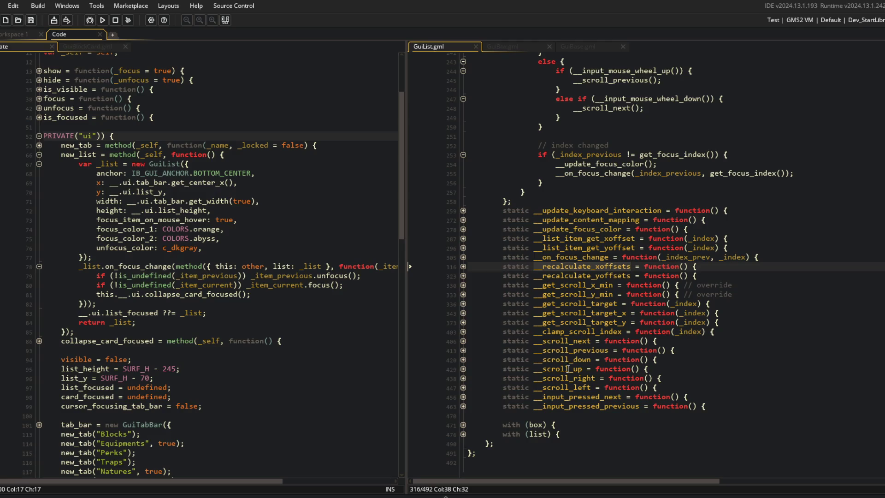
Switch to GuiBox.gml and fold its __update_scroll_bar_scroll and __get_scroll_y_max functions.
scroll(626, 381, up, 17)
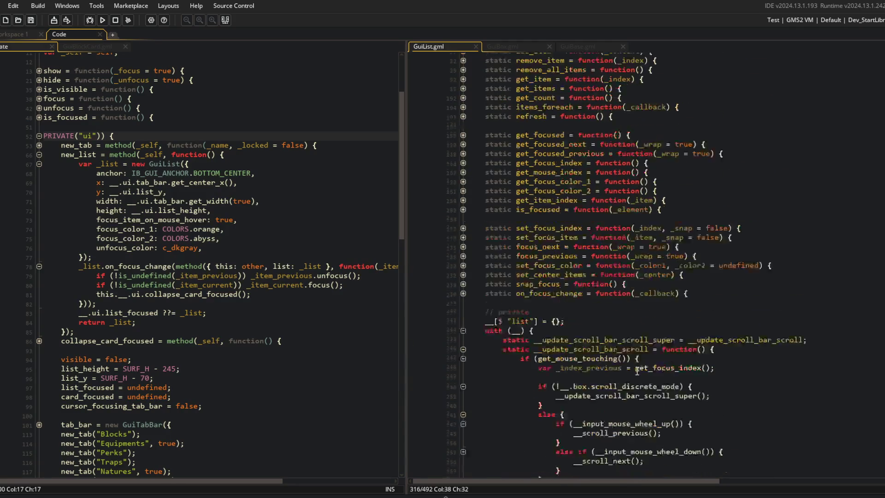
click(518, 48)
scroll(531, 149, down, 15)
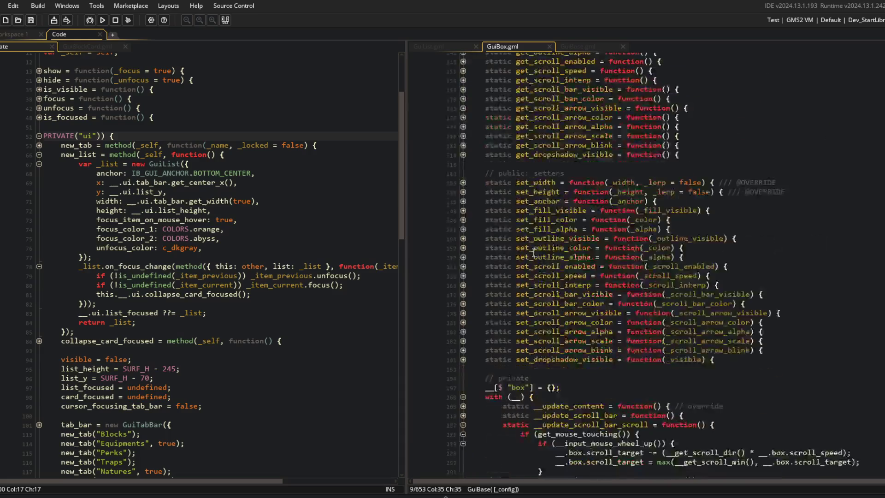
click(464, 268)
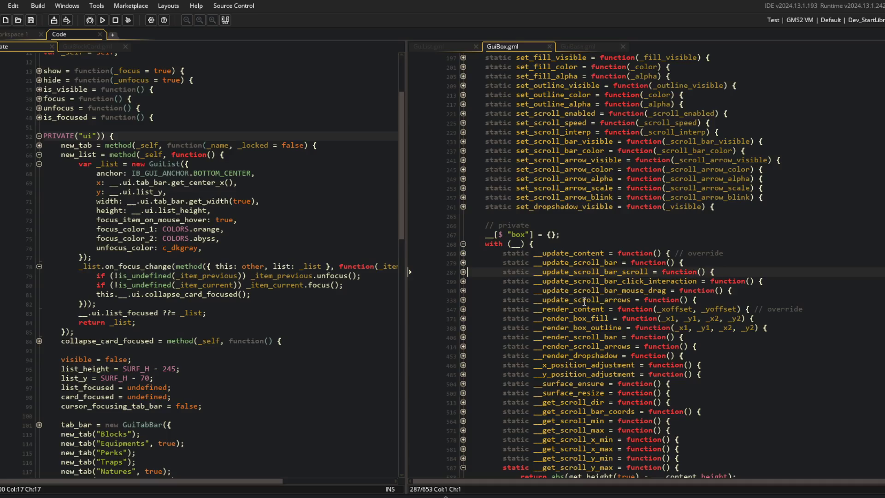
scroll(584, 302, down, 3)
click(464, 369)
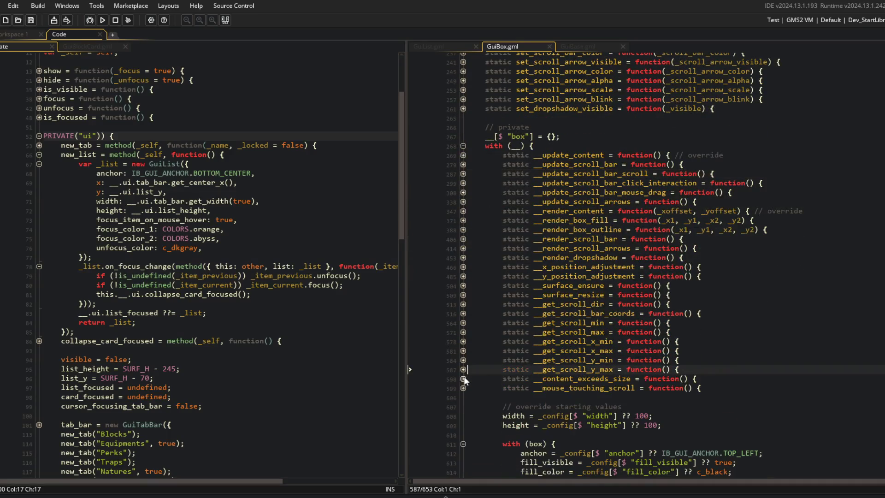
Inspect __mouse_touching_scroll's scroll-bar coordinate test, then return to GuiList.gml.
click(464, 388)
scroll(465, 386, down, 2)
click(671, 348)
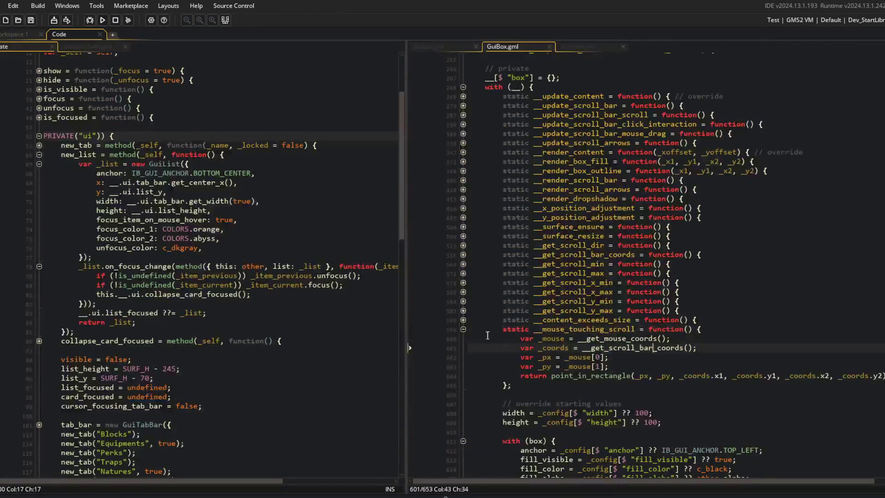
click(463, 329)
click(448, 45)
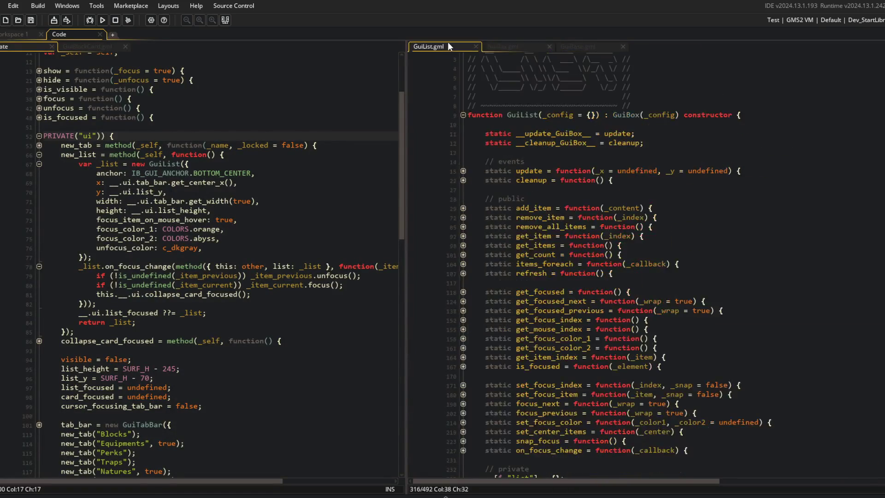
Open the game object's Create event code and expand its system region.
click(10, 37)
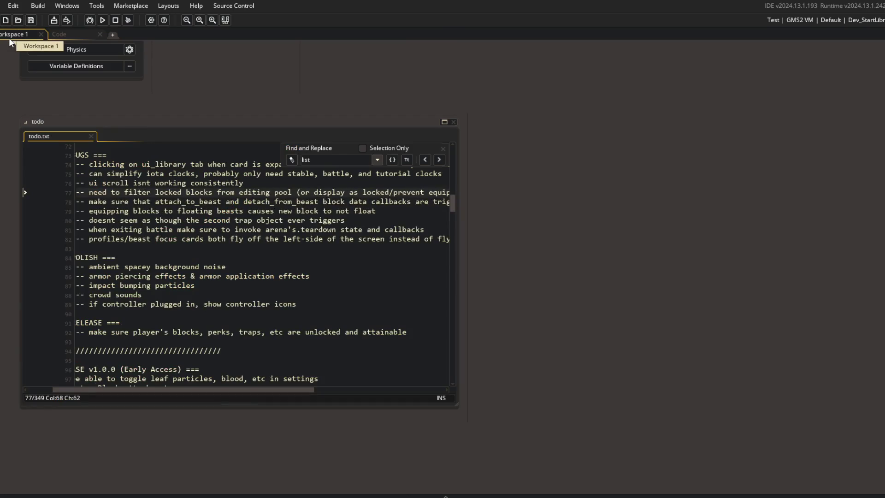
key(ctrl+t)
text(game)
key(Return)
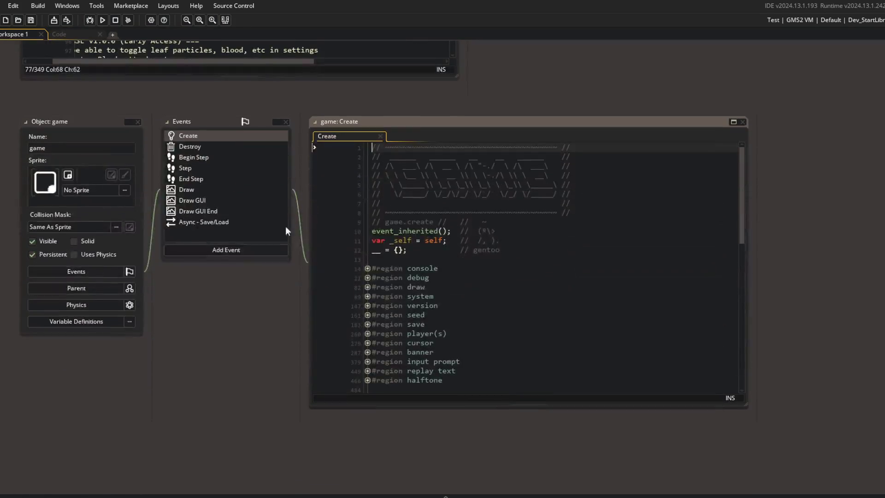
scroll(383, 223, up, 3)
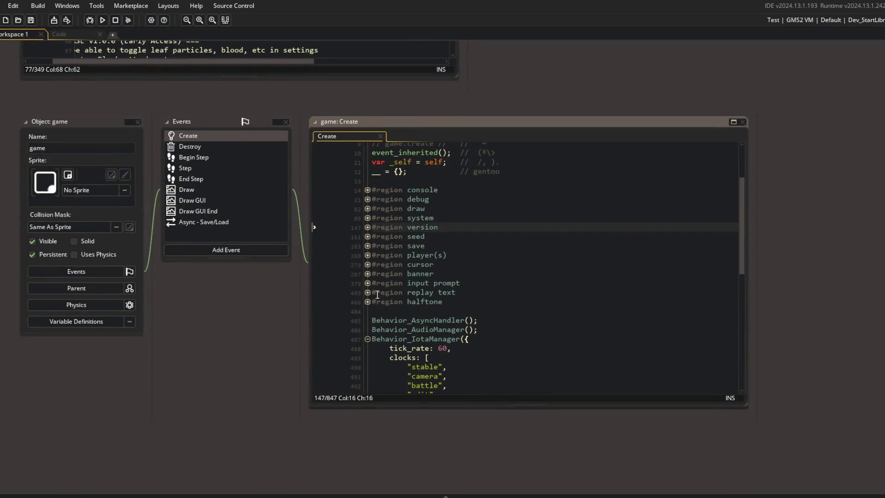
click(368, 219)
Find all case-sensitive, whole-word uses of mouse_xprevious and open the GuiList match at line 45.
double_click(479, 344)
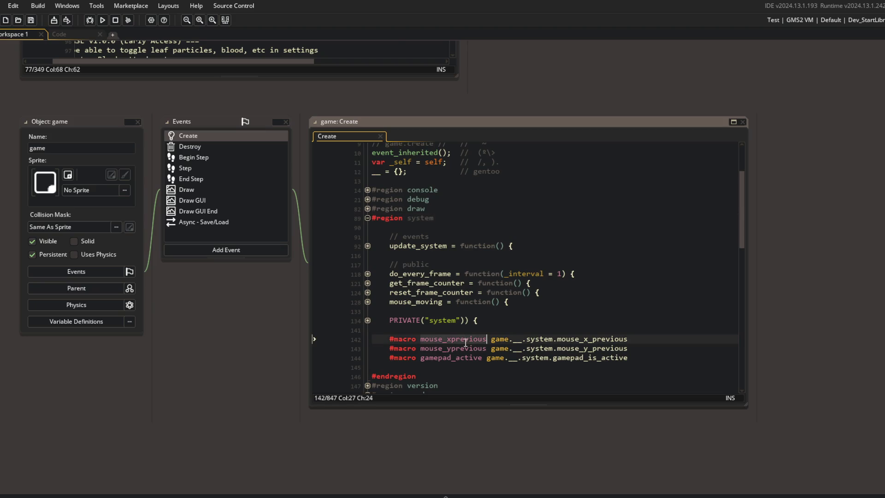
key(ctrl+shift+f)
click(270, 65)
click(270, 78)
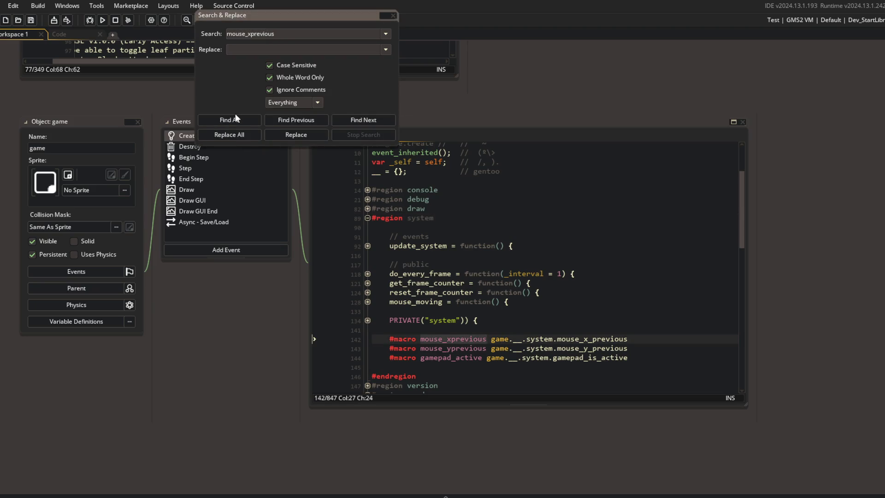
click(229, 119)
double_click(32, 452)
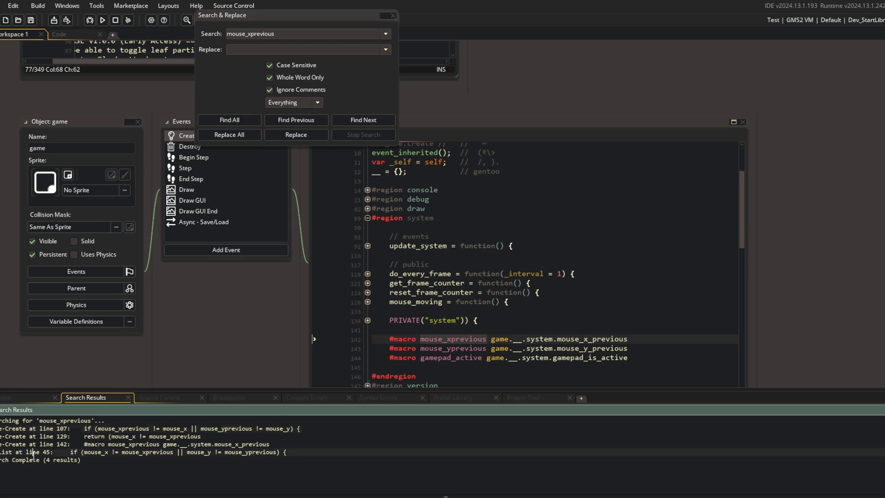
Close the search panels, widen the GuiList code pane, and unfold the blocks at lines 45 and 48.
click(392, 16)
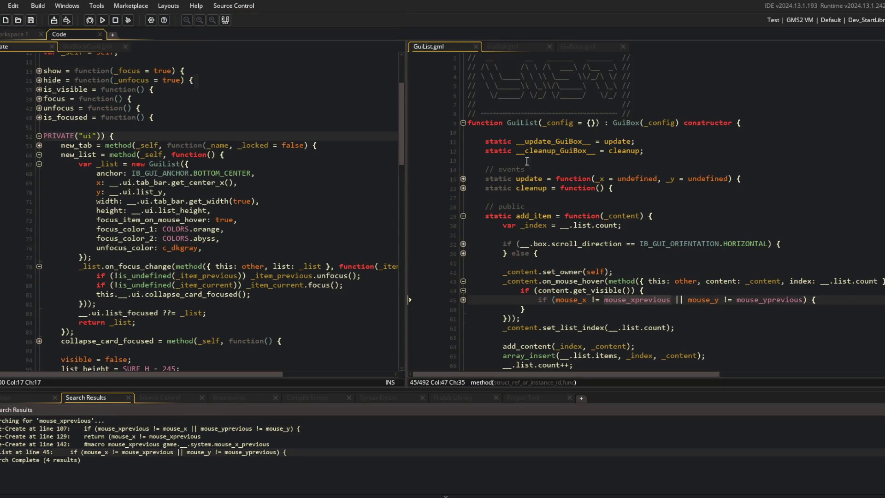
click(462, 300)
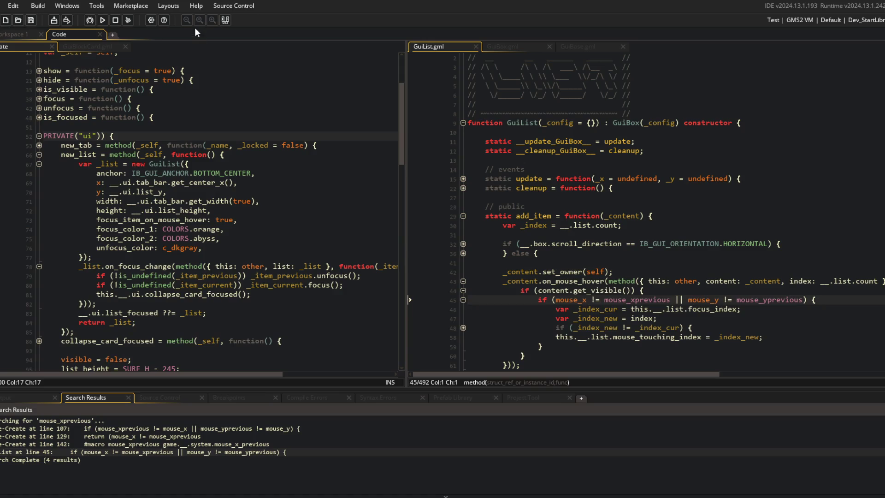
click(225, 19)
click(576, 207)
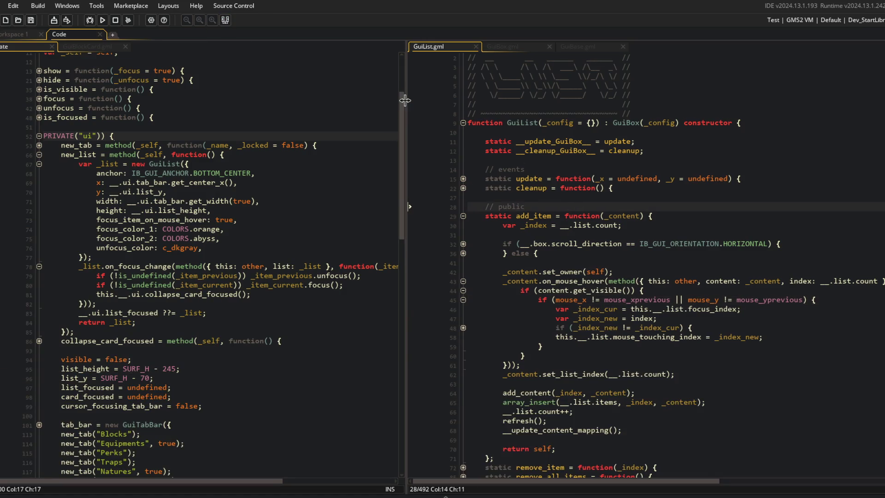
drag(404, 112, 314, 115)
click(476, 272)
click(370, 328)
click(513, 300)
click(463, 300)
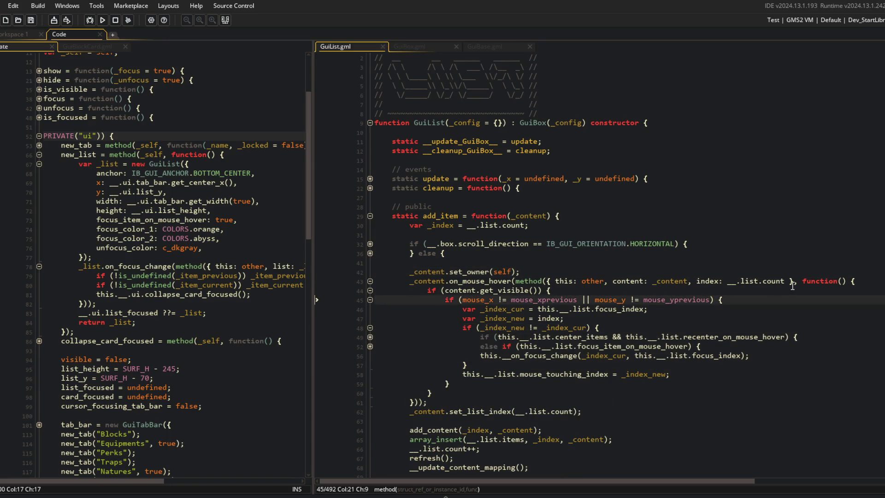
Merge the mouse-movement condition into the get_visible if using && and save GuiList.gml.
key(Up)
key(Left)
key(Left)
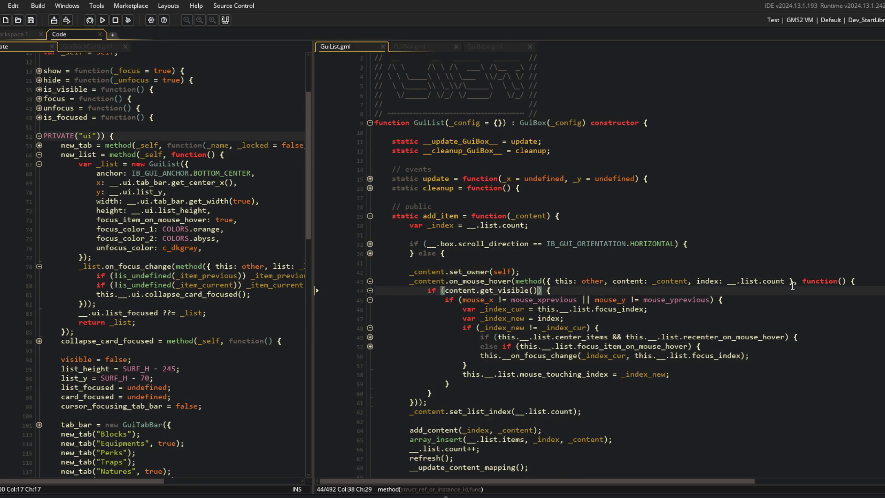
key(Return)
key(Down)
key(End)
key(Left)
key(Left)
key(ctrl+shift+Left)
key(ctrl+shift+Left)
key(ctrl+shift+Left)
key(ctrl+x)
key(Up)
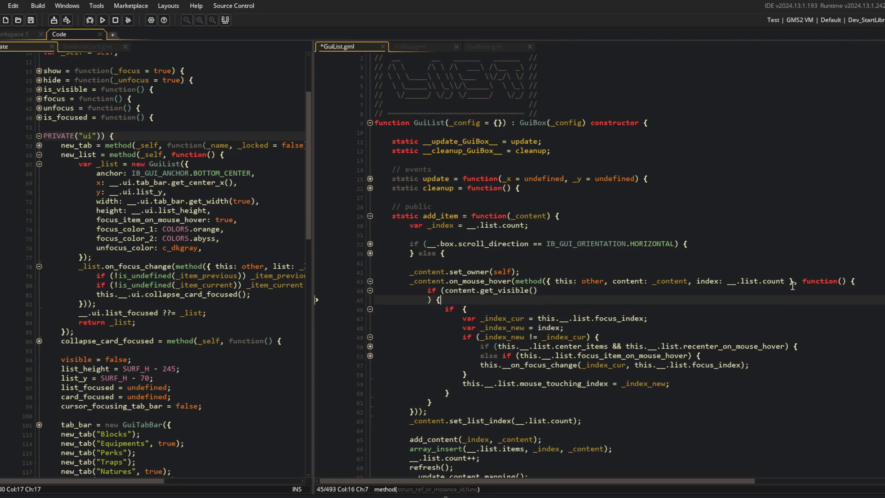
text(&7)
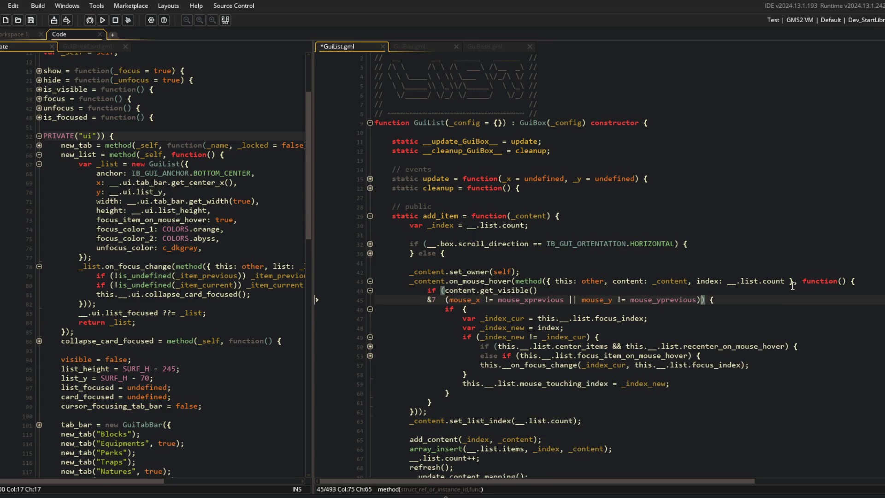
key(BackSpace)
text(&)
key(ctrl+v)
key(ctrl+s)
Remove the leftover if line and stray brace, and un-indent the inner block one level.
key(Return)
key(Down)
key(ctrl+d)
key(Down)
key(Down)
key(Down)
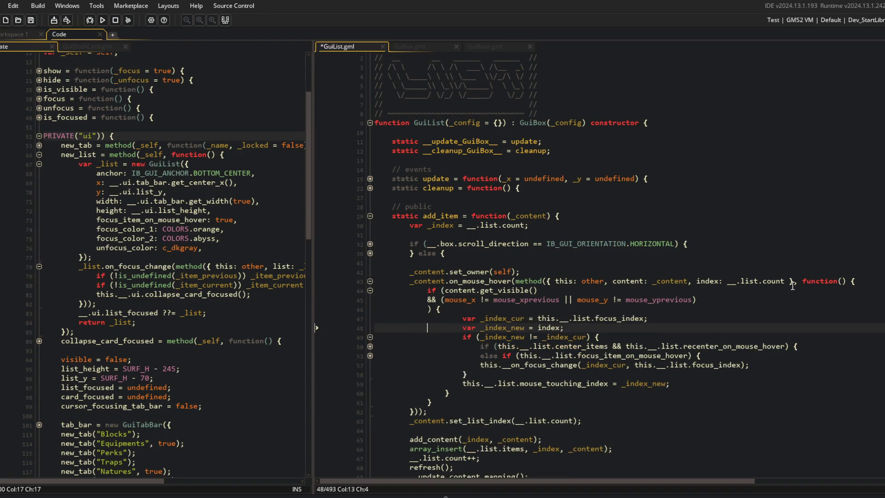
key(ctrl+d)
key(Up)
key(shift+Up)
key(shift+Up)
key(shift+Up)
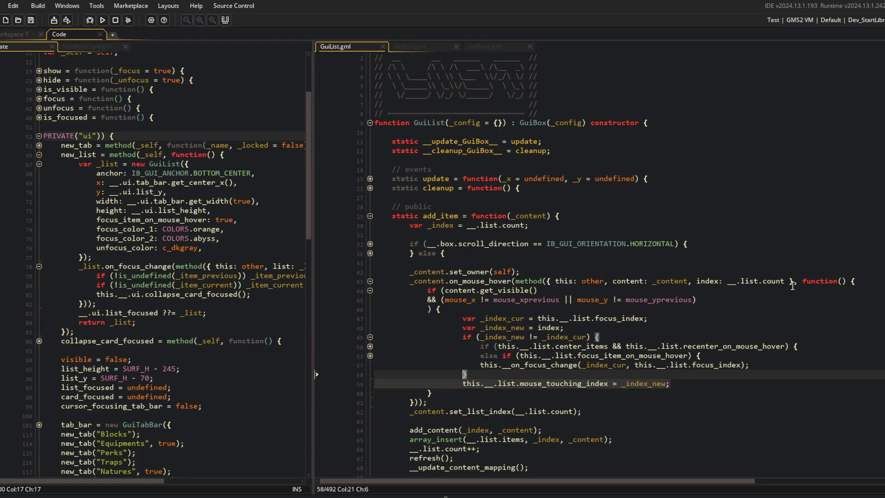
key(shift+Tab)
Add a new condition line after the visibility check with a false placeholder.
key(Up)
key(Up)
key(Up)
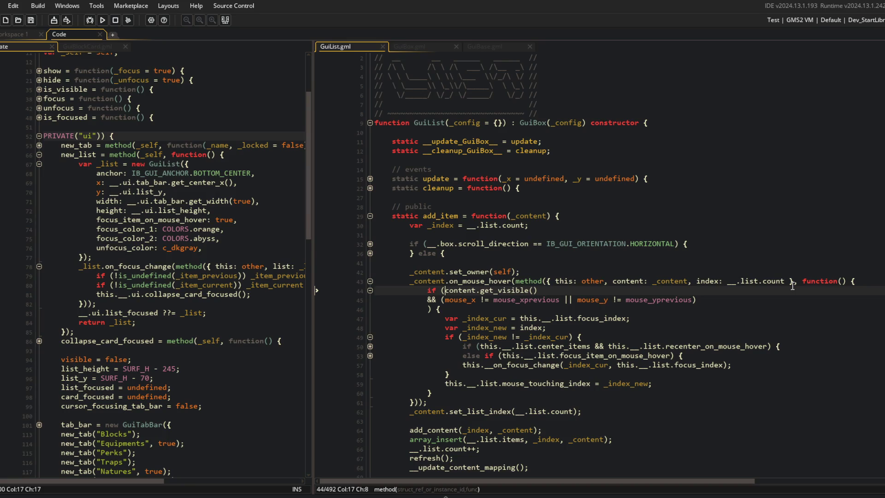
key(End)
key(Return)
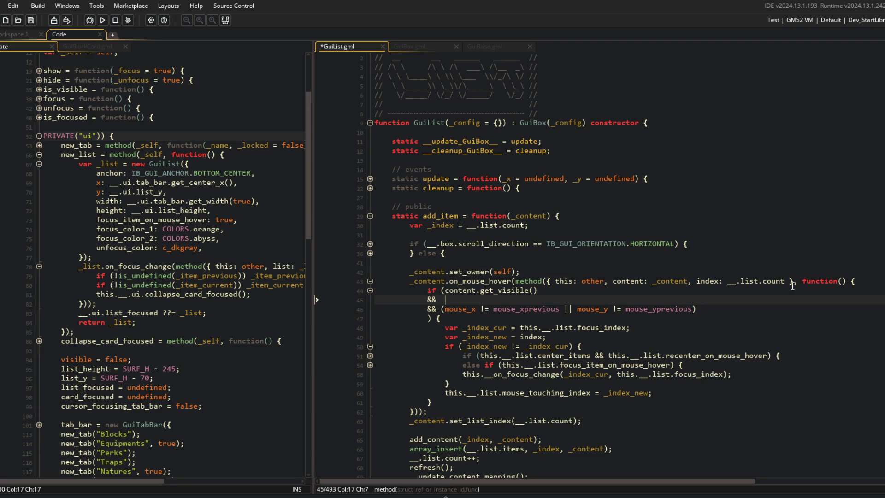
text(se)
key(ctrl+s)
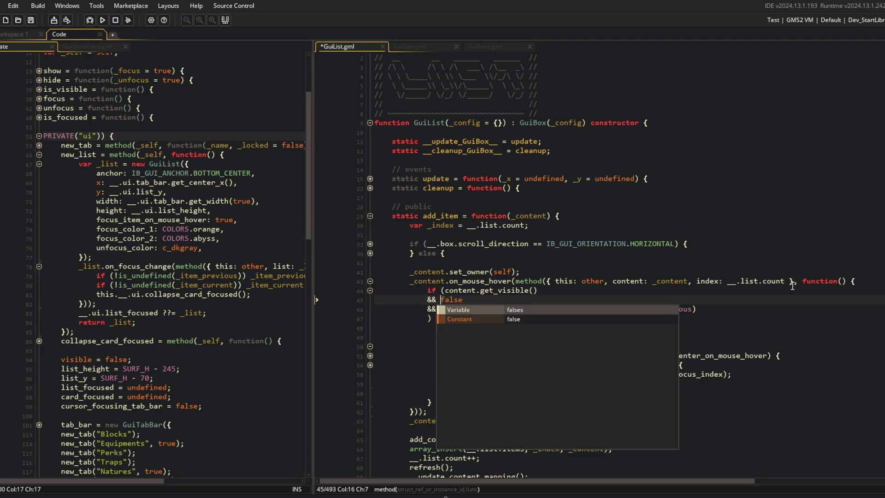
Review the mouse wheel scroll handling further down in GuiList.gml.
scroll(634, 140, down, 6)
scroll(634, 140, down, 15)
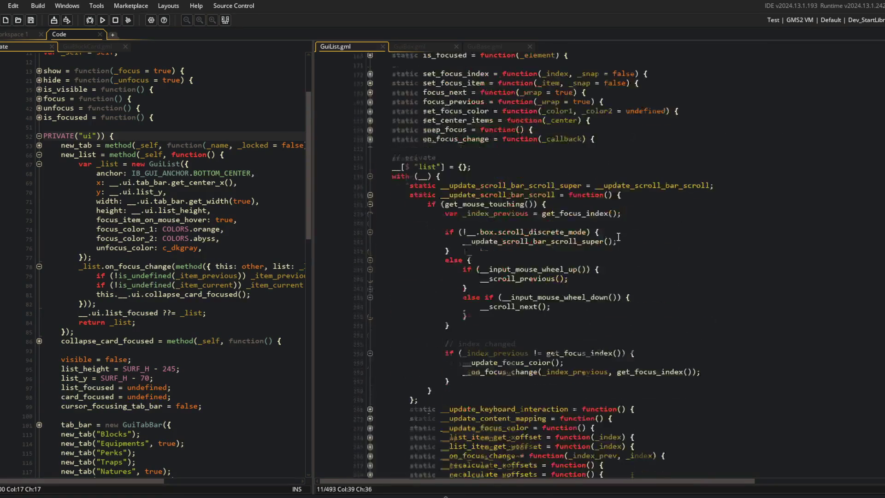
click(514, 279)
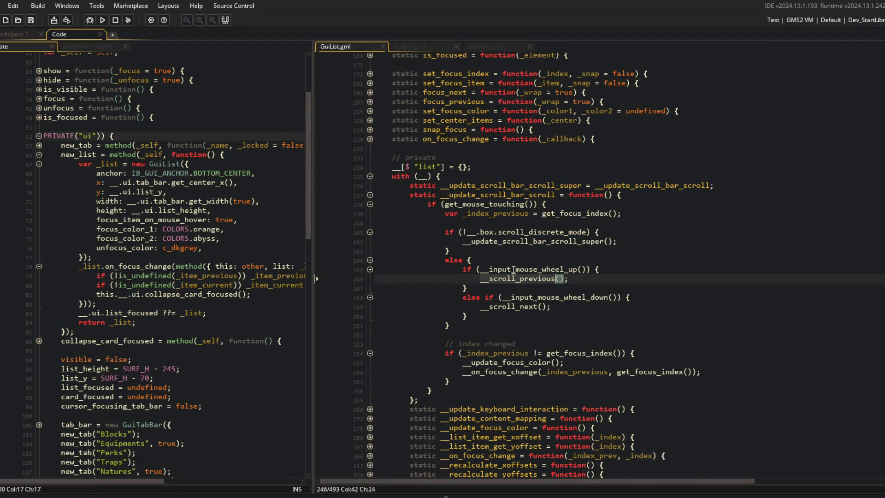
click(513, 269)
scroll(538, 341, up, 15)
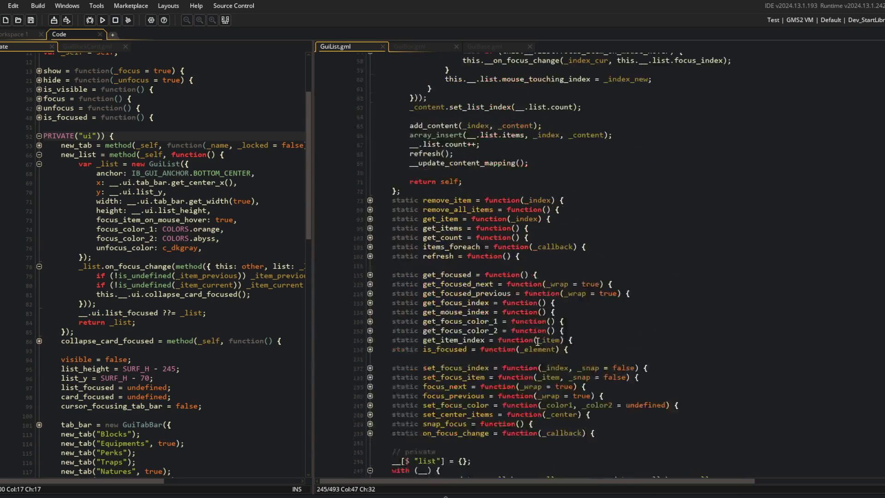
Replace the placeholder with !__input_mouse_wheel_up() && !__input_mouse_wheel_down().
click(475, 312)
key(ctrl+BackSpace)
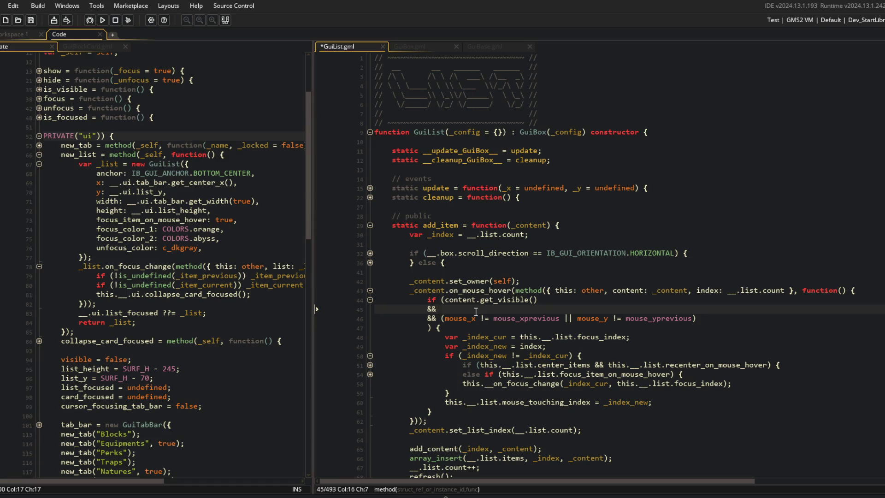
text(__input_mouse_wheel_up &)
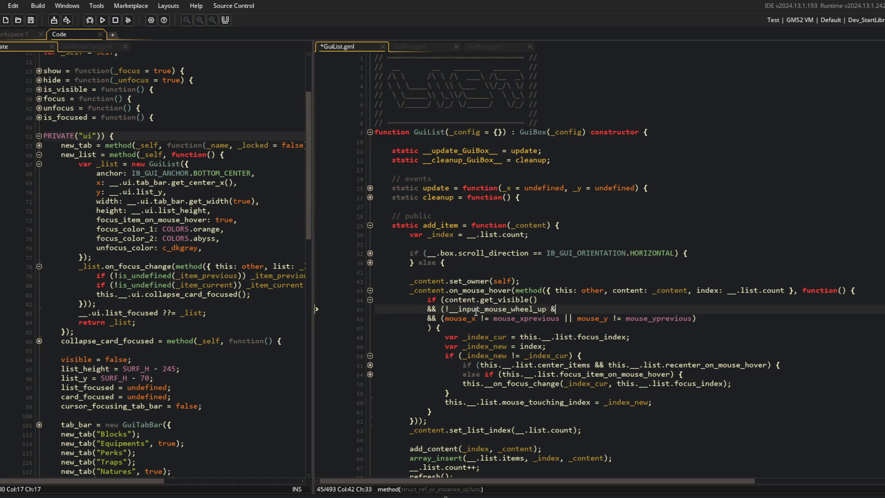
text(& !__input_mouse_wheel_up);)
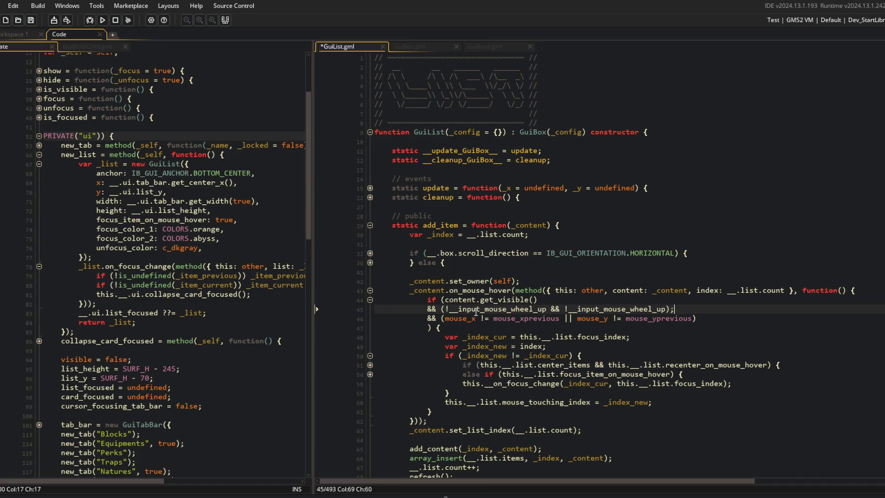
key(BackSpace)
key(ctrl+Left)
key(ctrl+Left)
key(ctrl+Left)
text(())
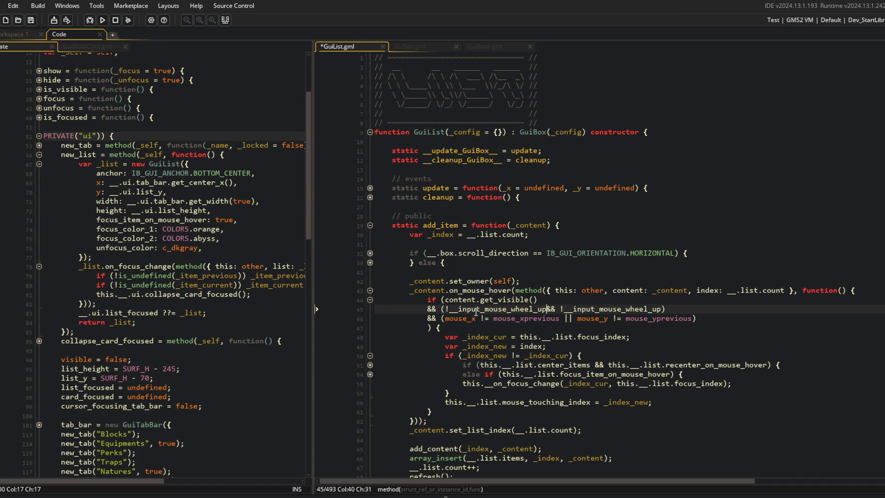
key(End)
key(Left)
key(BackSpace)
key(BackSpace)
text(_down())
Run the game to test the hover fix.
click(102, 20)
click(563, 266)
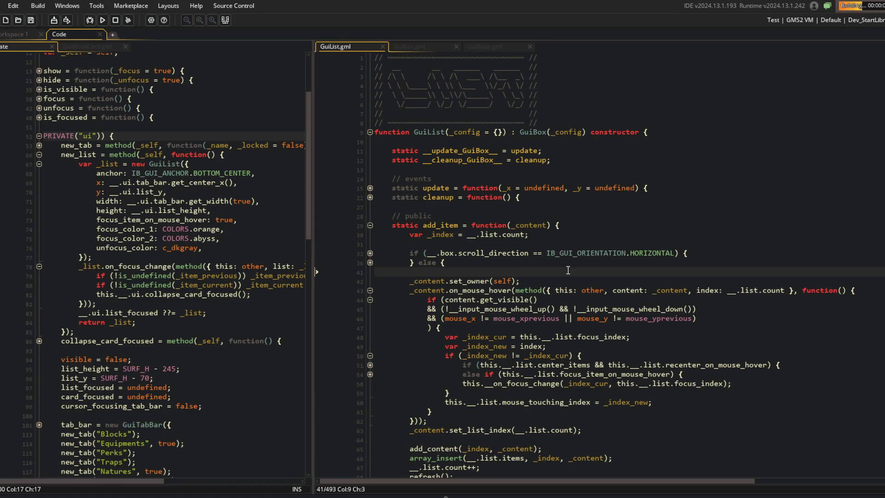
scroll(562, 266, down, 2)
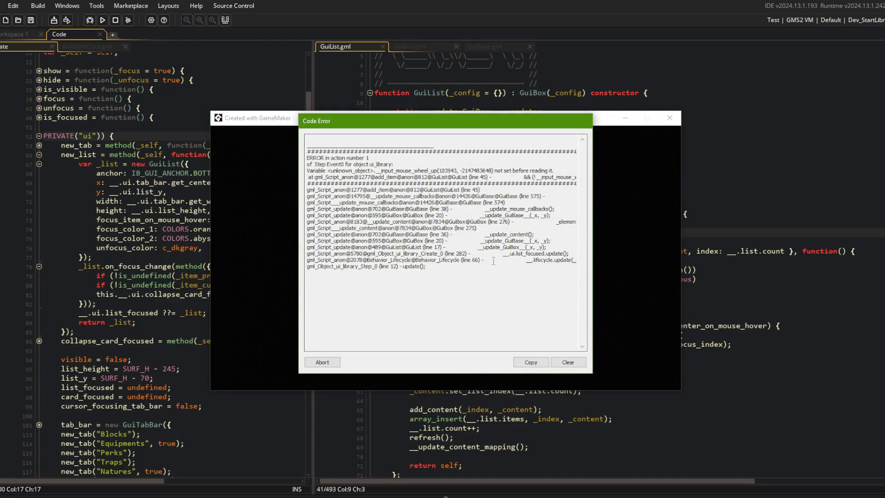
Dismiss the runtime error, prefix GuiList's wheel-up and wheel-down calls with 'this.', and rerun the game.
click(329, 360)
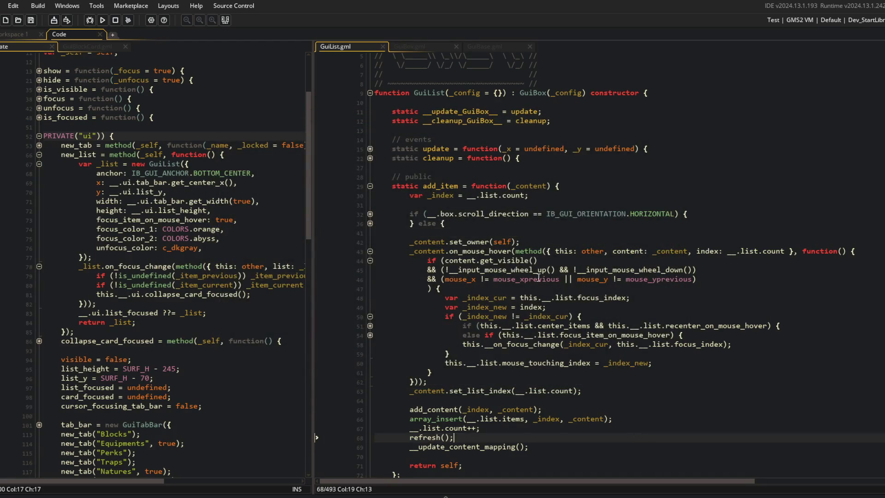
click(456, 271)
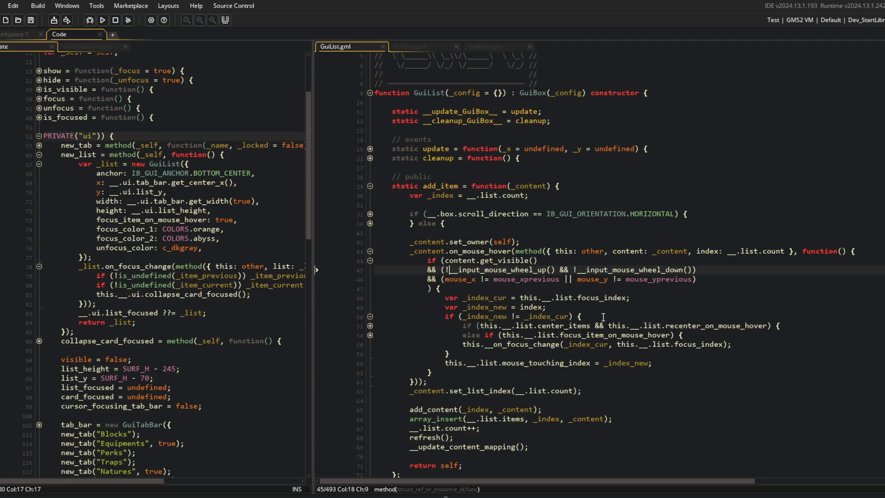
text(this.)
key(ctrl+Right)
key(ctrl+Right)
key(ctrl+Right)
text(this.)
key(F5)
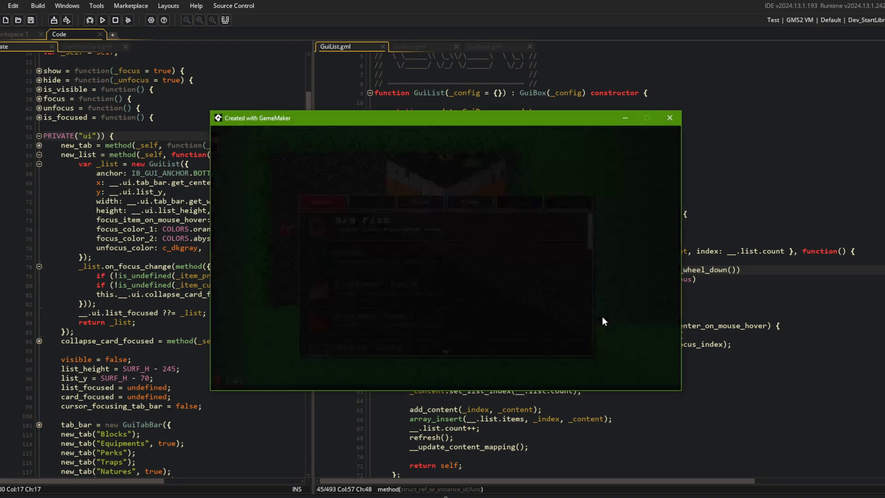
Scroll the running game's Blocks list up and down, then bring the code editor back in front.
scroll(488, 269, down, 4)
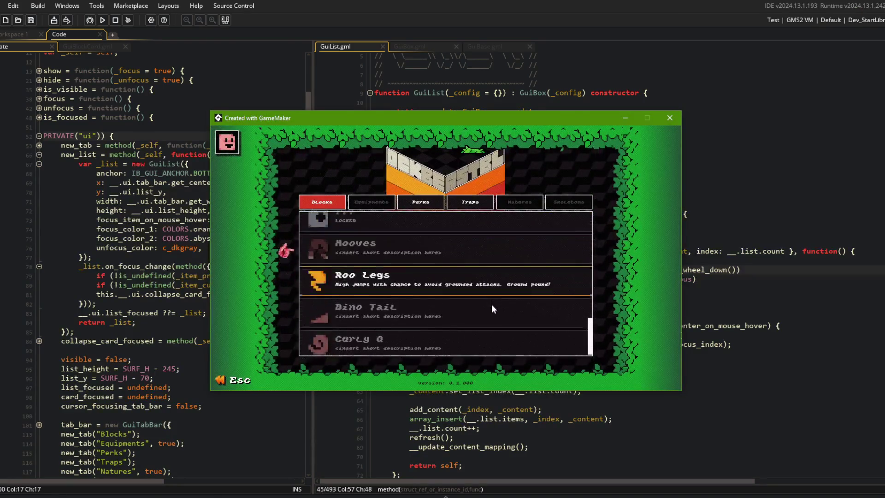
scroll(491, 306, up, 1)
scroll(467, 254, up, 1)
scroll(479, 286, down, 2)
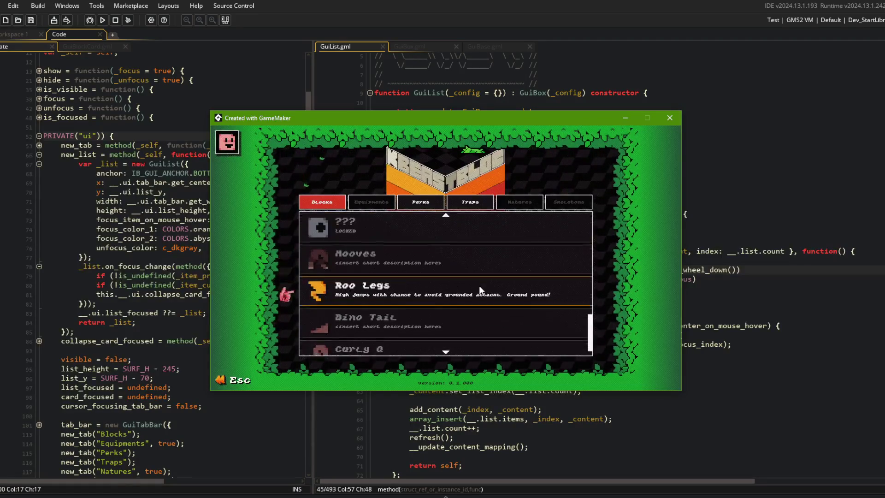
scroll(519, 231, up, 2)
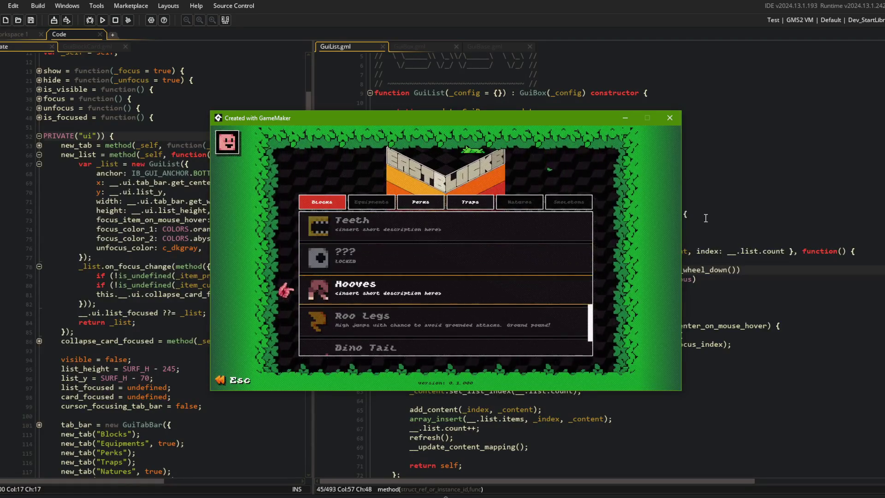
click(732, 220)
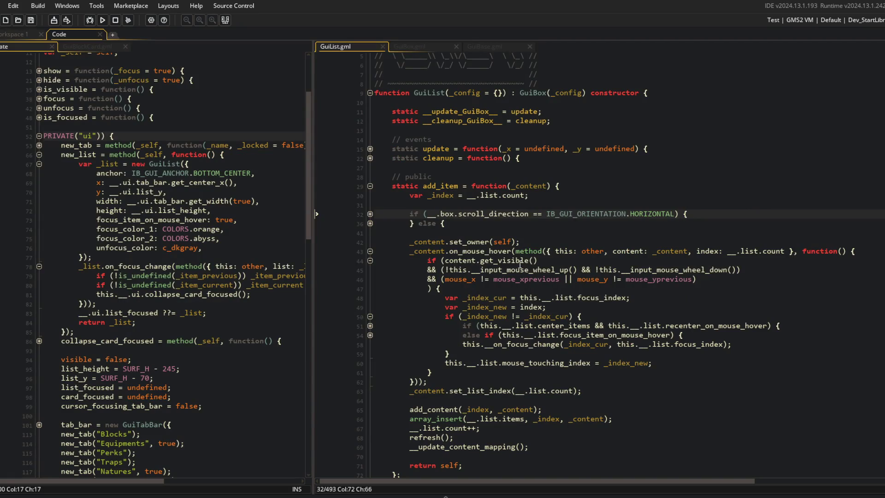
Review the input_mouse_wheel_up call on line 245 of GuiList.gml, briefly glancing at GuiBox.gml.
click(493, 270)
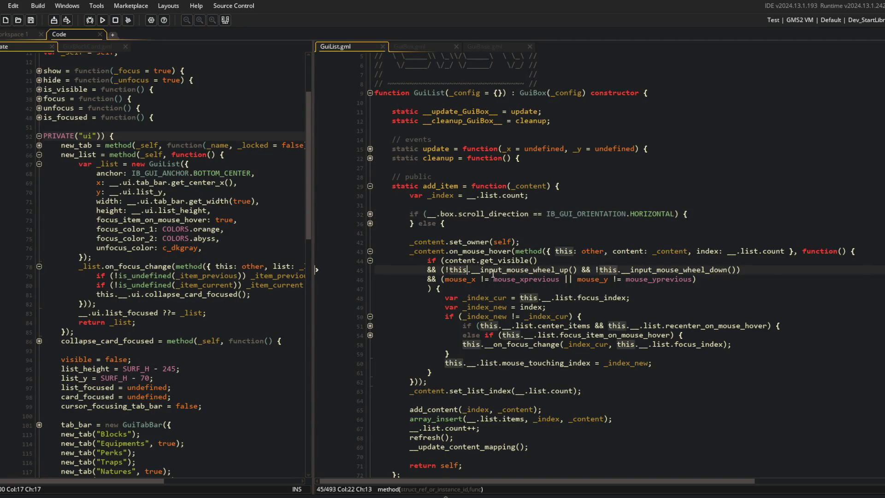
scroll(493, 272, down, 15)
scroll(493, 274, down, 6)
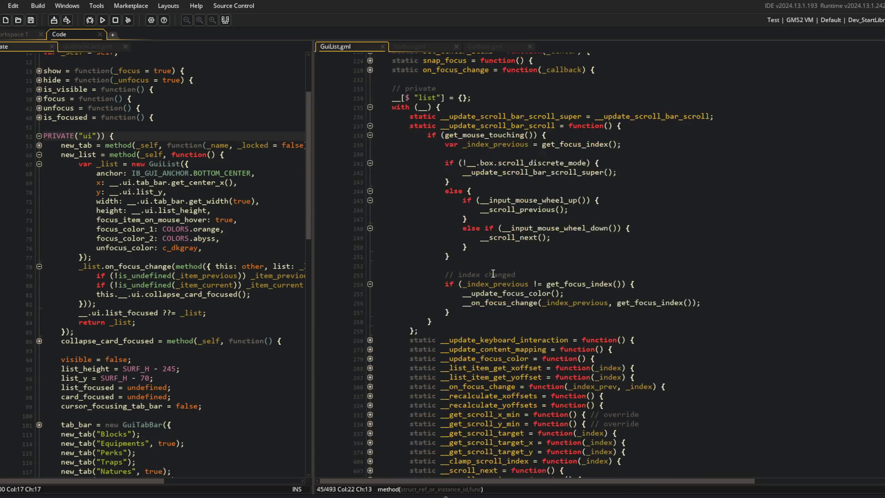
double_click(524, 201)
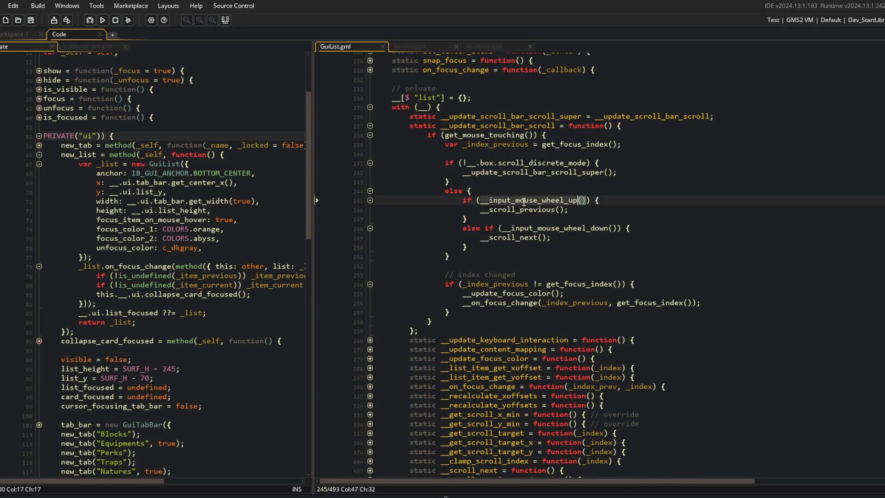
scroll(524, 202, down, 6)
scroll(524, 201, up, 10)
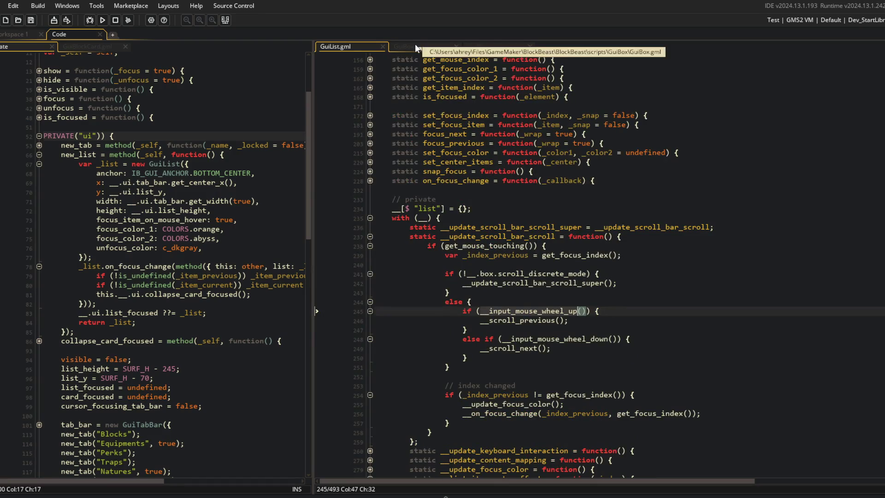
click(415, 46)
click(364, 48)
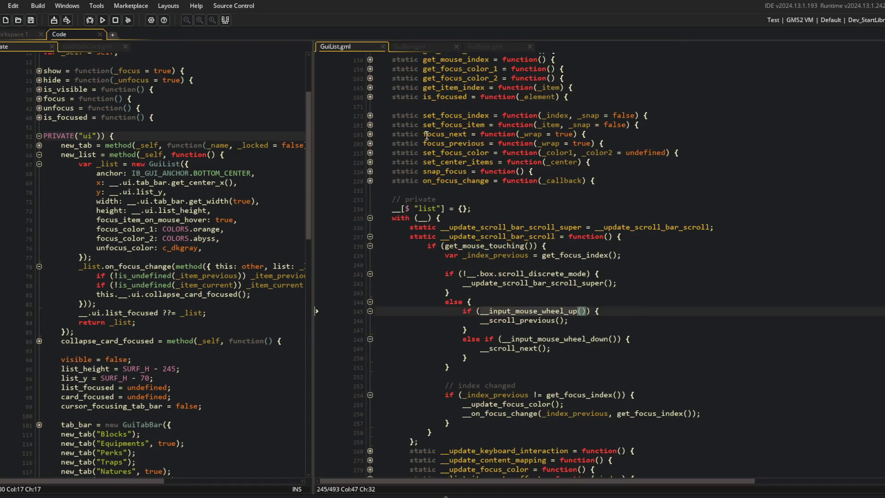
Inspect line 45's mouse-wheel condition, highlighting every 'this' and 'mouse_x', then switch to GuiBox.gml.
scroll(480, 303, up, 20)
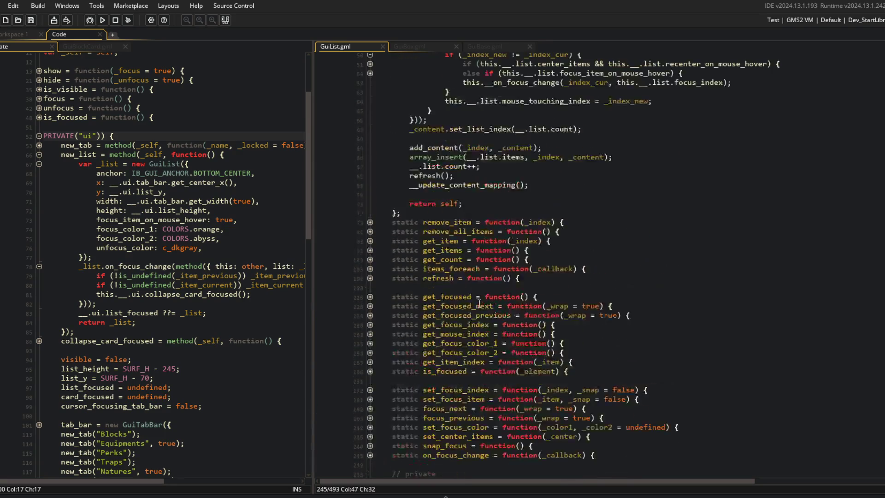
click(571, 283)
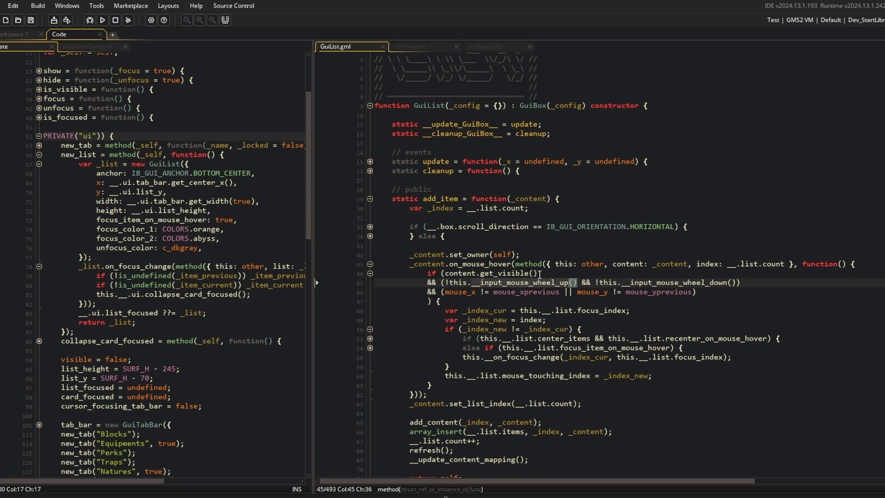
click(540, 274)
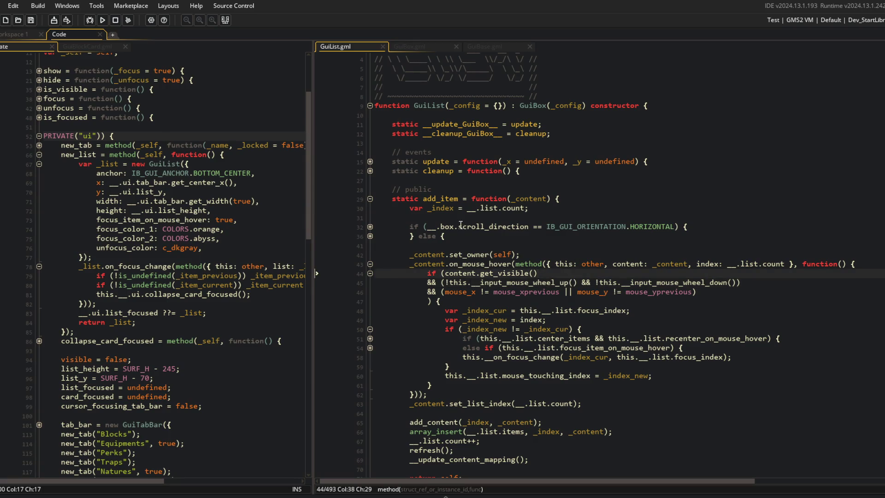
click(503, 266)
click(461, 274)
click(455, 283)
double_click(455, 282)
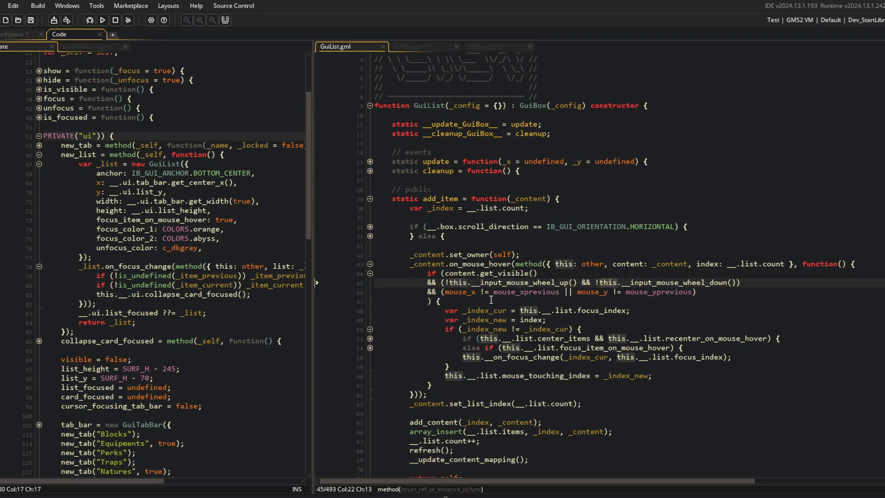
double_click(455, 293)
click(708, 291)
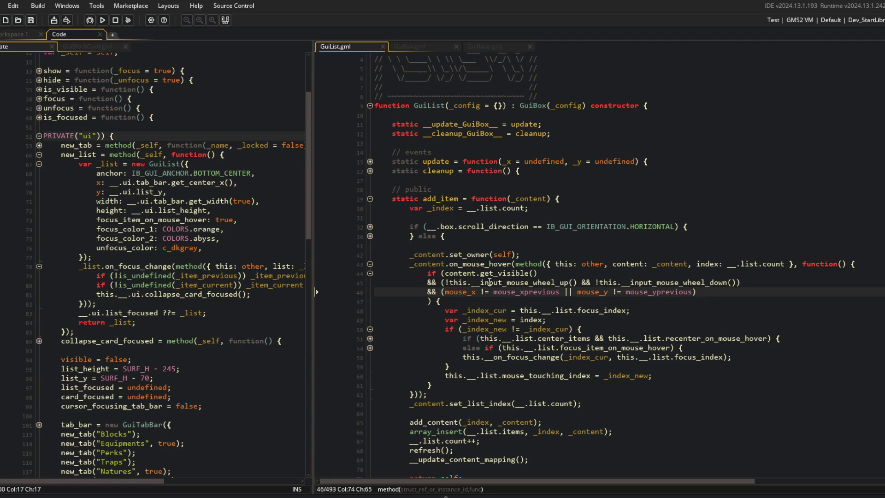
key(Up)
click(416, 46)
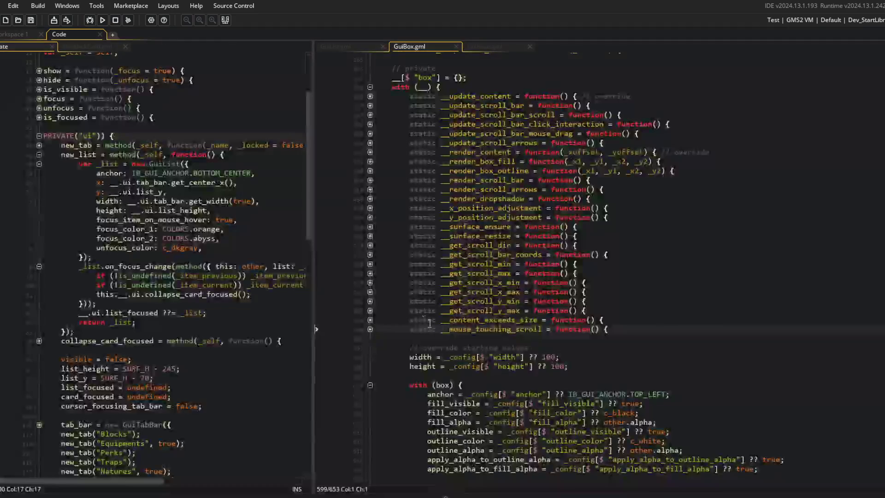
Unfold __update_scroll_bar and __update_scroll_bar_scroll in GuiBox.gml and check the wheel-up call on line 289.
scroll(446, 105, down, 4)
scroll(446, 104, up, 5)
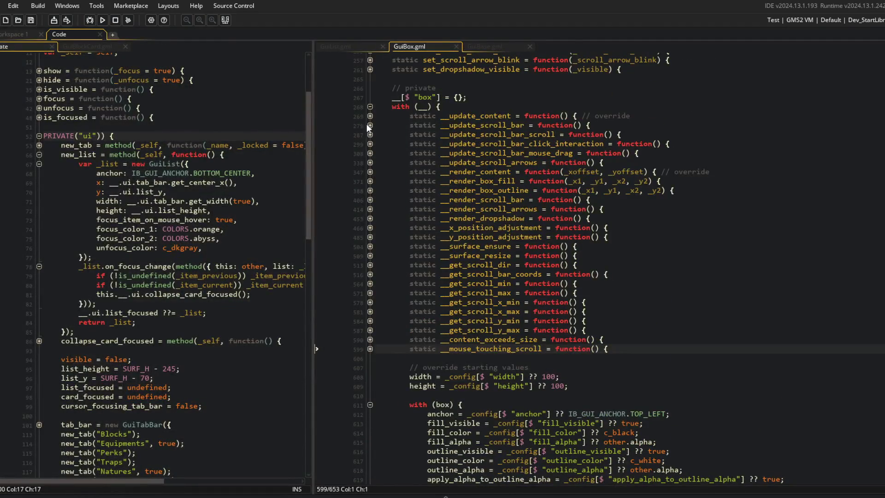
click(369, 125)
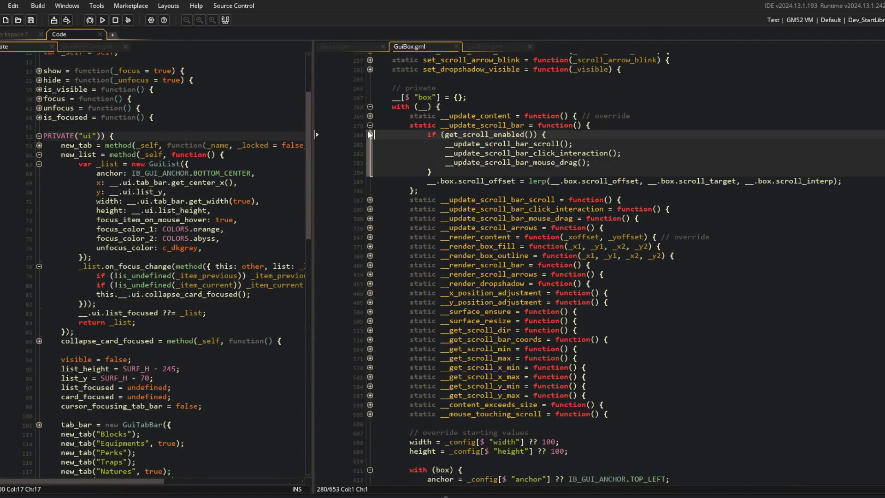
click(369, 200)
click(525, 209)
click(562, 218)
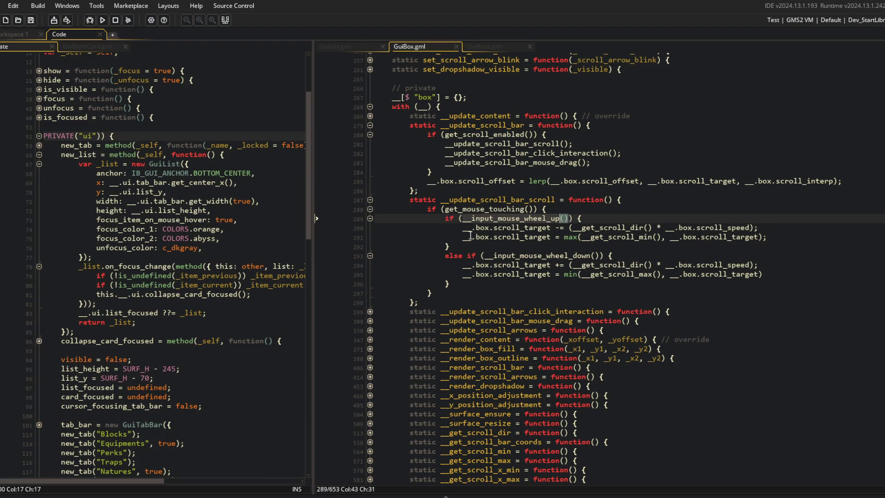
Switch to GuiBase.gml and scroll through its private function list.
scroll(470, 236, down, 15)
scroll(469, 236, up, 15)
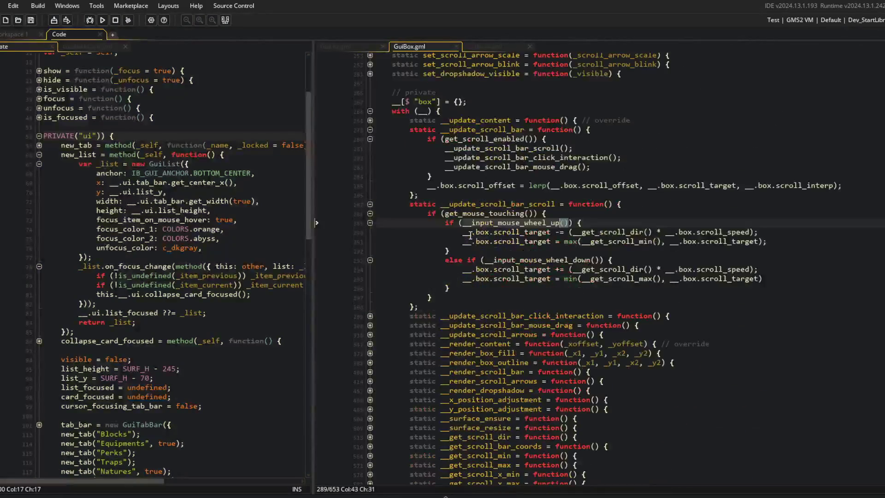
click(497, 46)
scroll(424, 295, down, 3)
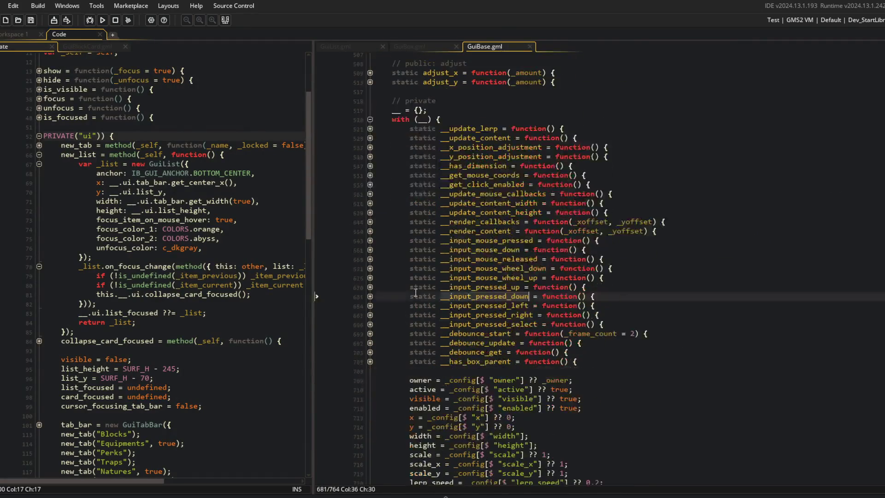
Unfold __input_mouse_wheel_down and __input_mouse_wheel_up in GuiBase.gml and go to line 673.
click(370, 278)
click(370, 269)
click(531, 278)
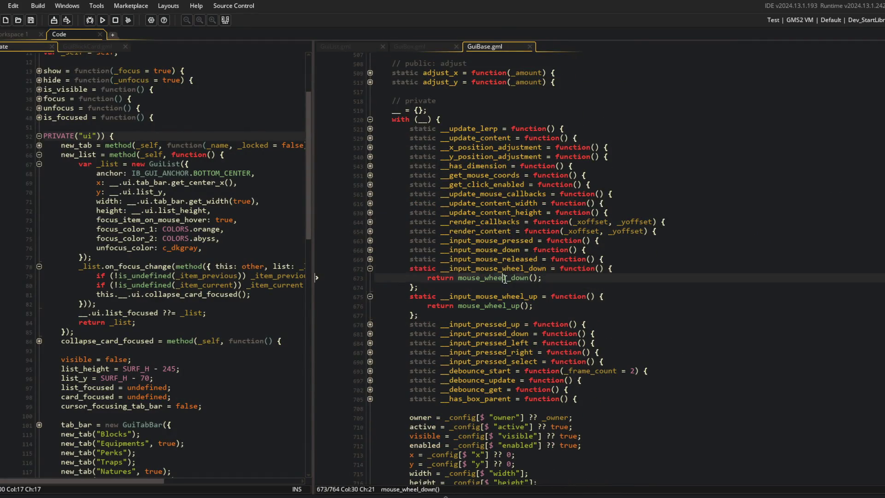
key(End)
Search the project for mouse_wheel_down() with Case Sensitive, Whole Word and Ignore Comments, then close the search.
key(ctrl+shift+f)
key(Return)
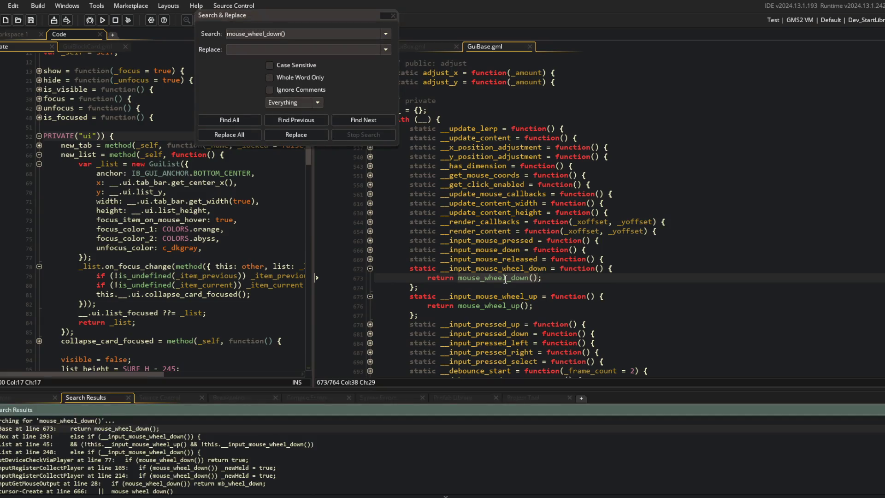
click(271, 65)
click(270, 77)
click(270, 90)
click(248, 119)
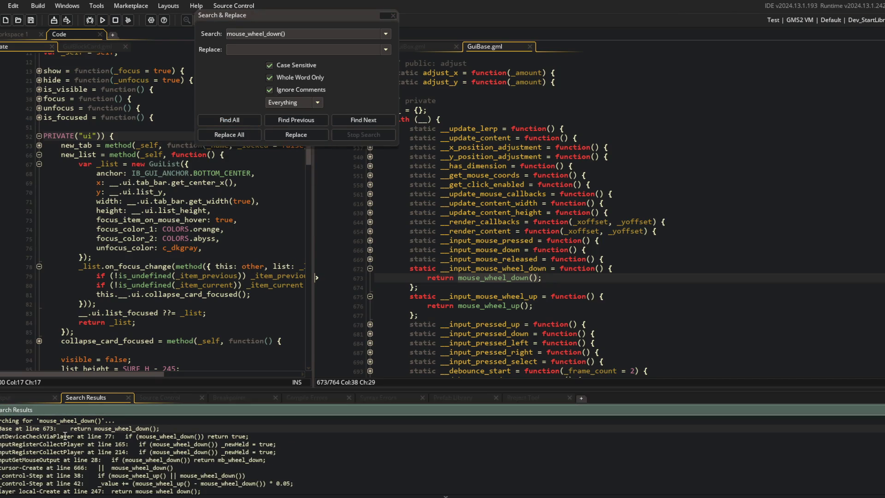
key(Escape)
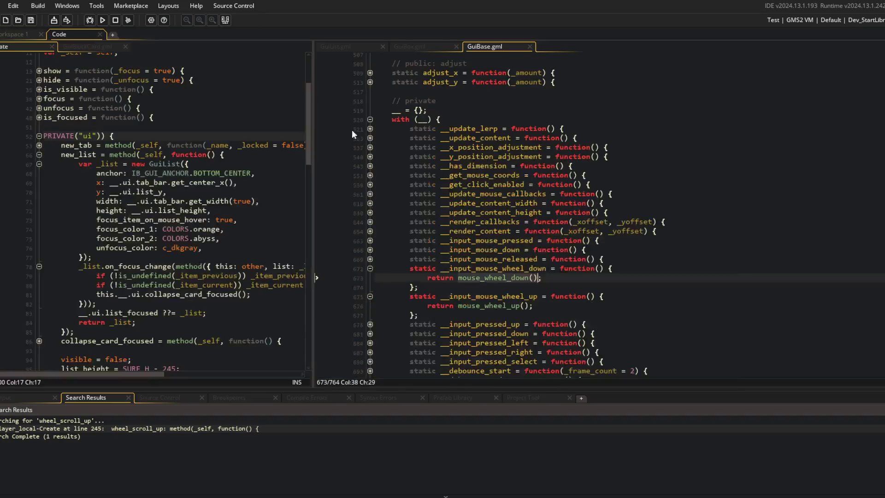
Scroll the new test run's Blocks list down to Mooves, Roo Legs, Dino Tail and Curly Q.
scroll(345, 129, up, 3)
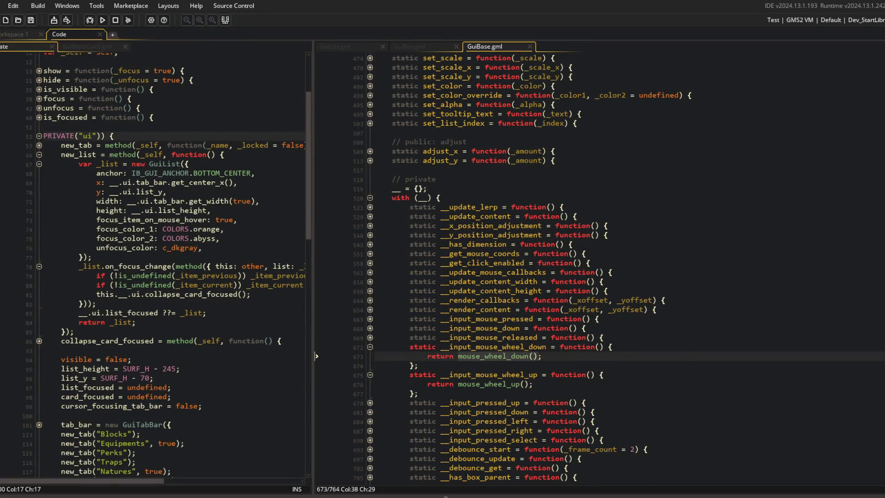
scroll(431, 287, down, 6)
scroll(430, 288, up, 5)
scroll(425, 281, down, 3)
scroll(421, 319, down, 6)
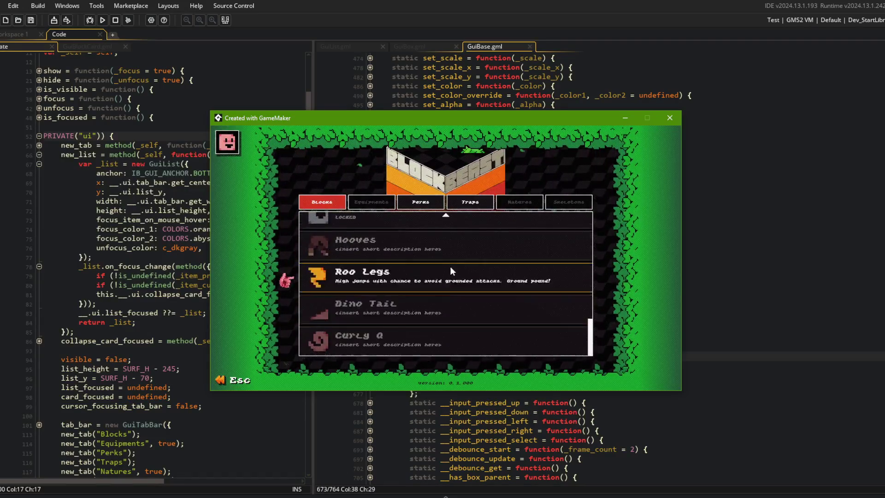
Scroll the running game's Blocks list back and forth to test wheel scrolling.
scroll(424, 315, up, 1)
scroll(502, 287, down, 1)
scroll(436, 290, up, 3)
scroll(467, 259, down, 3)
scroll(466, 259, up, 1)
scroll(466, 258, up, 5)
scroll(466, 259, down, 3)
scroll(439, 223, up, 3)
scroll(438, 222, down, 3)
scroll(351, 297, down, 2)
scroll(463, 286, up, 1)
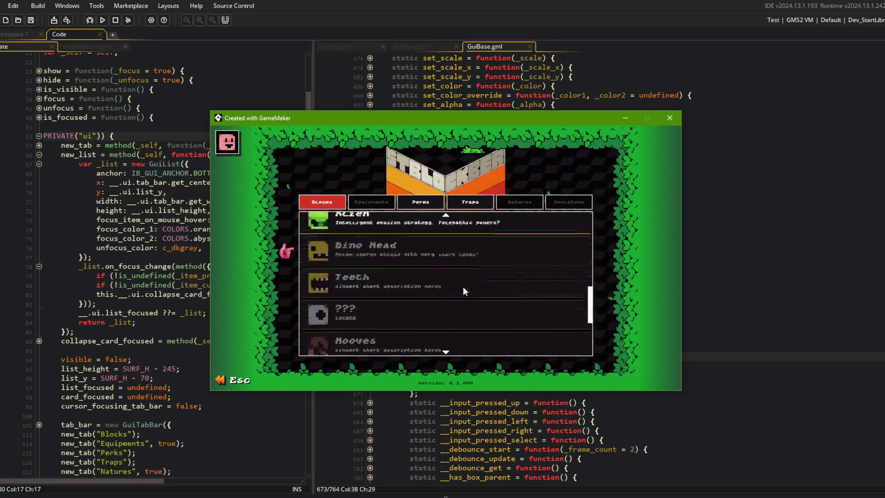
scroll(461, 284, up, 5)
scroll(448, 297, up, 1)
scroll(449, 296, down, 2)
scroll(456, 277, up, 3)
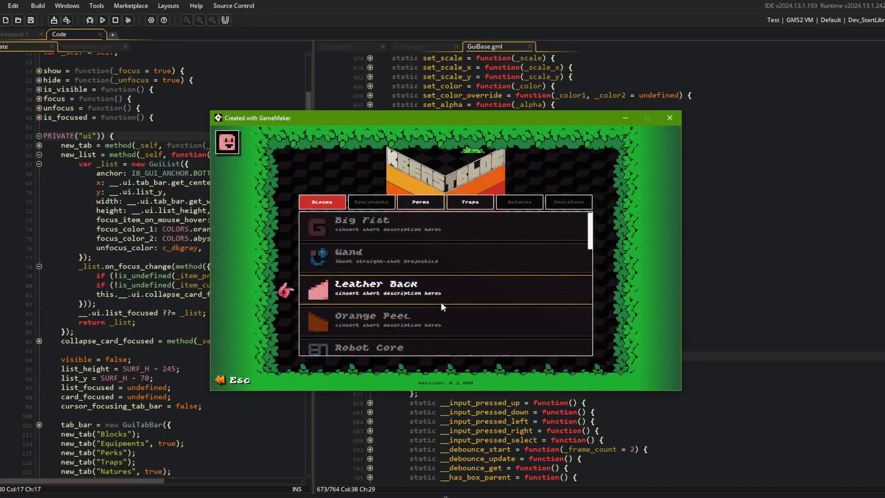
Scroll up through HyperBeam, Alien and Dino Head, then close the game and return to GuiBase.gml.
scroll(434, 288, down, 5)
scroll(433, 291, up, 5)
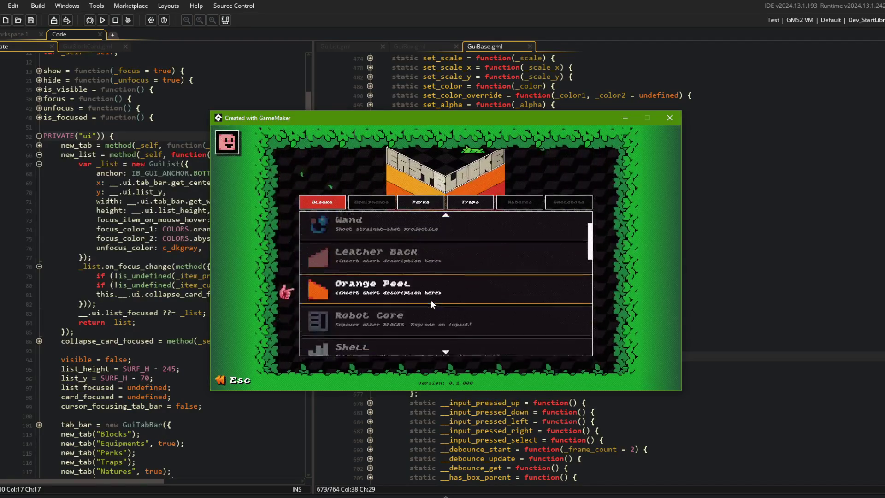
scroll(432, 323, down, 5)
scroll(433, 345, up, 3)
scroll(433, 345, up, 3)
scroll(432, 354, down, 3)
scroll(444, 344, up, 3)
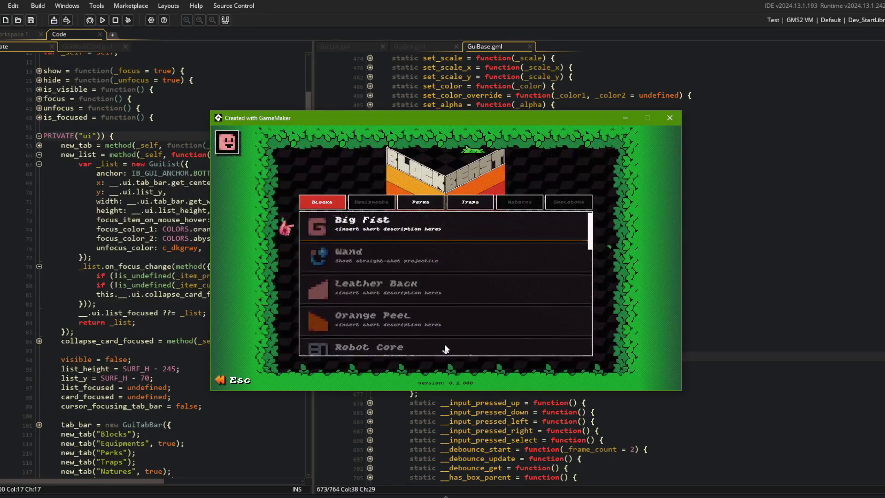
scroll(461, 339, down, 10)
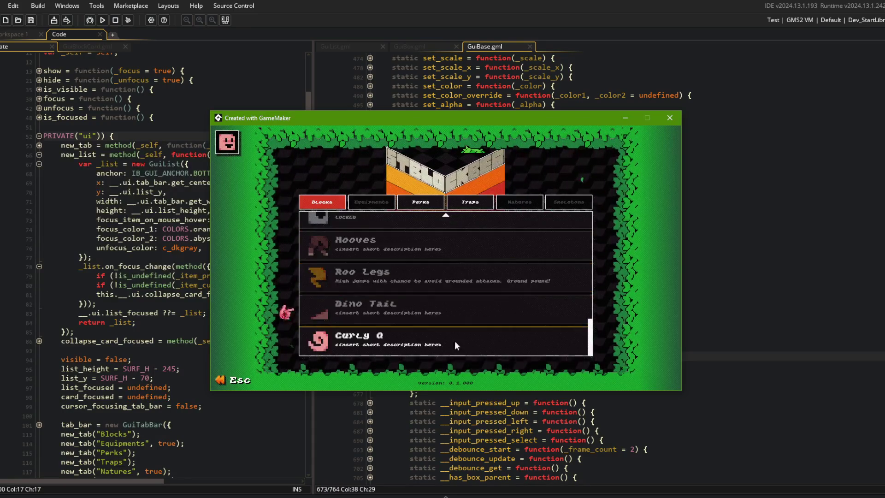
scroll(413, 261, up, 2)
scroll(413, 261, down, 4)
scroll(412, 261, up, 2)
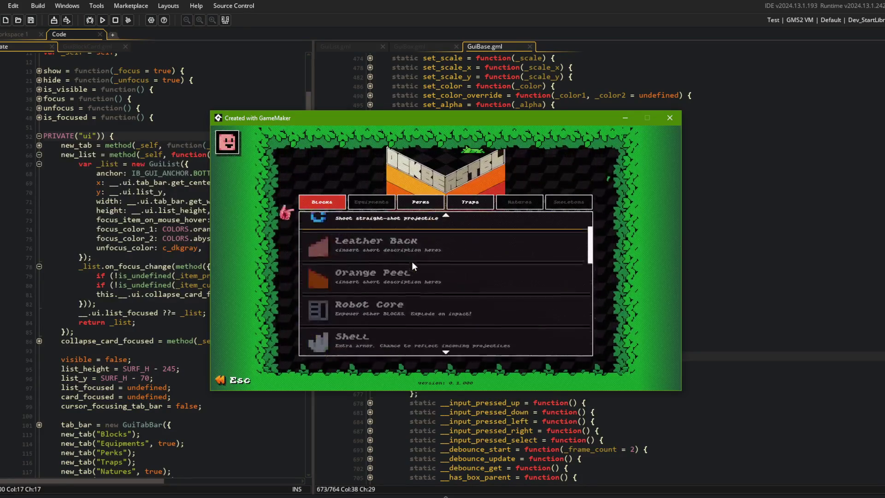
scroll(412, 262, down, 5)
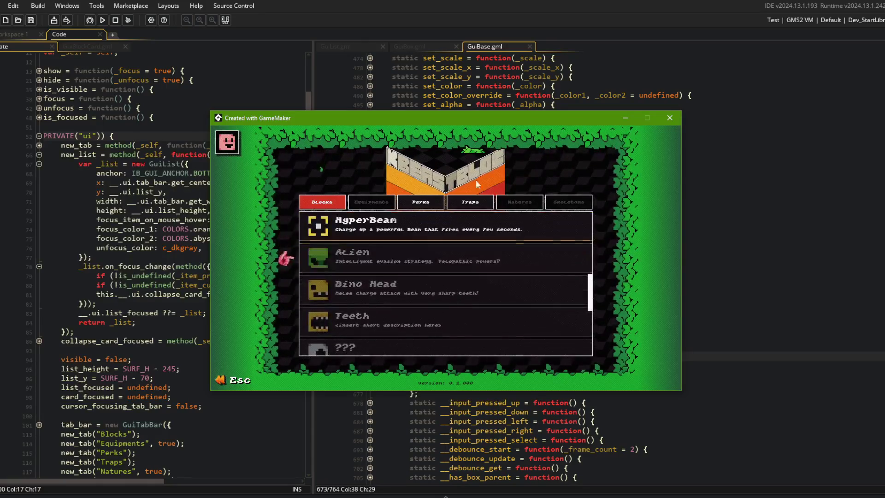
click(670, 118)
click(581, 170)
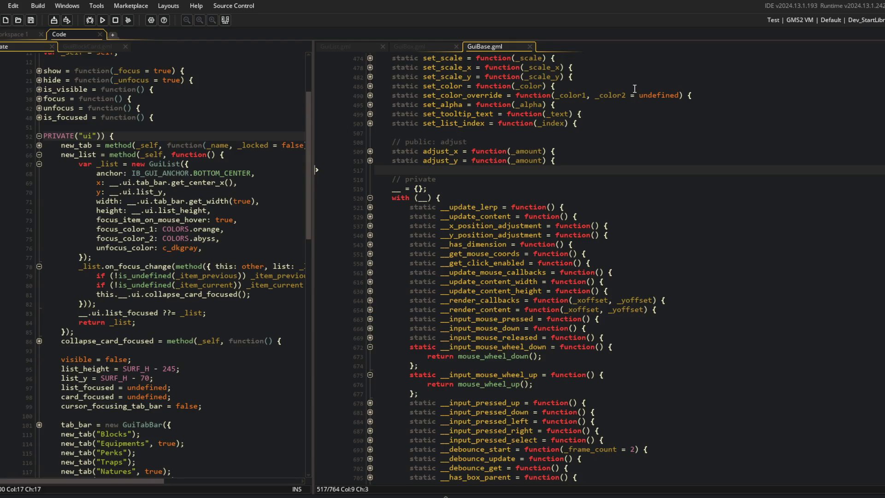
Close the GuiBase.gml and GuiBox.gml tabs and select GuiList's on_mouse_hover block.
middle_click(492, 46)
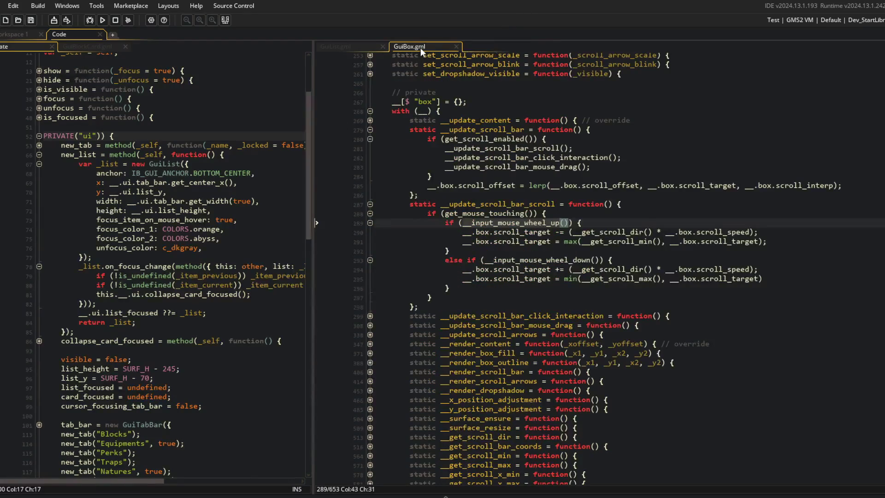
middle_click(420, 48)
click(499, 162)
click(492, 240)
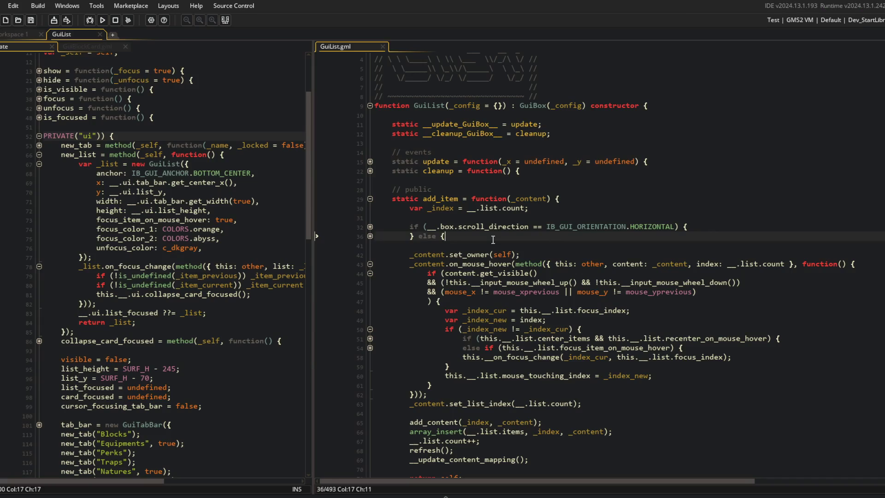
mouse_move(410, 255)
mouse_down()
mouse_move(632, 383)
mouse_move(680, 399)
mouse_up()
click(680, 400)
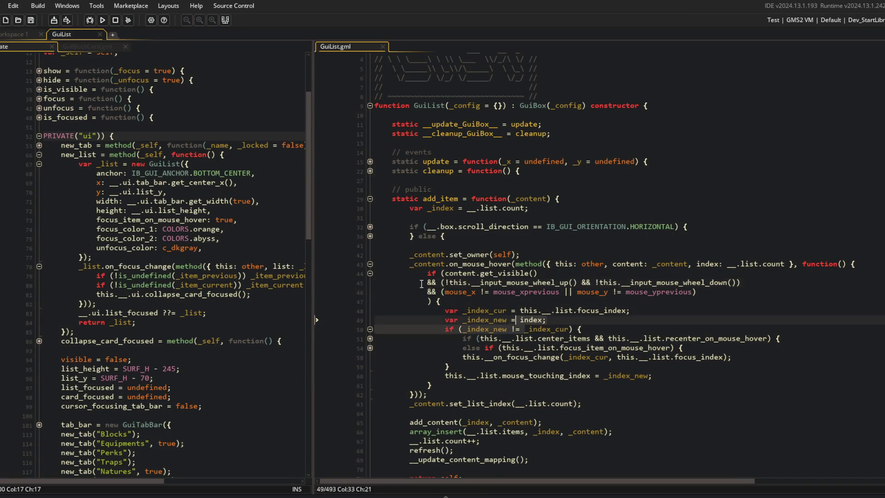
Examine the get_visible, mouse-wheel and mouse-position check lines around the wheel_up call, then scroll down.
click(679, 282)
click(747, 283)
drag(409, 282, 741, 282)
click(758, 293)
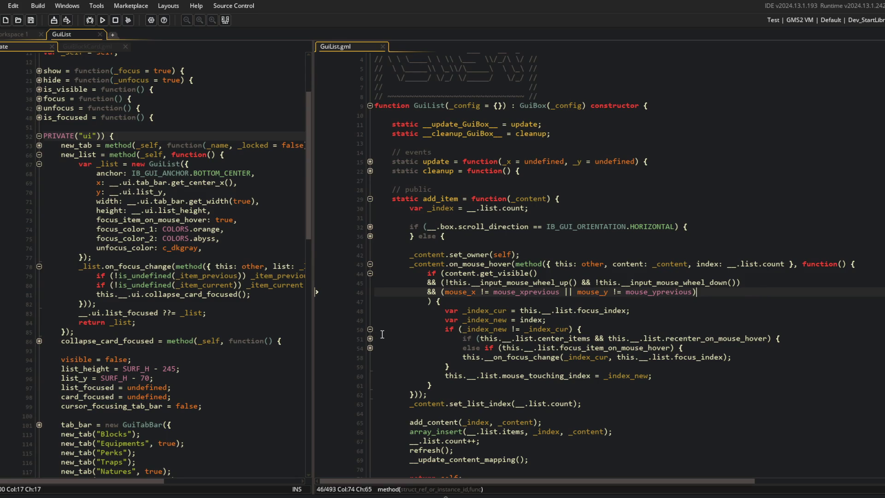
click(438, 273)
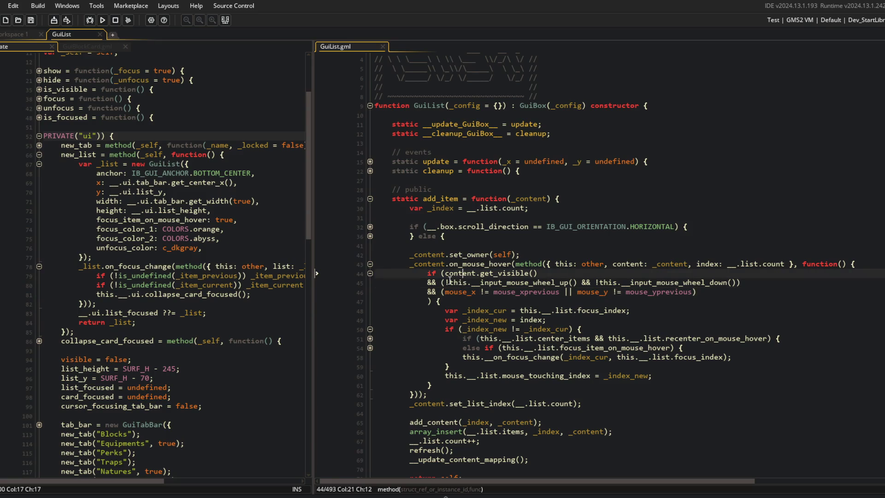
key(Down)
key(Up)
key(End)
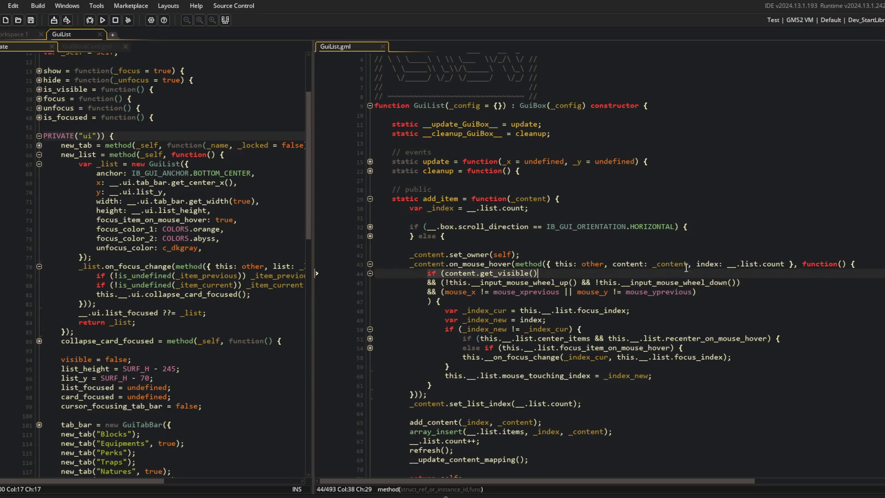
key(Down)
key(ctrl+Right)
key(ctrl+Right)
key(ctrl+Right)
key(ctrl+Right)
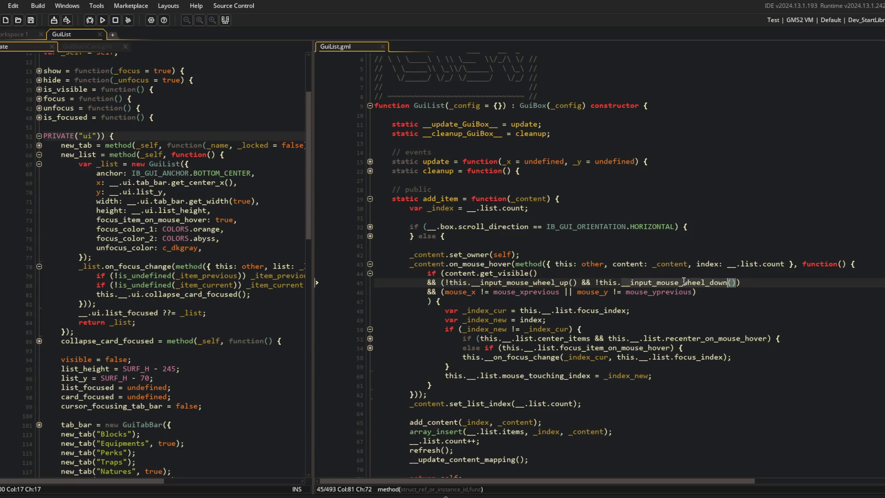
key(ctrl+shift+Left)
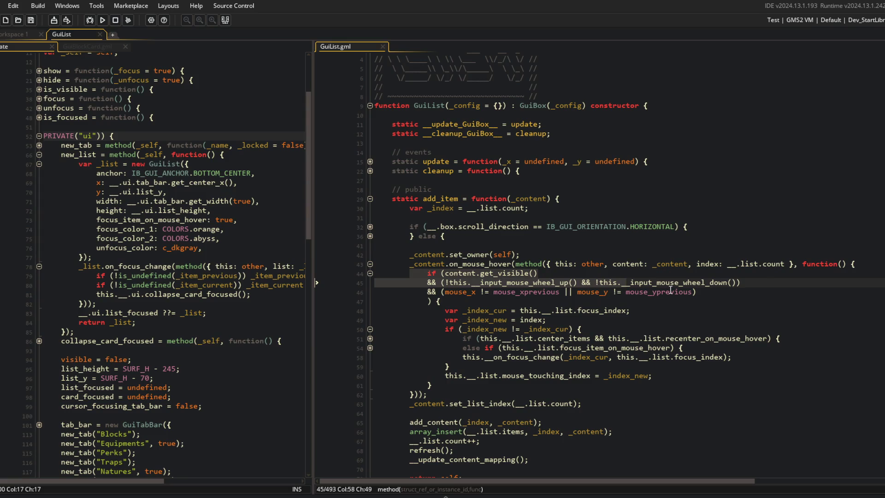
key(ctrl+Left)
key(ctrl+Left)
key(ctrl+Left)
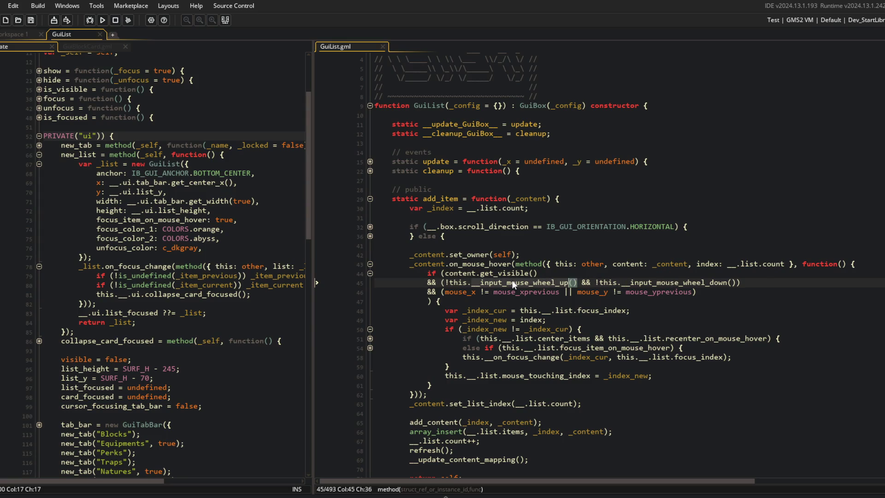
scroll(513, 284, down, 15)
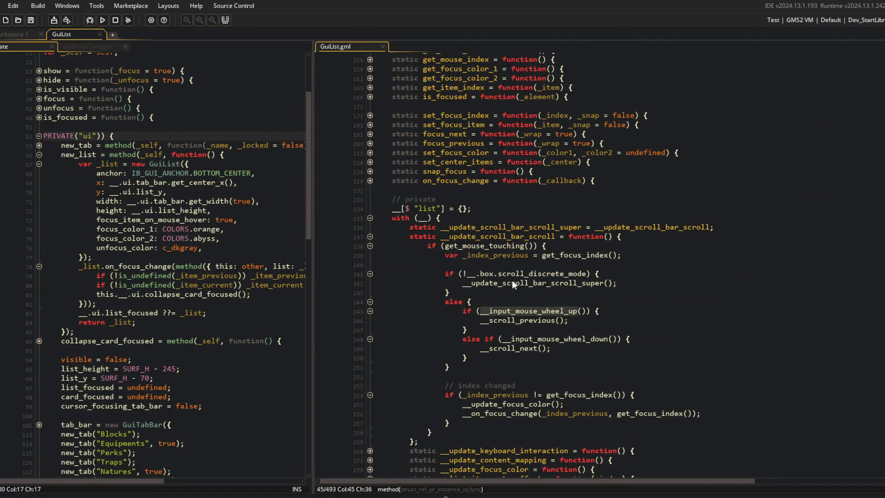
double_click(514, 239)
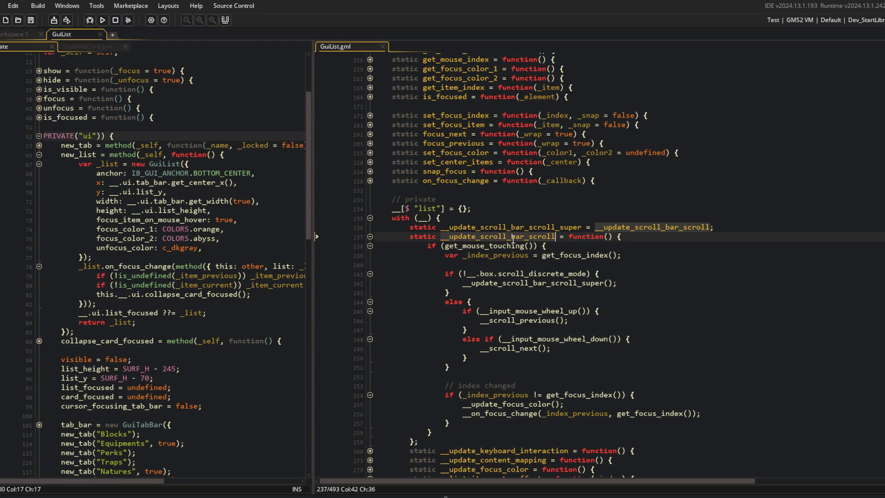
click(592, 284)
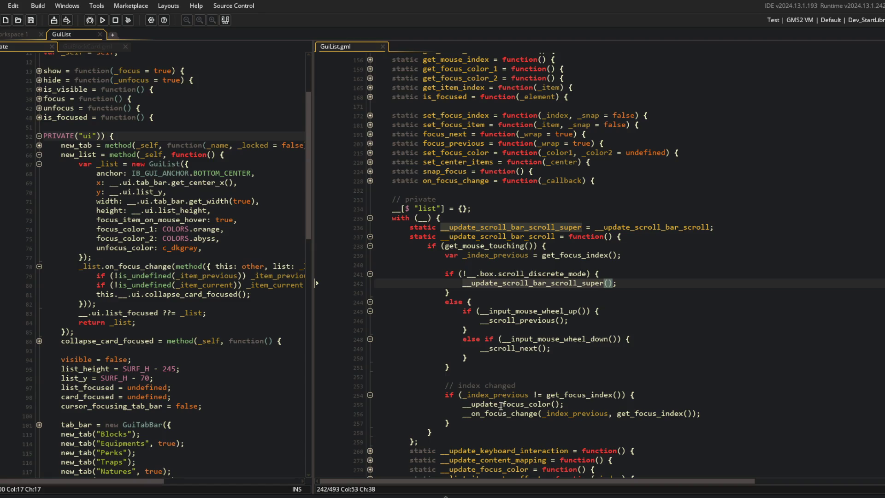
click(529, 395)
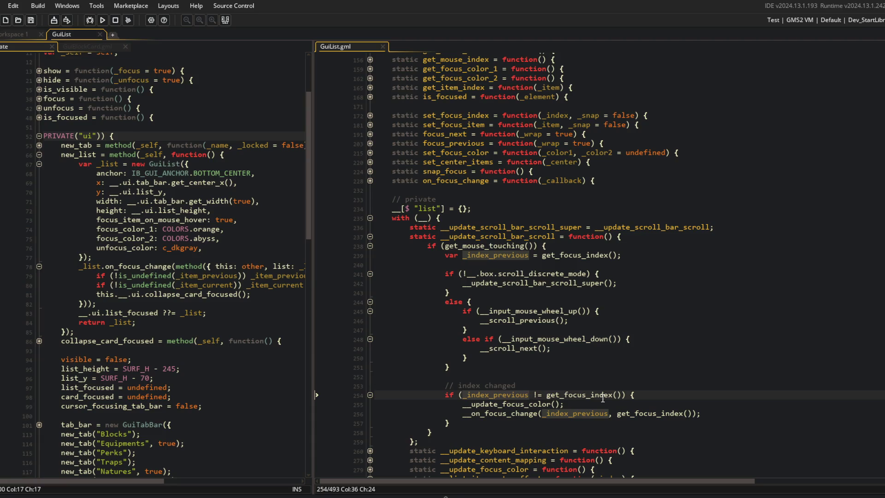
click(641, 256)
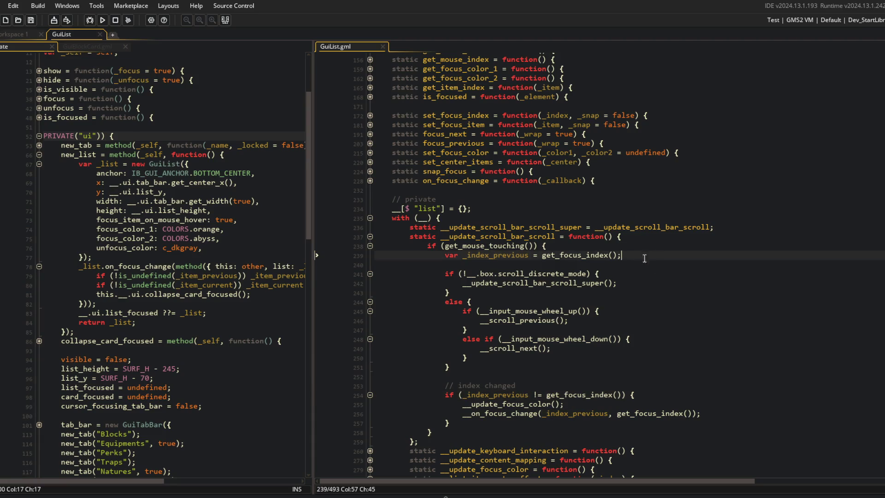
Declare var _update_index = false; above the scroll logic and save.
key(Home)
key(Return)
key(Up)
text(var )
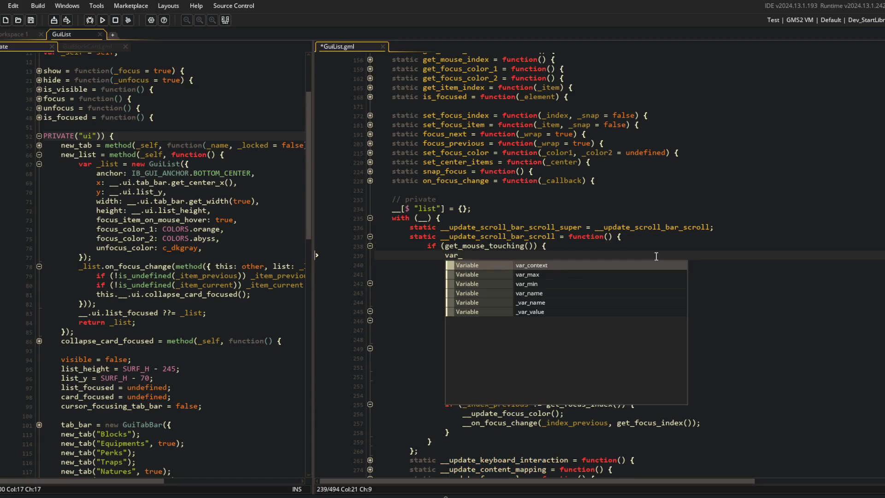
text(_up)
text(index = false;)
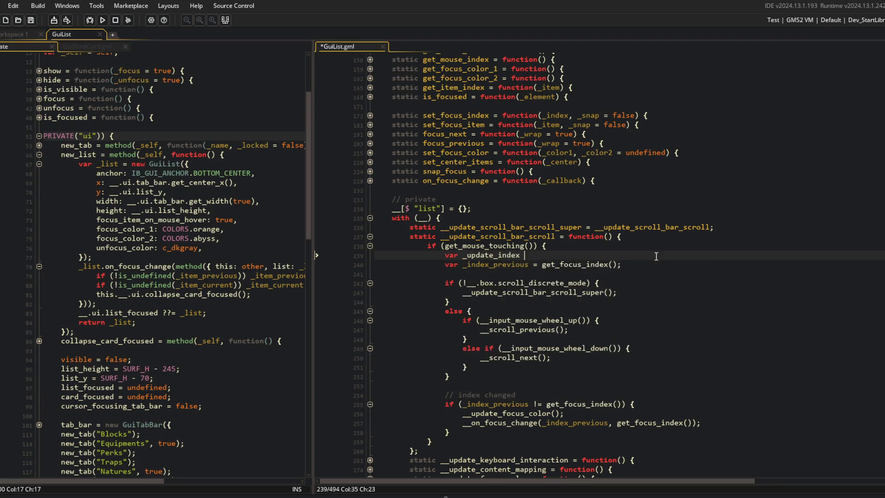
key(ctrl+s)
key(Left)
key(Left)
key(Left)
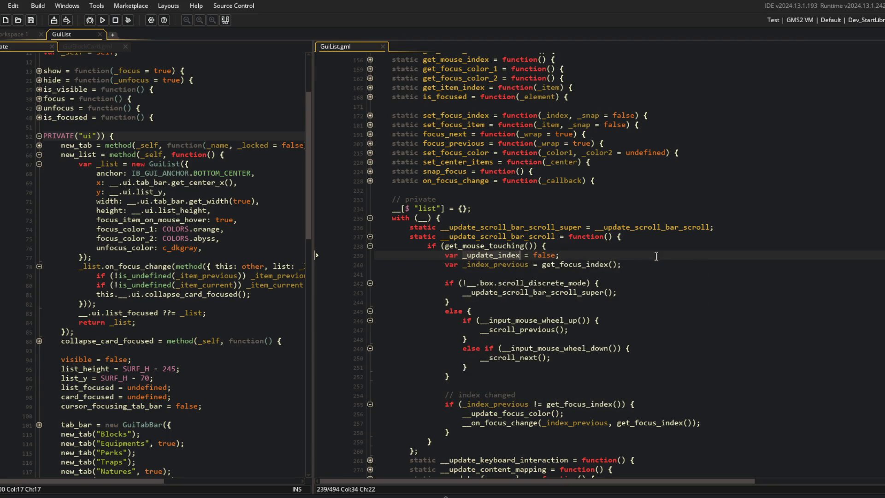
Set _update_index = true; after the super scroll call.
key(Down)
key(Down)
key(Down)
key(End)
key(Return)
text(_update_index =-)
key(BackSpace)
key(BackSpace)
text(true;)
Paste _update_index = true; into both the wheel-up and wheel-down branches.
key(Down)
key(Down)
key(Down)
key(Home)
key(Down)
key(End)
key(Return)
text(_update_index = true;)
key(Down)
key(Down)
key(Down)
key(End)
key(Return)
text(_update_index = true;)
Insert an if (_update_index) { line before the index-changed check.
key(ctrl+s)
key(Down)
key(Down)
key(Down)
key(Down)
key(End)
key(Return)
text(_update_index = true;)
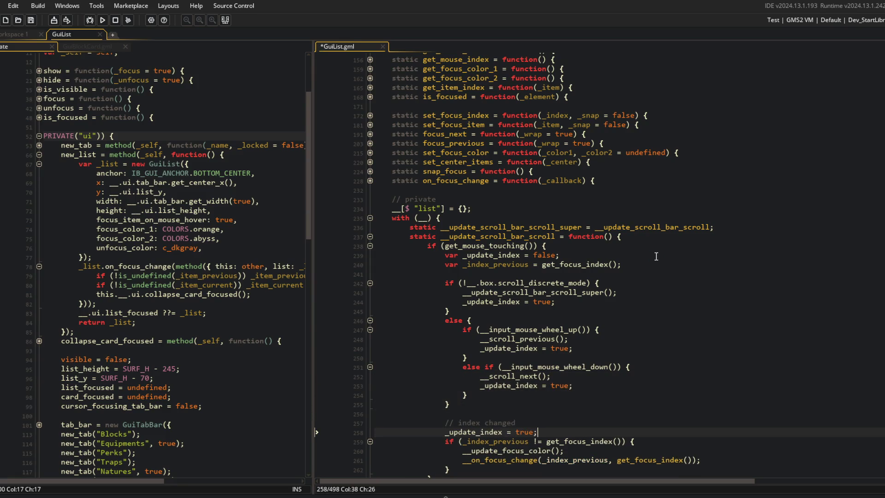
key(Home)
text(if ()
key(End)
key(BackSpace)
key(BackSpace)
key(BackSpace)
key(BackSpace)
key(BackSpace)
text() {)
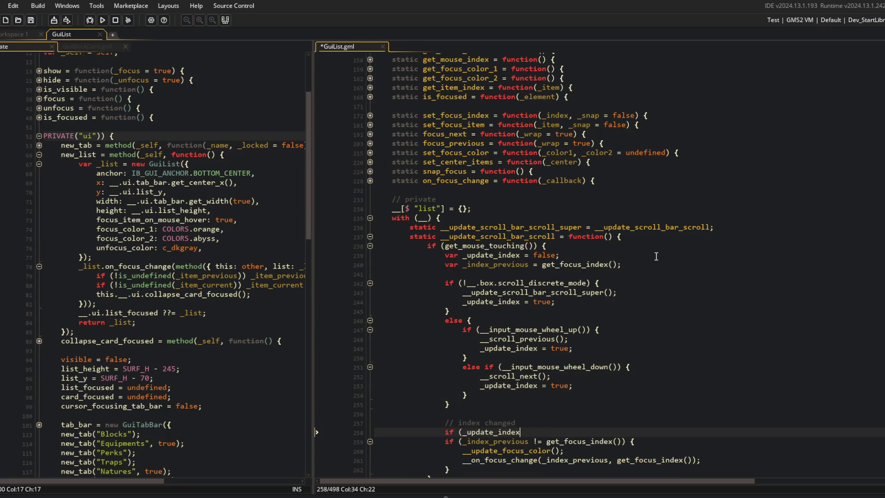
Indent the focus-change check inside the new block, close the brace, and run the game.
key(Down)
key(Home)
key(shift+End)
key(shift+Down)
key(shift+Down)
key(shift+Down)
key(Tab)
key(End)
key(Return)
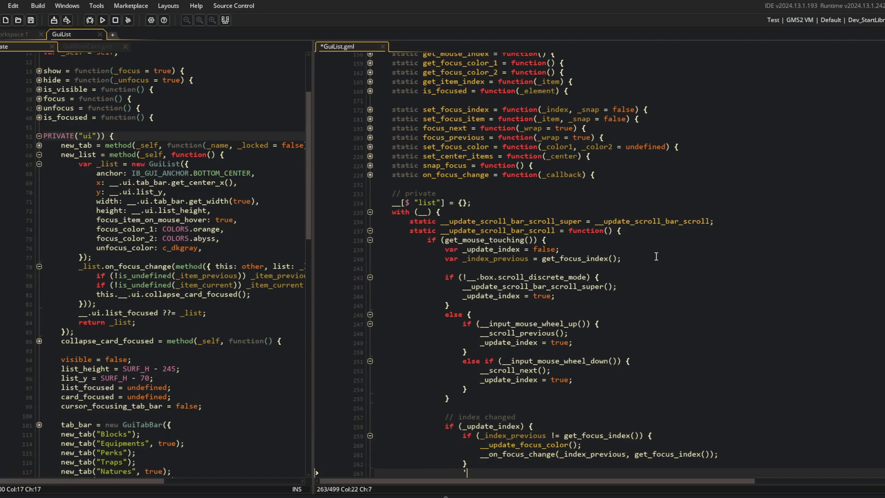
text(})
key(F5)
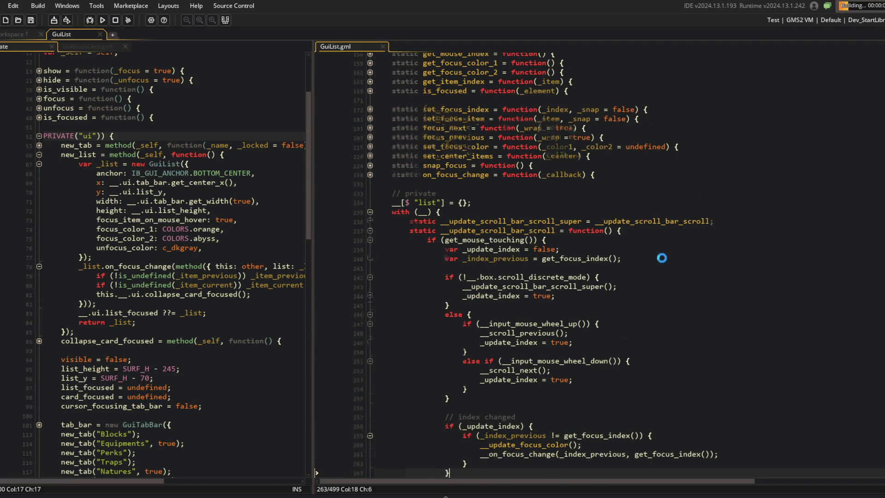
Test list scrolling up and down in the running game, then close it.
scroll(655, 256, down, 5)
scroll(561, 186, up, 3)
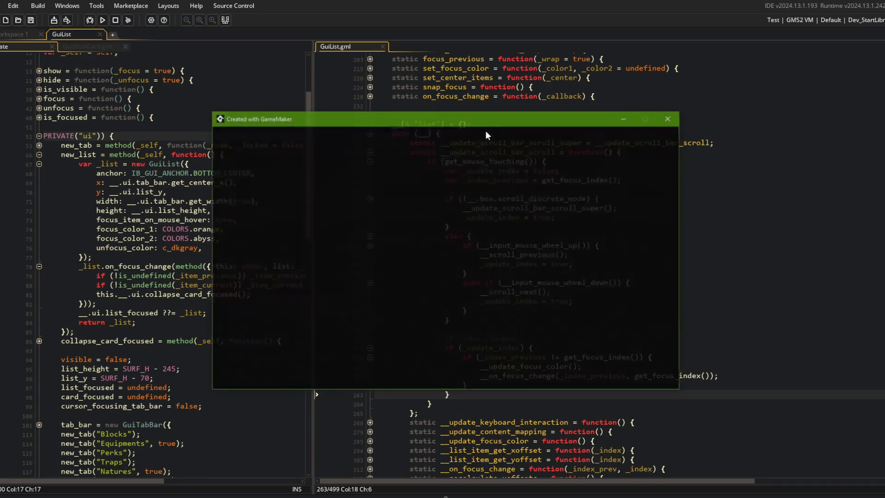
scroll(461, 283, down, 8)
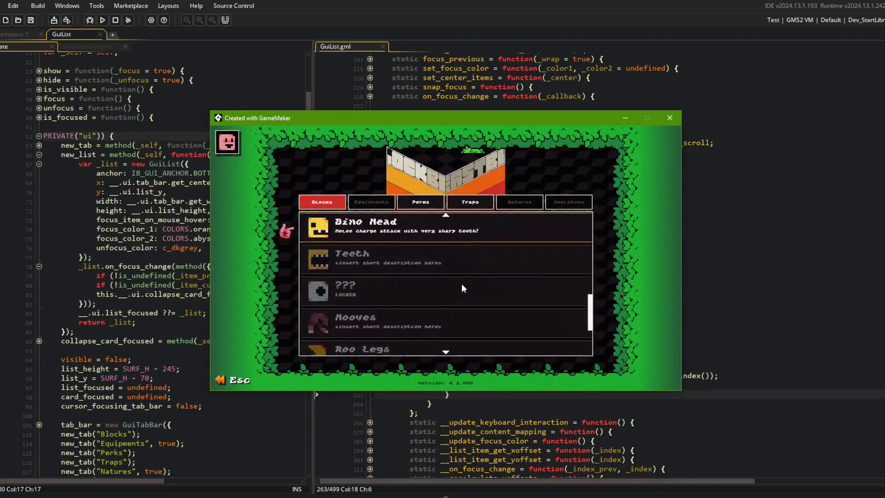
scroll(471, 333, up, 5)
scroll(469, 313, up, 2)
scroll(446, 309, down, 6)
scroll(441, 306, up, 4)
scroll(441, 306, down, 2)
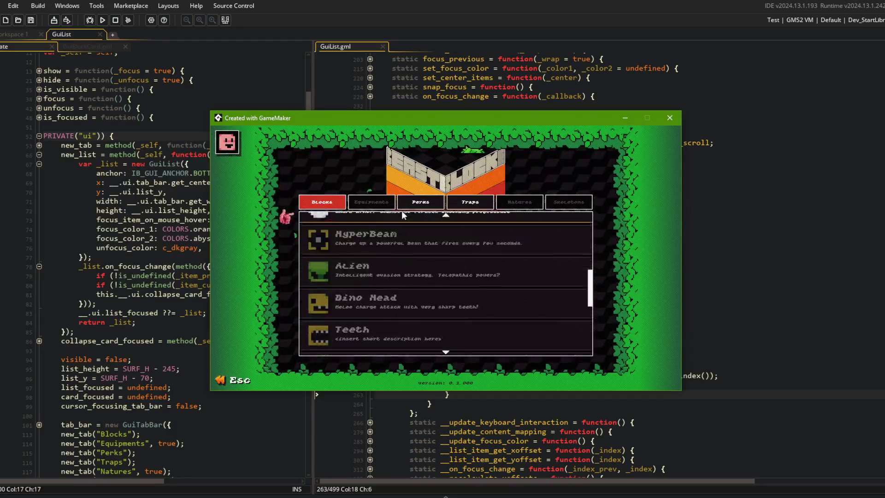
click(679, 119)
Undo the condition, the _update_index assignments, and the declaration to restore the original code.
key(ctrl+z)
key(ctrl+z)
key(ctrl+z)
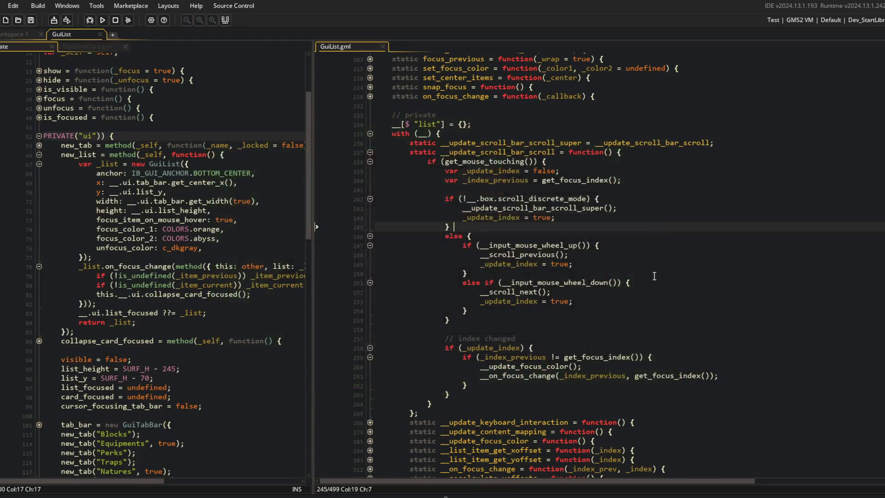
key(ctrl+z)
key(ctrl+z)
key(ctrl+z)
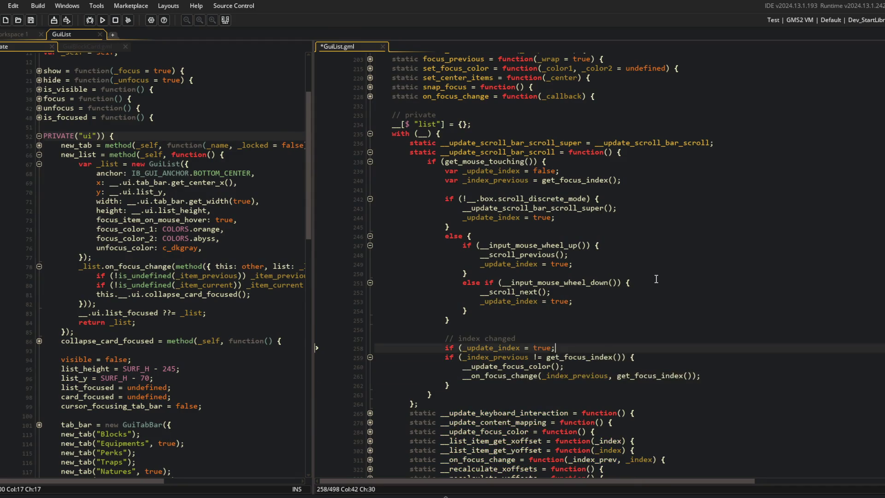
key(ctrl+z)
key(ctrl+z)
key(ctrl+z)
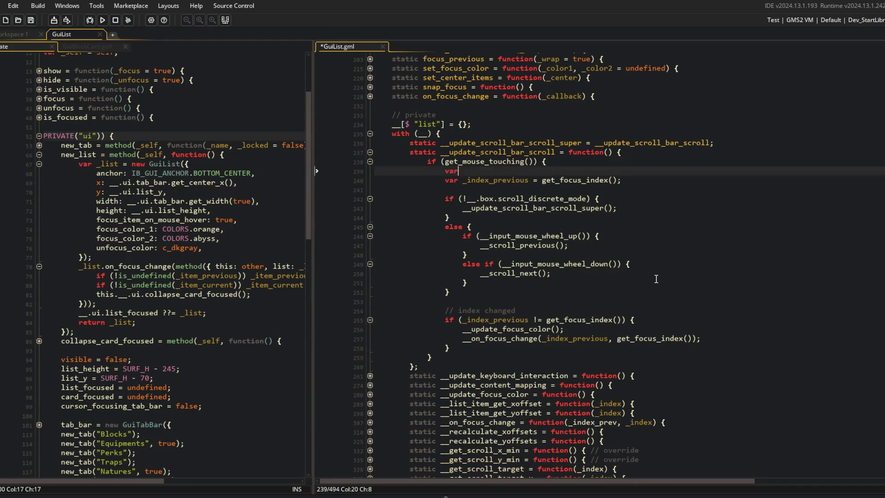
key(alt+Tab)
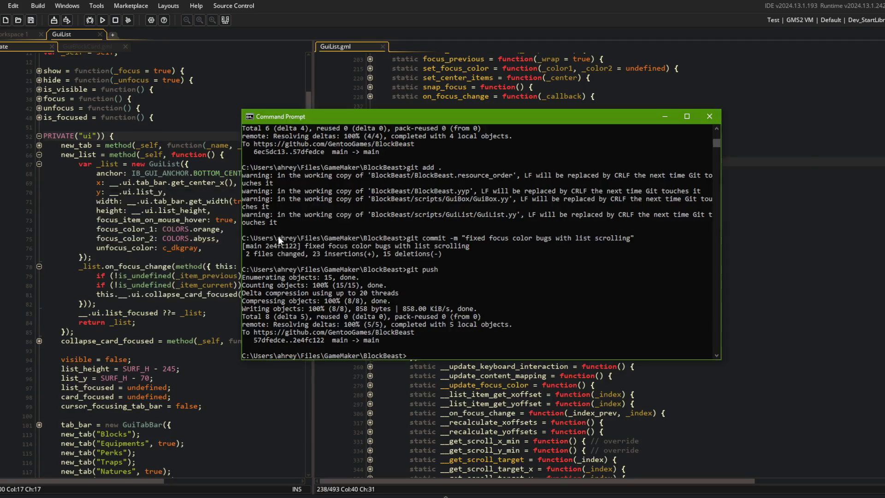
Stage all changes, commit as "minor scroll interaction conditional check", and git push.
text(git add .)
key(Return)
text(git c)
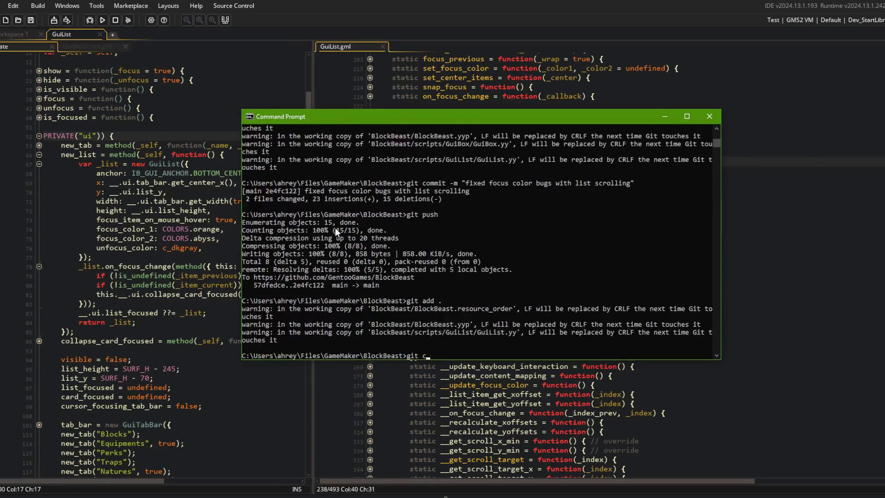
text(ommit -m "minor scroll )
text(interaction conditional check")
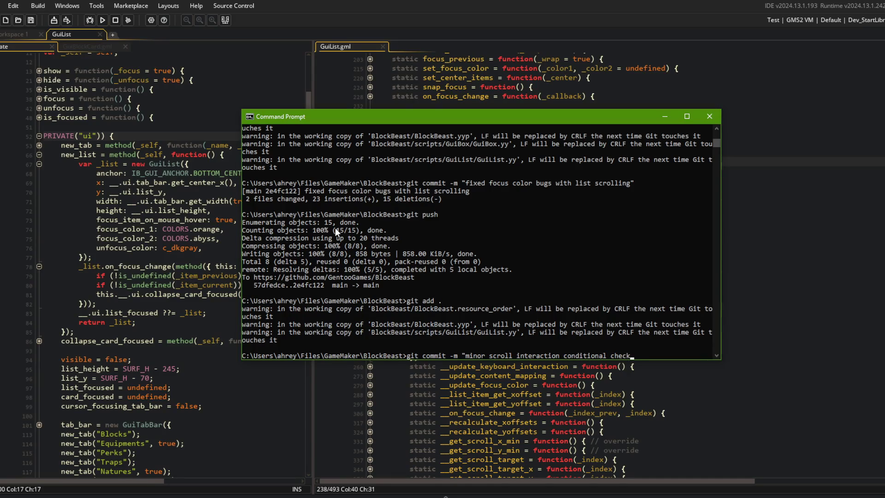
key(Return)
text(git push)
key(Return)
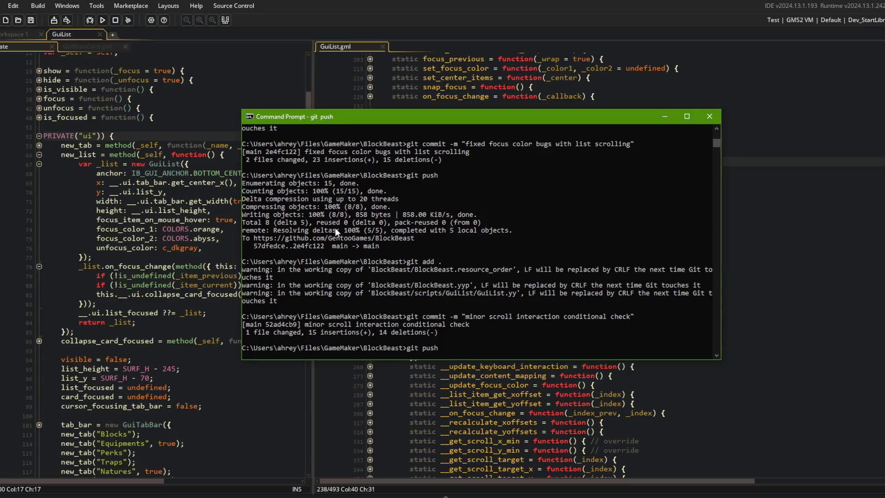
key(alt+Tab)
key(alt+Tab)
key(alt+Tab)
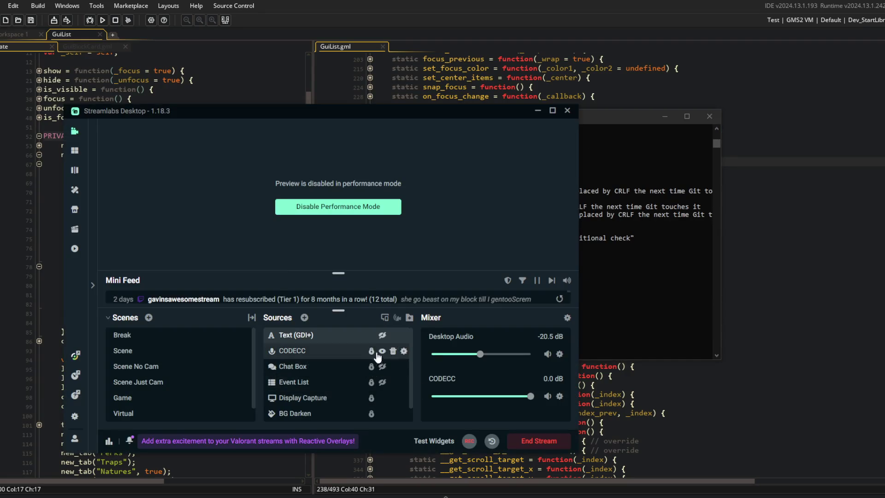
Show the brb Text (GDI+) overlay while away, then hide it again on return.
click(382, 335)
click(416, 461)
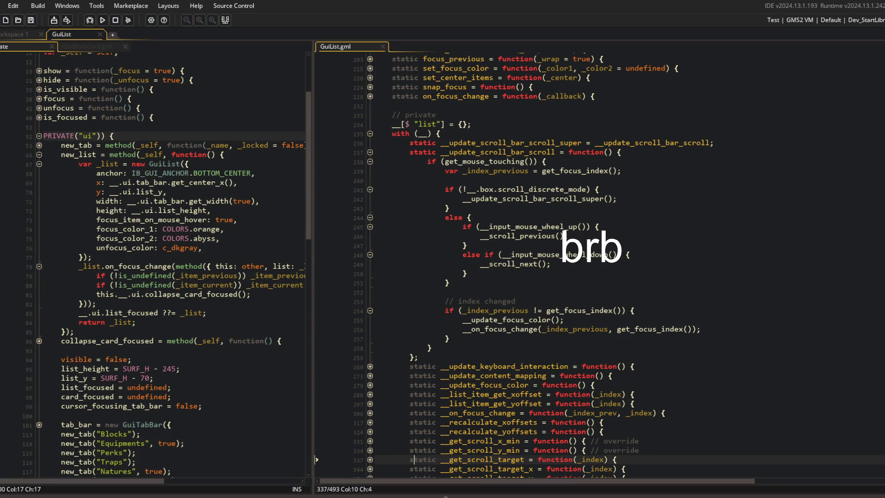
key(alt+Tab)
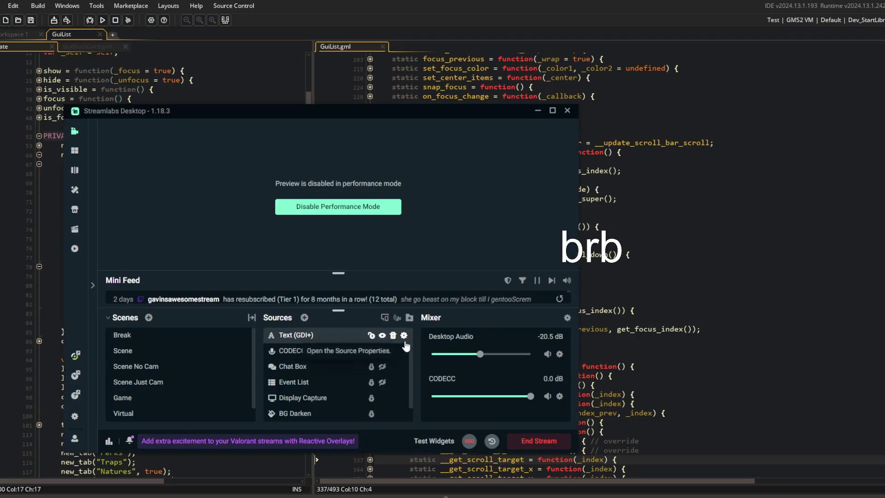
click(383, 335)
Close both GuiList code tabs and show GuiBlockCard.gml in a single pane.
click(751, 264)
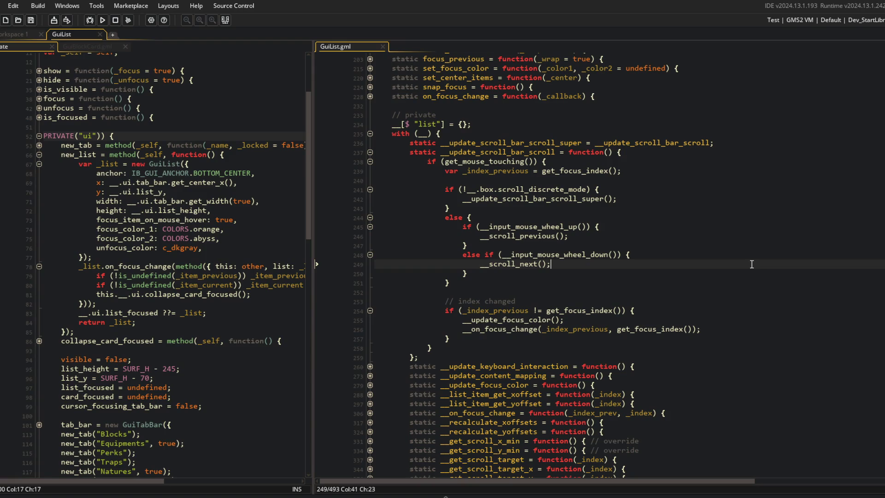
key(Down)
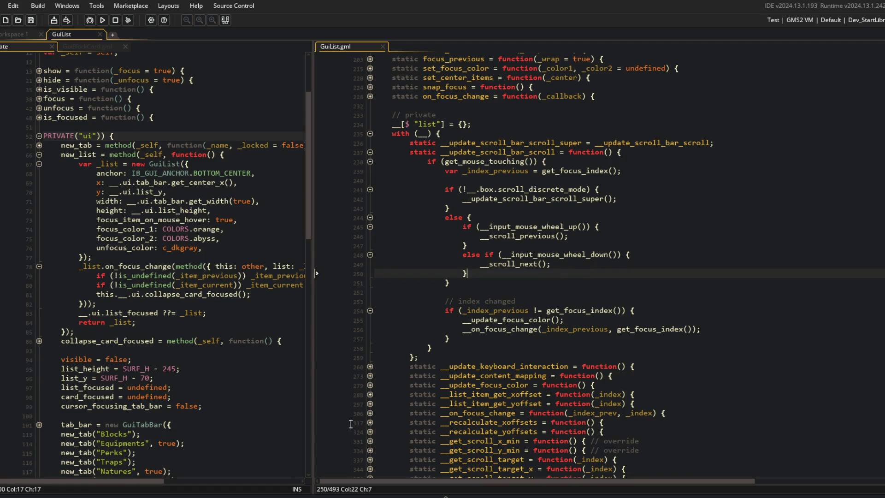
key(alt+Tab)
key(ctrl+z)
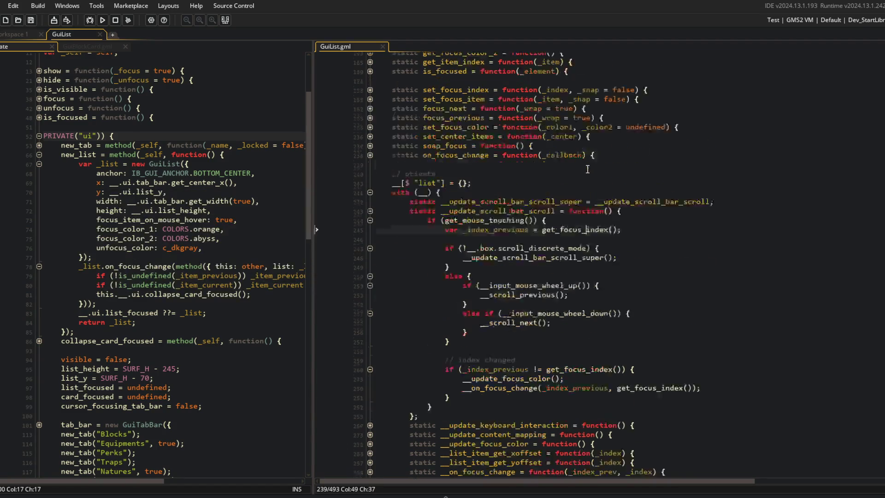
middle_click(336, 45)
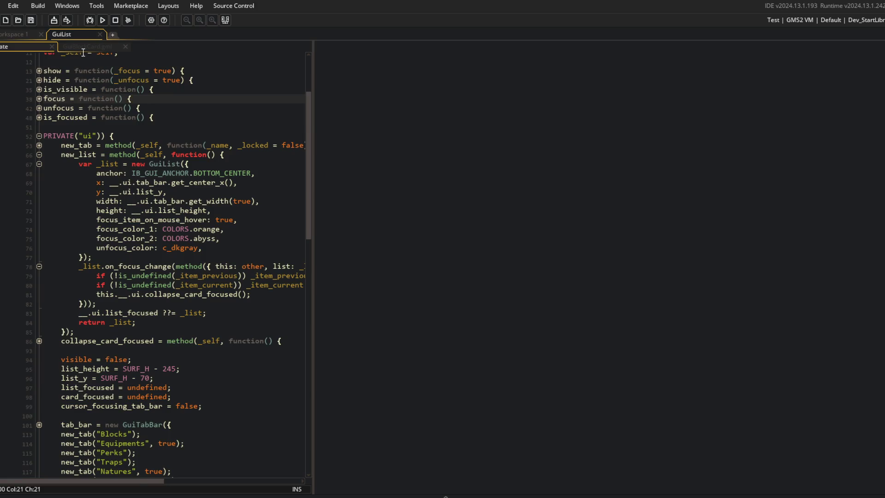
middle_click(44, 47)
right_click(559, 212)
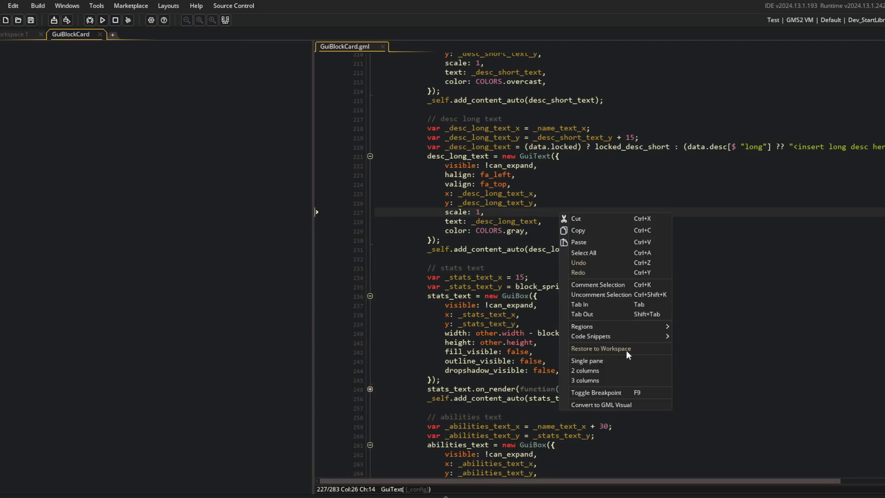
click(580, 361)
click(534, 193)
scroll(429, 291, up, 5)
scroll(429, 291, up, 20)
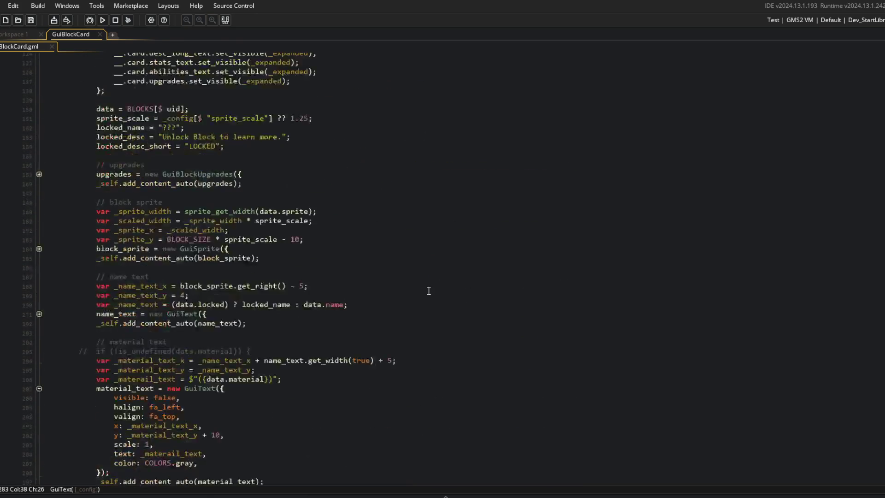
In the music player, play Black Heat, refresh recommendations, then play The Story of Us.
key(alt+Tab)
click(533, 261)
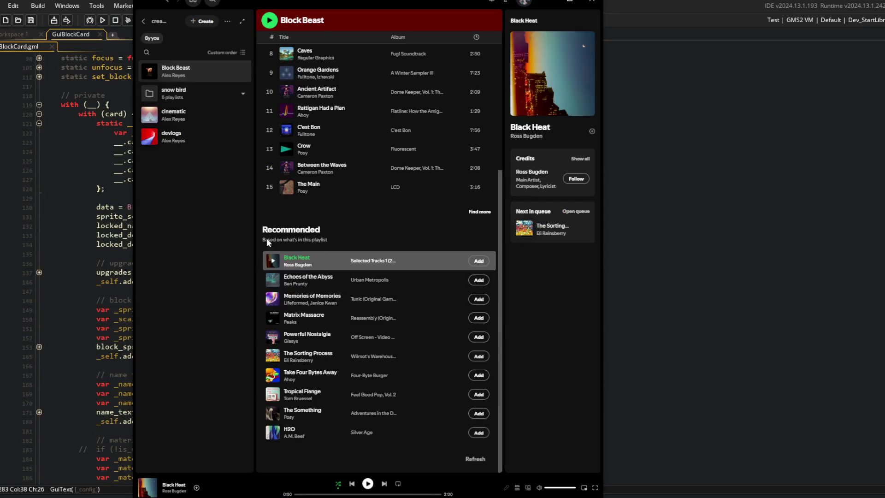
double_click(431, 261)
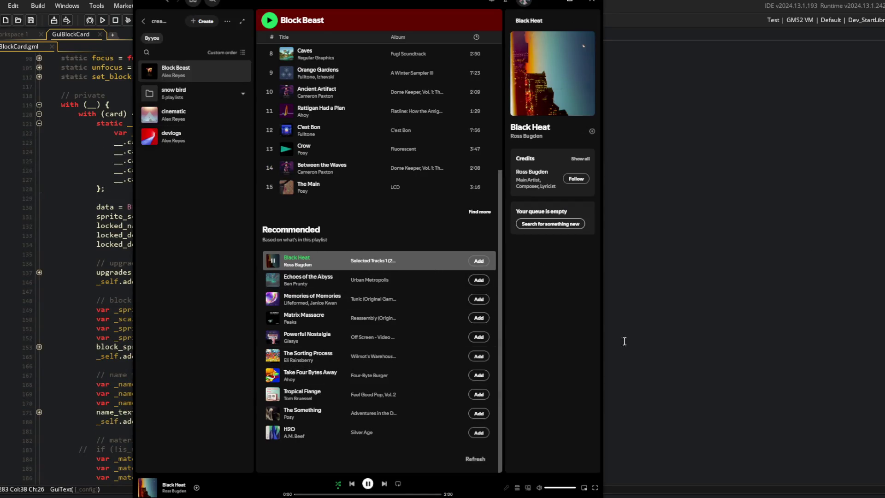
click(481, 460)
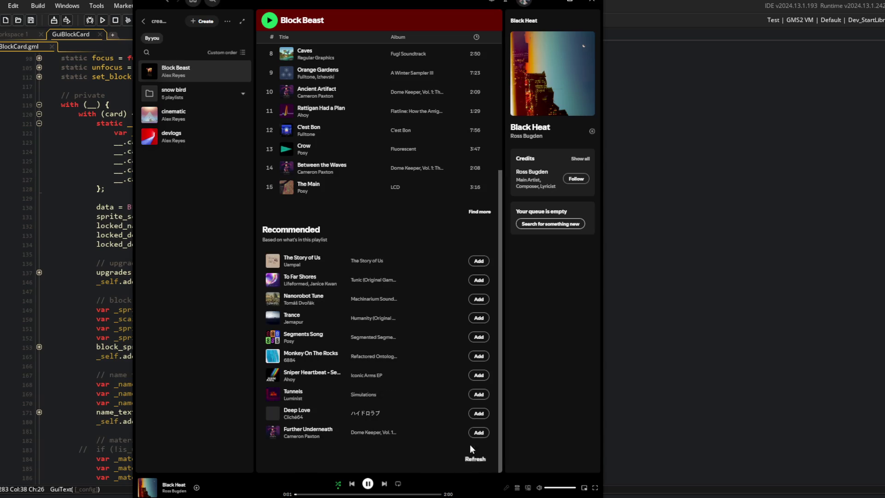
double_click(400, 261)
click(646, 170)
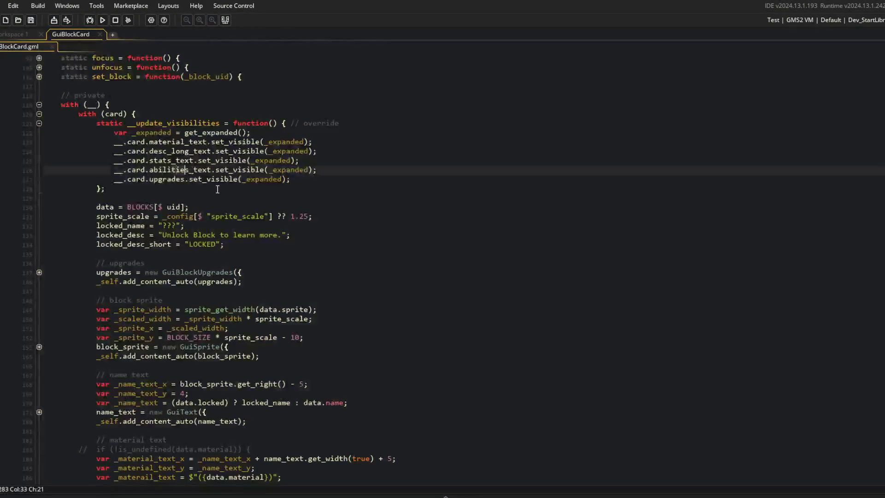
Fold all GuiBlockCard code, unfolding only the private with (card) block down to the material text.
scroll(312, 216, up, 2)
click(312, 216)
click(123, 170)
key(ctrl+m)
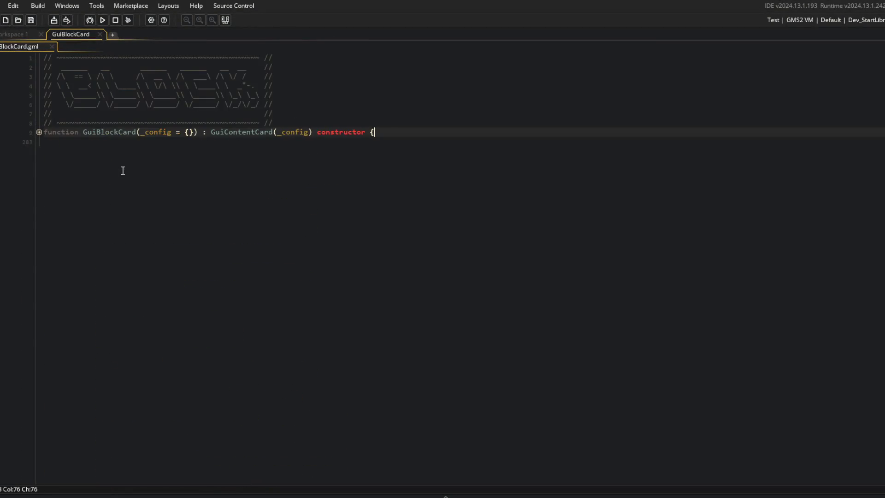
key(ctrl+m)
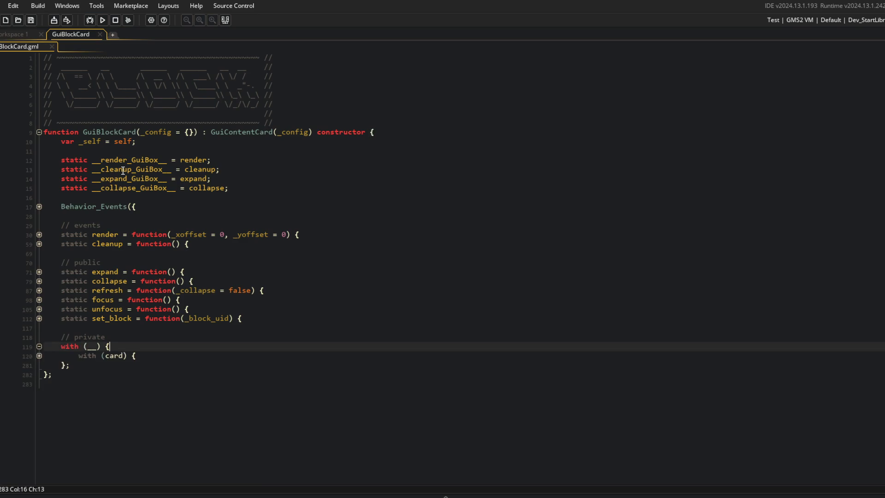
click(39, 244)
click(39, 243)
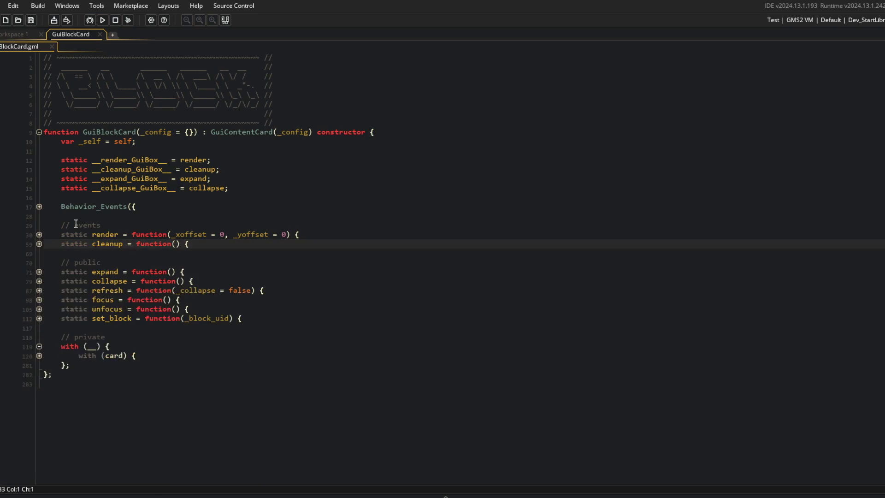
click(39, 244)
click(39, 243)
click(39, 355)
scroll(44, 355, down, 5)
scroll(44, 355, down, 3)
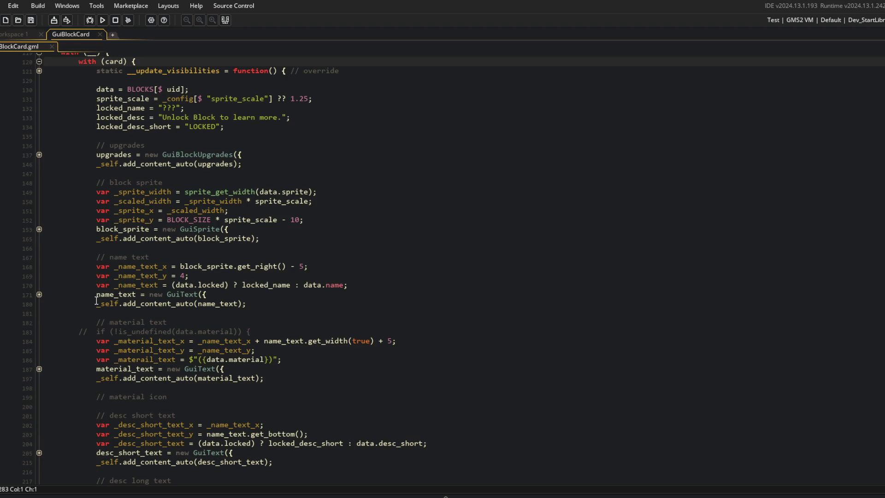
Move the locked-or-name expression into name_text's text property and delete the _name_text line.
click(40, 294)
click(171, 285)
key(shift+End)
key(shift+Left)
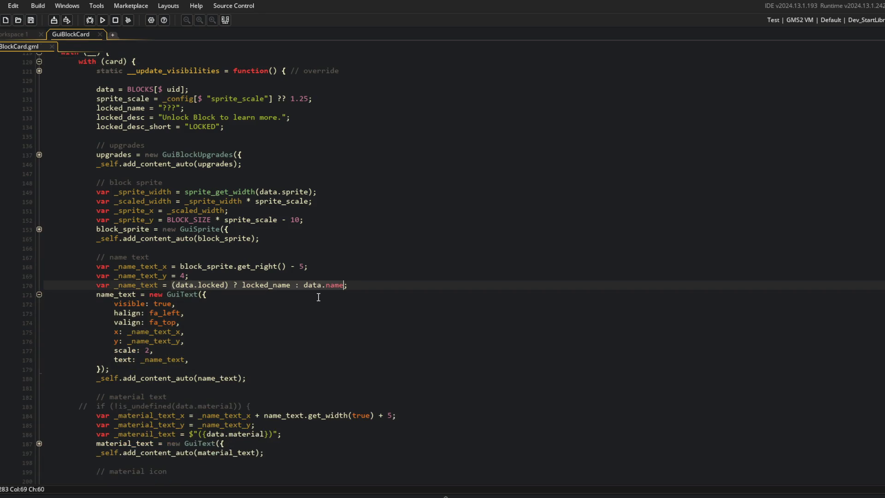
key(ctrl+x)
key(Down)
key(Down)
key(Down)
key(ctrl+shift+Left)
key(ctrl+v)
key(Up)
key(Up)
key(Up)
key(ctrl+l)
Remove the material text variable line and set material_text's text to $"{data.material}".
scroll(244, 301, down, 3)
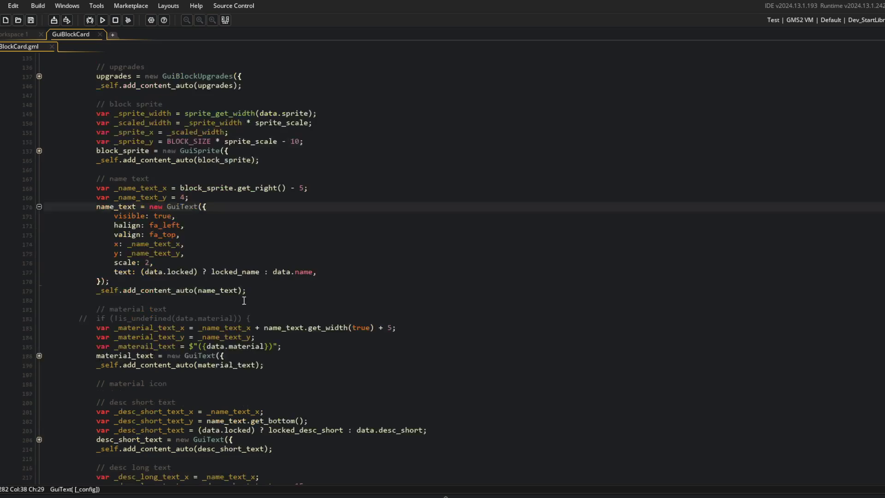
click(315, 359)
key(Up)
key(Home)
key(ctrl+Right)
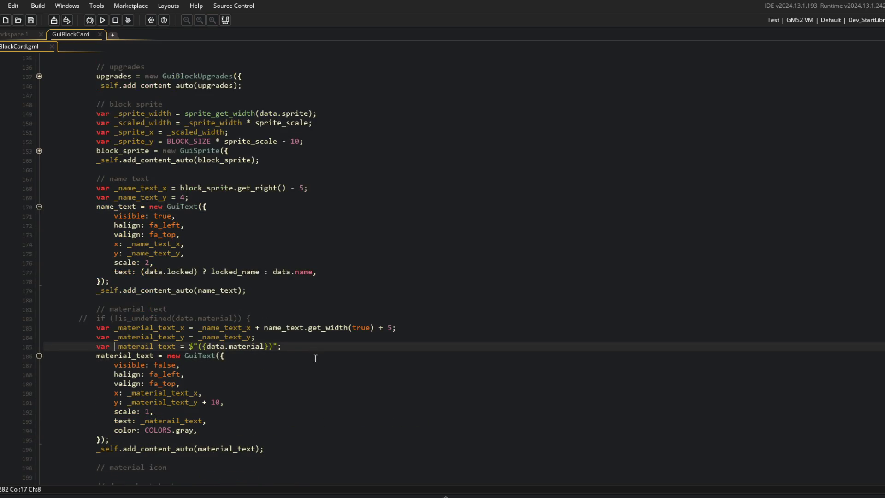
key(shift+End)
key(Delete)
key(shift+Home)
key(Delete)
key(ctrl+l)
key(End)
key(Down)
key(Down)
key(Down)
key(Left)
key(ctrl+shift+Left)
text($"{data.material}")
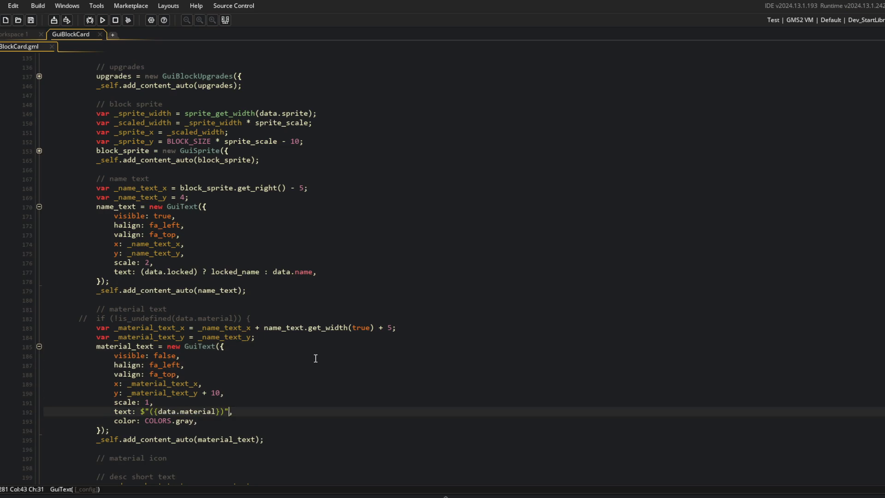
Put the short description expression directly into desc_short_text's text property, clearing its variable line.
scroll(321, 360, down, 5)
click(274, 308)
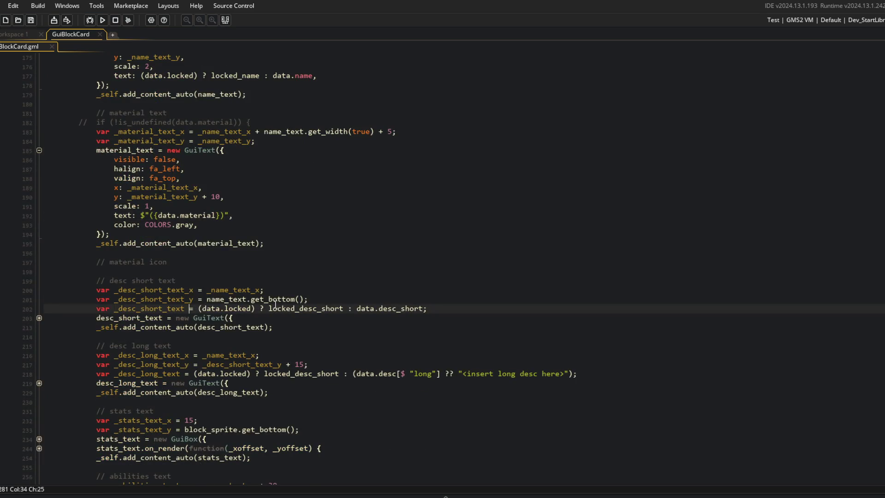
key(shift+End)
key(Delete)
key(shift+Home)
key(Delete)
Replace desc_long_text's _desc_long_text value with the long description expression and delete that variable line.
key(Delete)
key(Down)
key(Down)
key(Down)
key(End)
key(Left)
key(ctrl+BackSpace)
key(ctrl+v)
scroll(275, 305, down, 6)
key(Down)
key(Down)
key(Down)
key(Right)
key(Right)
key(shift+End)
key(shift+Left)
key(ctrl+x)
key(Down)
key(Down)
key(Down)
key(Down)
key(Down)
key(End)
key(Left)
key(ctrl+shift+Left)
key(ctrl+v)
key(Up)
key(Up)
key(Up)
key(Up)
key(Home)
key(shift+Down)
key(Delete)
key(Down)
key(Down)
key(Down)
key(Down)
key(Down)
key(Down)
key(End)
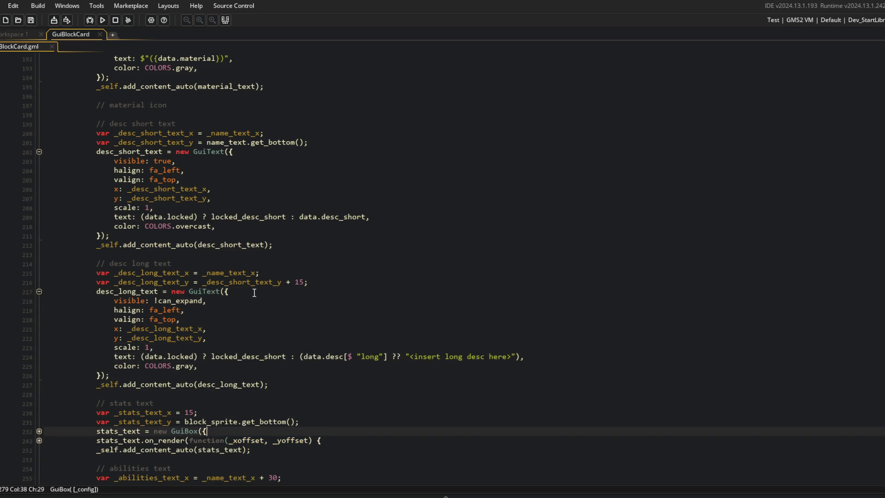
Refold the stats_text, desc_long_text, desc_short_text, material_text and name_text blocks.
scroll(254, 293, down, 3)
key(Right)
key(Left)
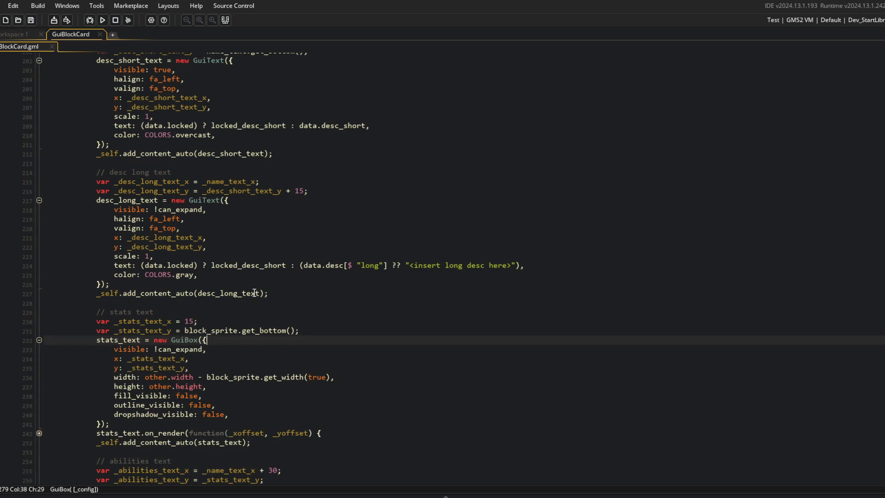
key(ctrl+minus)
key(Down)
key(Down)
key(Down)
scroll(259, 297, up, 2)
scroll(259, 297, up, 3)
click(39, 305)
scroll(64, 277, up, 4)
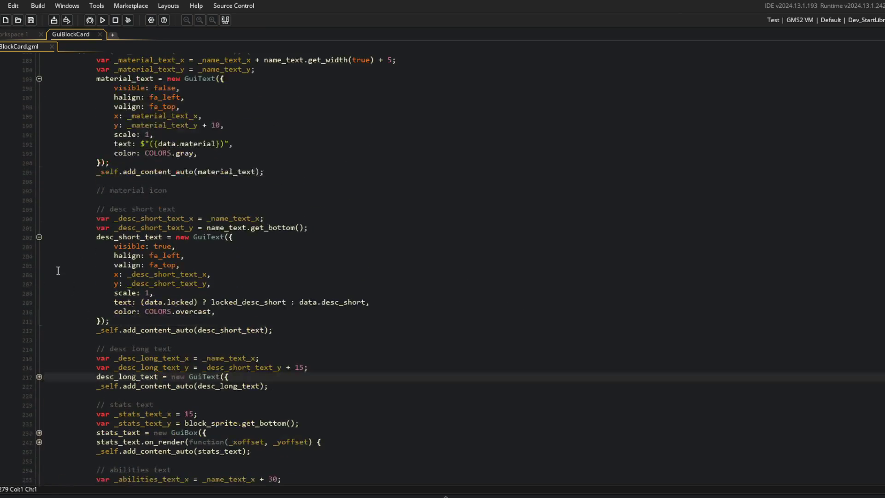
click(39, 237)
scroll(40, 237, up, 3)
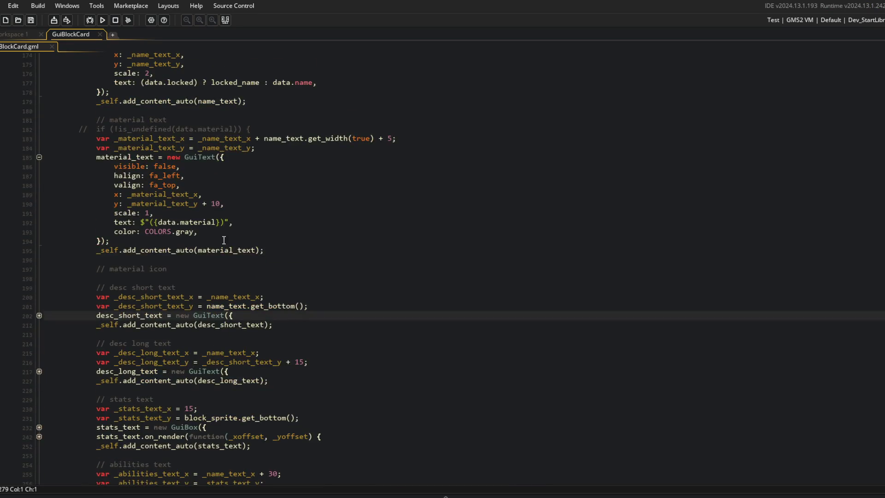
click(39, 157)
scroll(46, 156, up, 5)
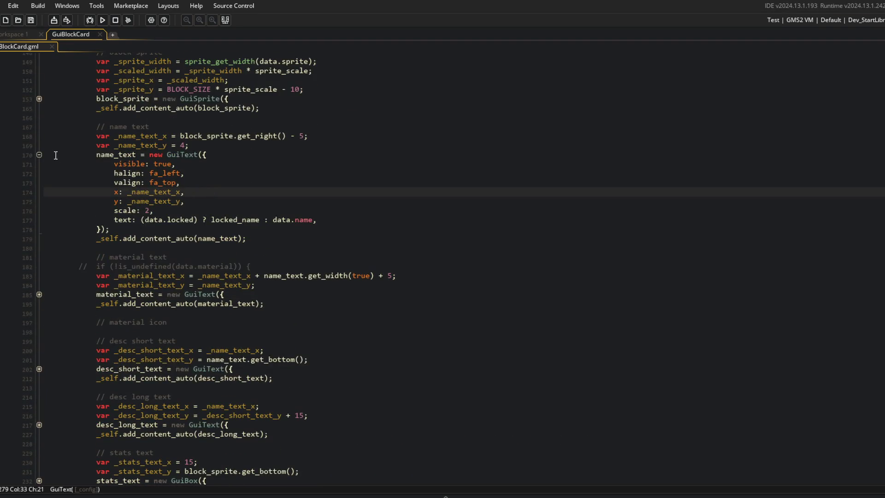
click(40, 155)
scroll(261, 204, up, 10)
click(261, 204)
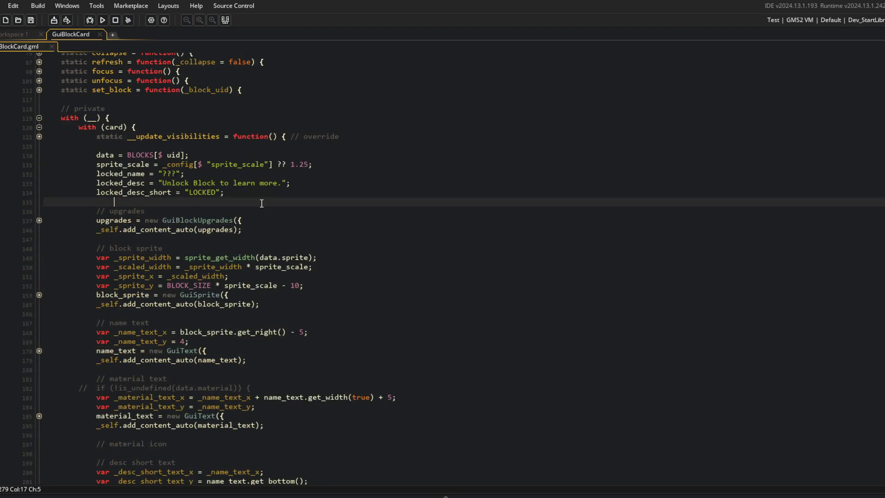
click(99, 212)
Remove the upgrades block from mid-setup and paste it at the end of card setup.
drag(99, 211, 275, 233)
key(Delete)
key(BackSpace)
key(Delete)
key(BackSpace)
scroll(300, 276, down, 20)
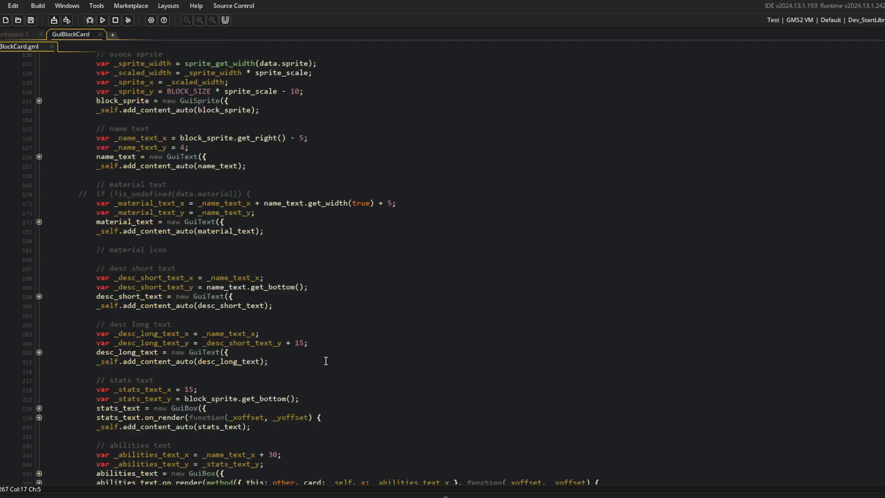
click(333, 423)
key(Return)
key(ctrl+v)
Add a '// material icon sprite' comment followed by a '// ...' placeholder line.
scroll(333, 423, up, 20)
click(334, 423)
scroll(332, 421, down, 5)
key(Down)
key(Down)
key(Down)
scroll(332, 421, down, 4)
click(295, 249)
click(188, 245)
click(88, 187)
click(192, 217)
click(188, 245)
key(Return)
text(/ )
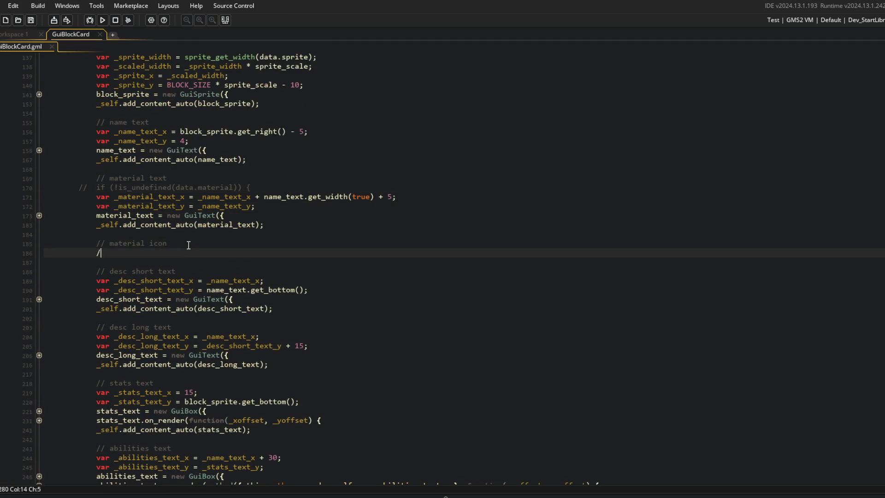
text(..)
click(189, 245)
text(sprite)
Stage all changes, commit as 'minor cleanup to GuiBlockCard', and git push.
key(alt+Tab)
text(t add .)
key(Return)
text(git commit -m "minor cleanup to )
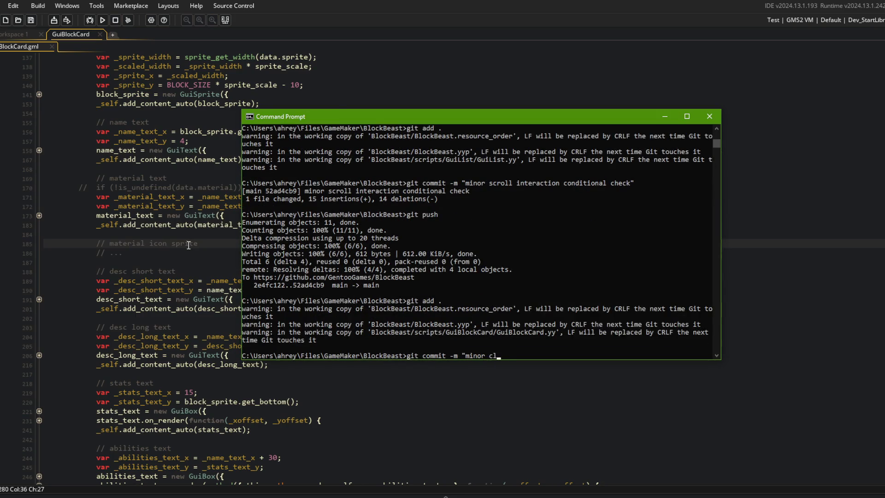
text(GuiBlockCard")
key(Return)
text(git push)
key(Return)
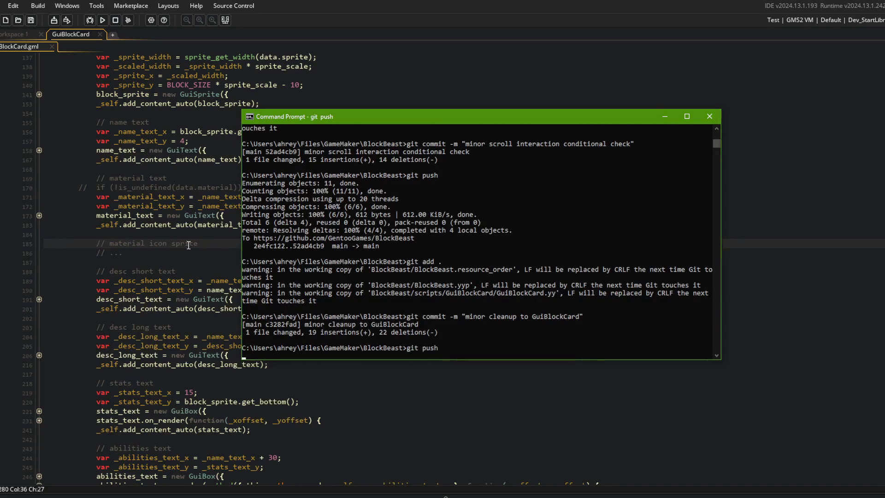
click(164, 210)
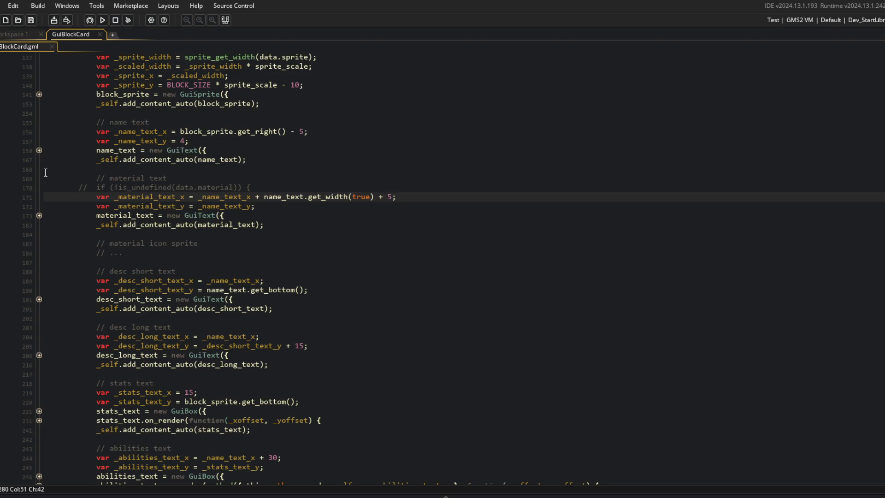
Expand the name_text and material_text folds and run the game.
click(39, 150)
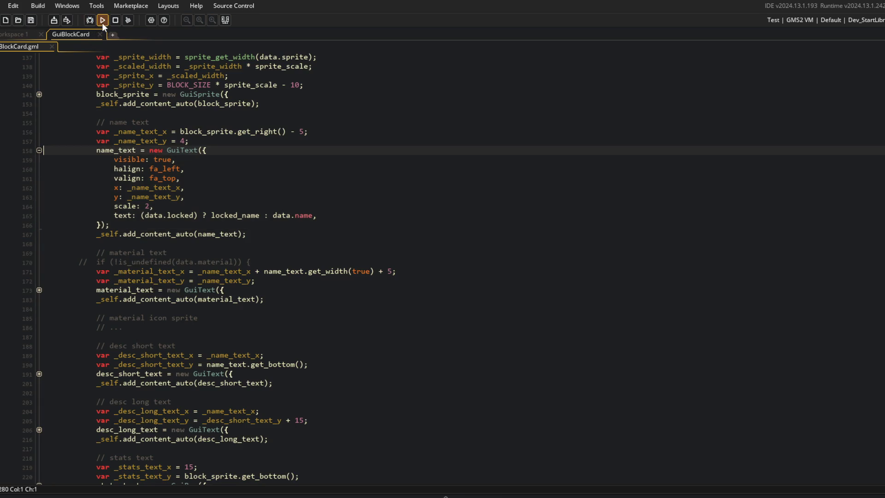
click(102, 24)
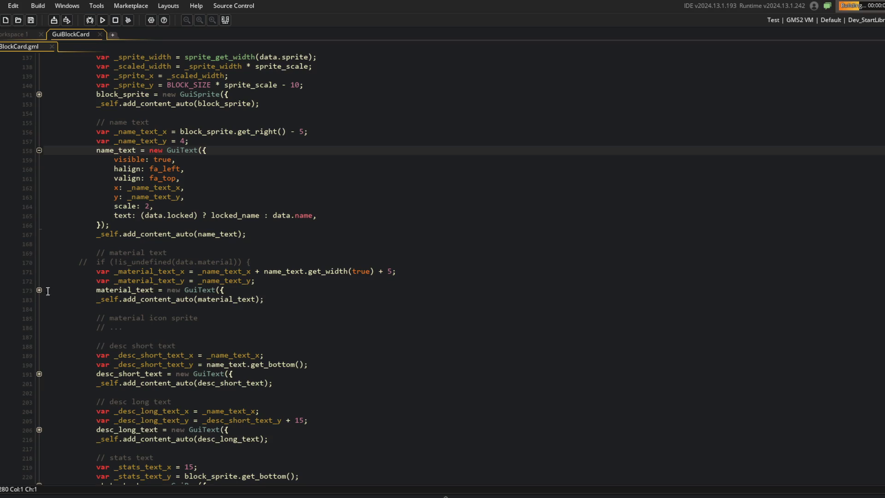
click(39, 289)
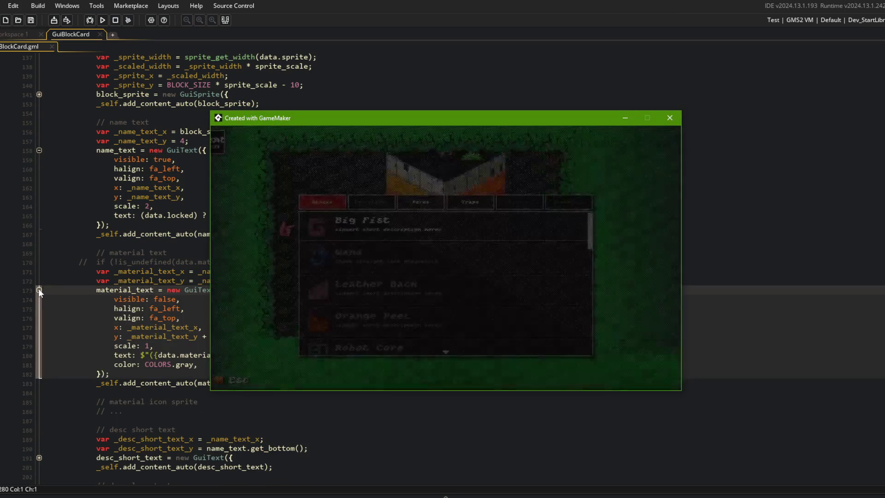
scroll(363, 292, down, 5)
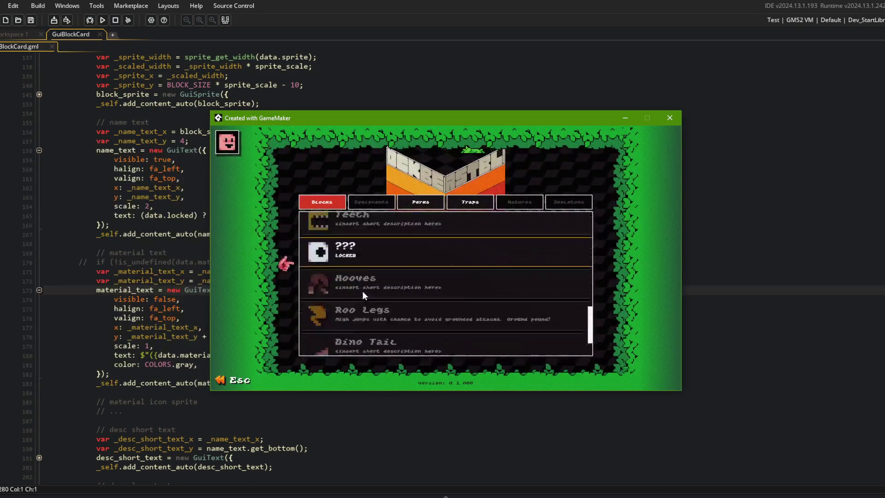
scroll(362, 291, up, 5)
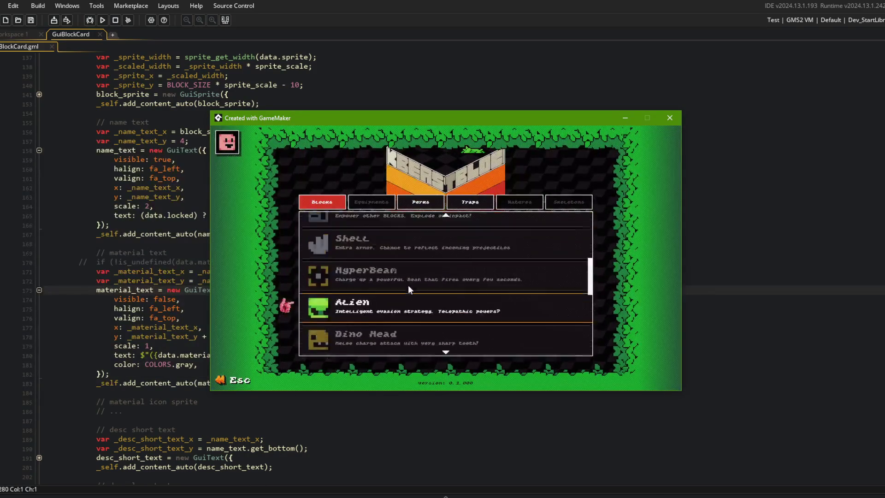
scroll(388, 266, down, 5)
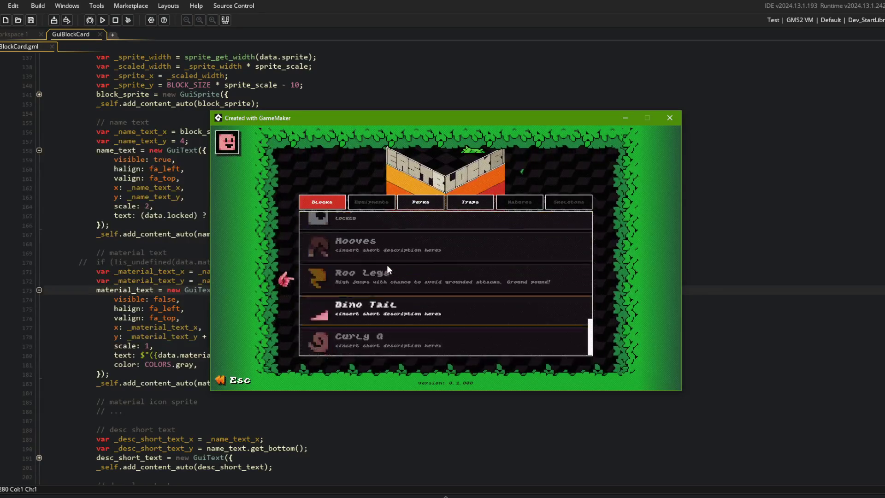
scroll(381, 320, down, 2)
View the Hooves, Dino Head and Robot Core block cards; Robot Core's material shows (undefined).
click(353, 251)
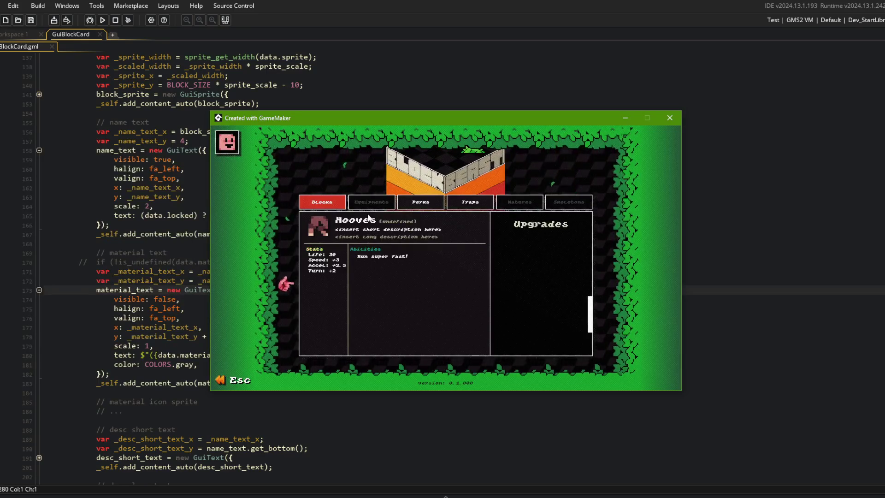
click(400, 224)
scroll(403, 247, up, 2)
click(374, 252)
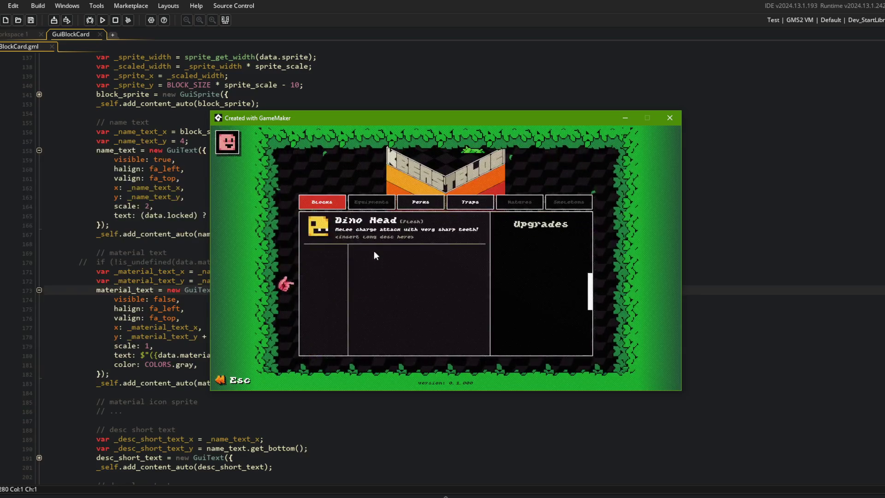
click(384, 227)
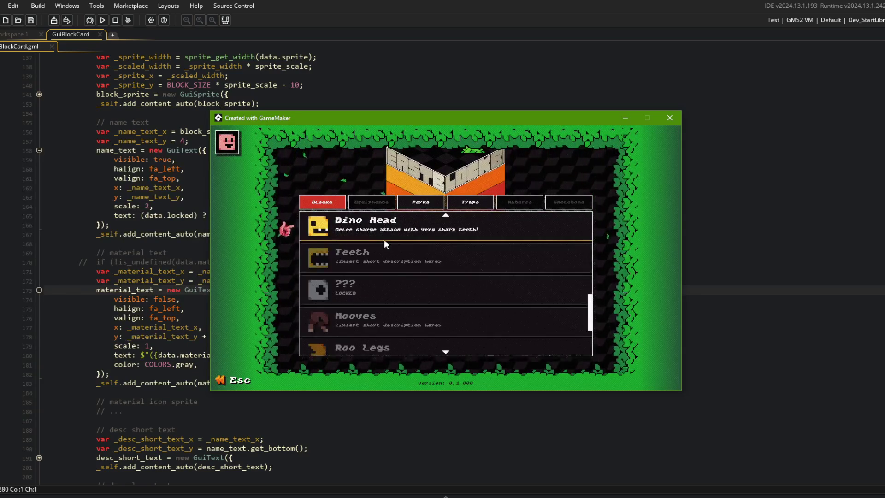
scroll(396, 276, up, 2)
click(380, 231)
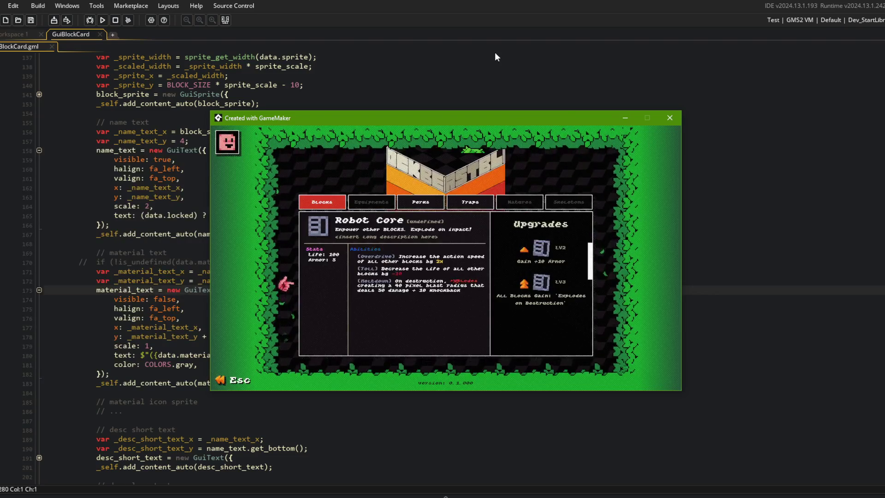
click(406, 66)
Open BlockData_Body_RobotCore, add material: "metal" after the desc section, and save.
key(ctrl+t)
text(robot)
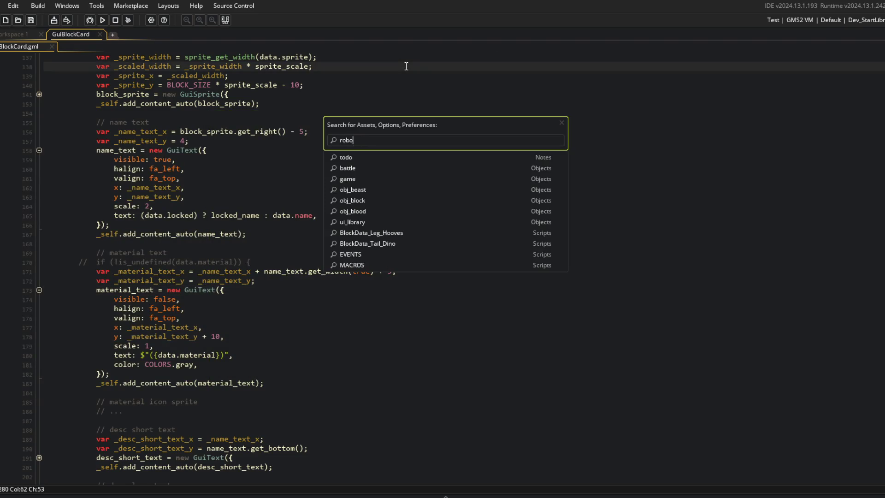
key(Return)
click(348, 204)
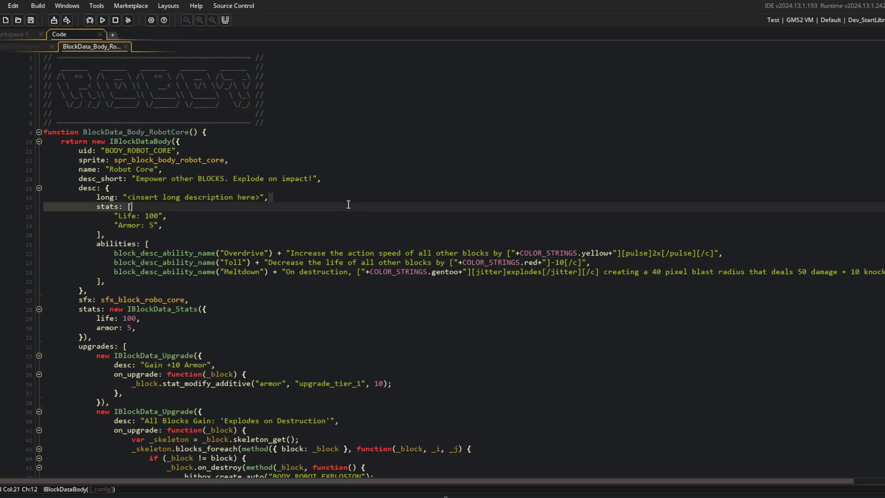
key(ctrl+m)
key(Return)
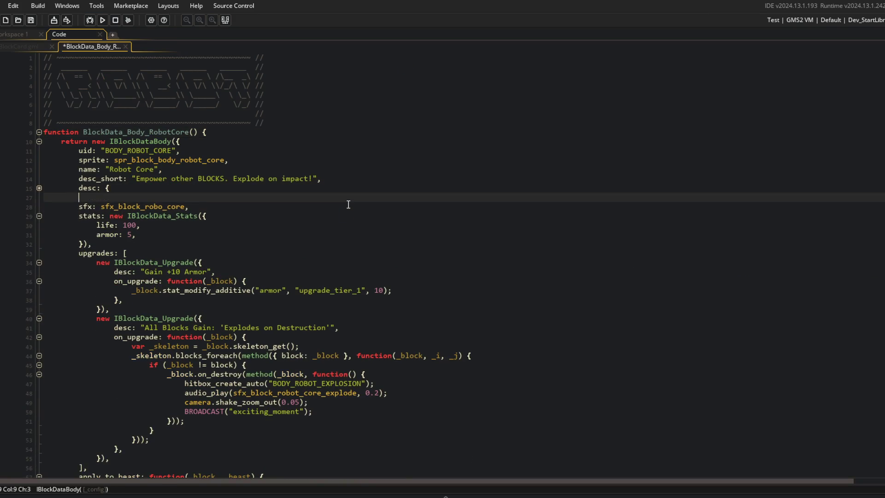
text(mat)
text(erial: )
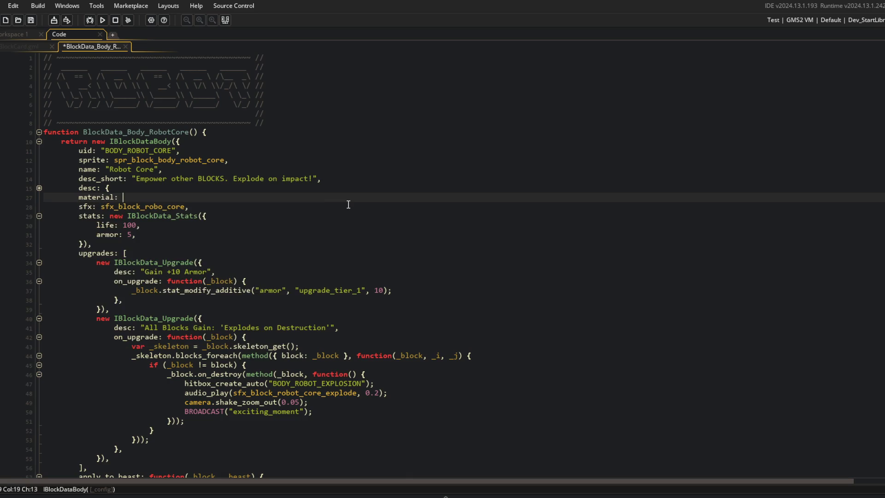
text(,)
key(ctrl+s)
Search assets for 'blockdata' and open the BlockData_Arm_BigFist script.
click(348, 206)
key(ctrl+t)
text(blockdata)
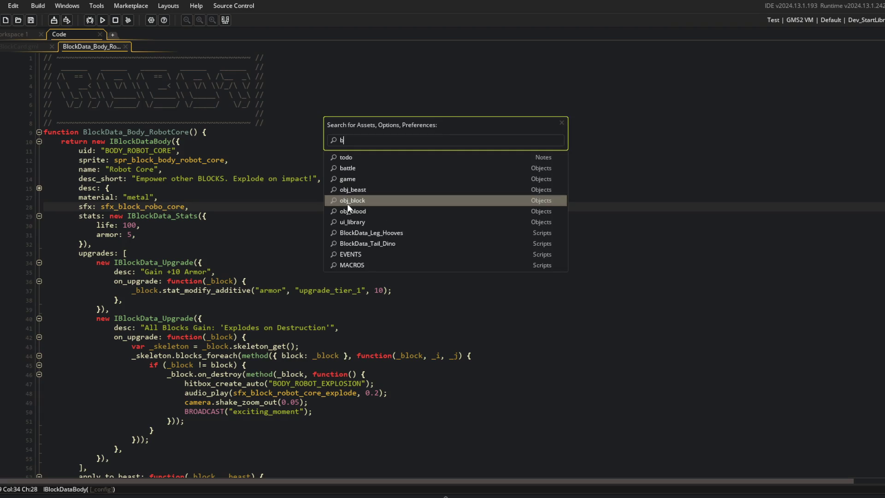
key(Return)
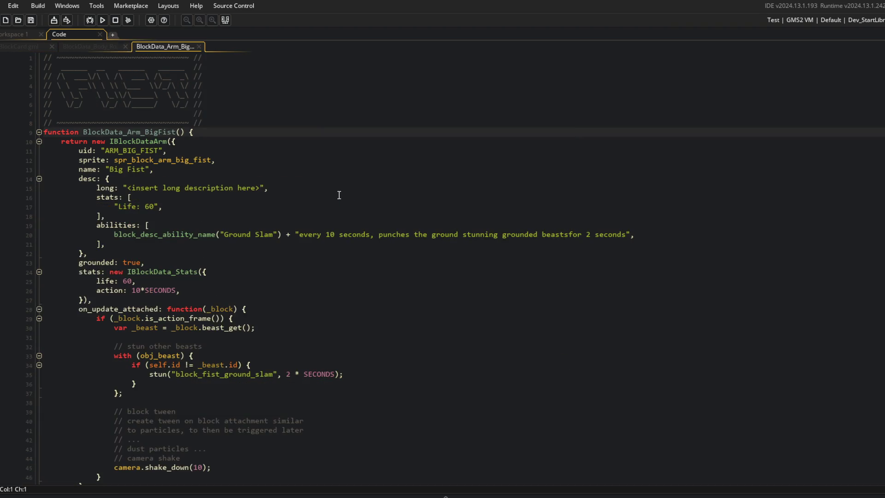
Open IBlockData.gml in a split pane beside Big Fist and fold all its code regions.
middle_click(133, 144)
right_click(191, 147)
click(217, 255)
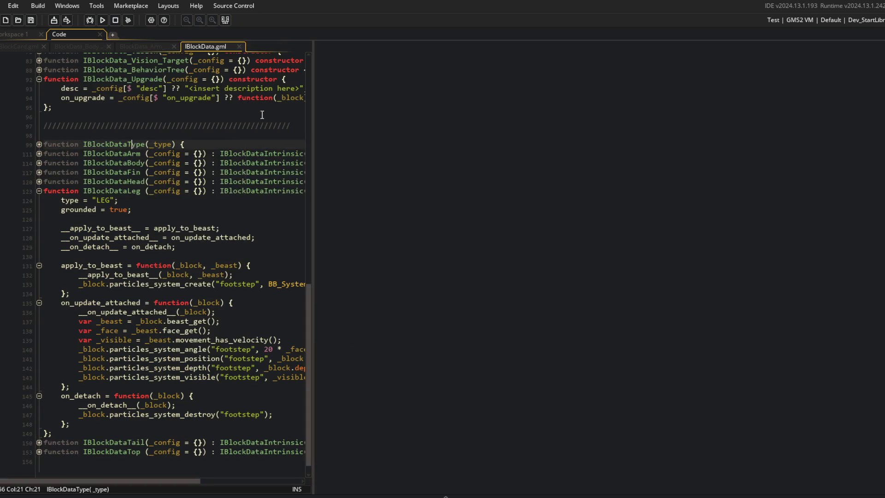
drag(213, 46, 461, 231)
scroll(640, 313, up, 20)
click(640, 313)
key(ctrl+shift+minus)
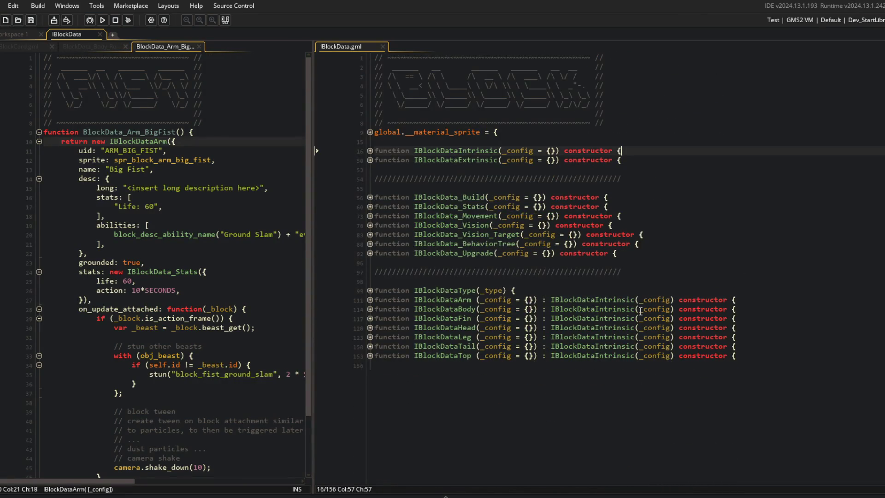
Copy the separator line and paste it at the end of IBlockData.gml.
key(ctrl+End)
click(645, 273)
key(ctrl+End)
key(Return)
key(Tab)
text(////////////////////////////////////////////////////////)
key(Return)
key(Return)
Write a BlockMaterialFlesh function that returns "flesh".
text(unction BlockData)
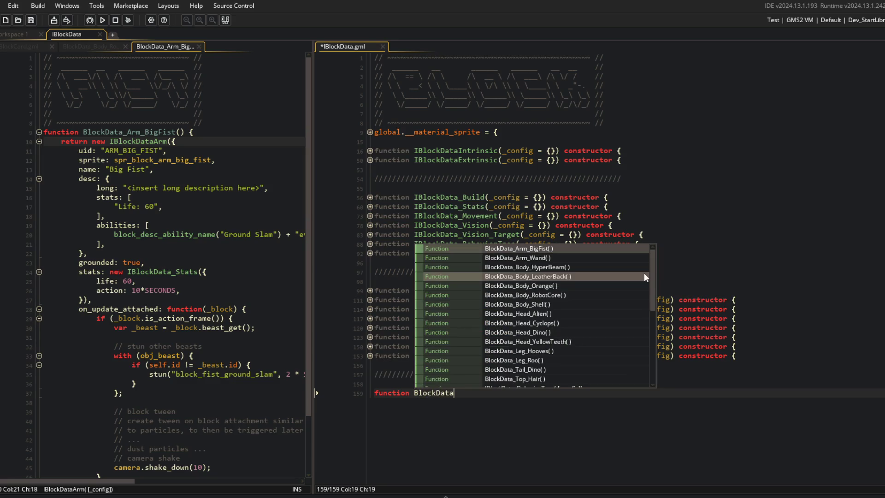
key(BackSpace)
key(BackSpace)
key(BackSpace)
key(BackSpace)
text(Material)
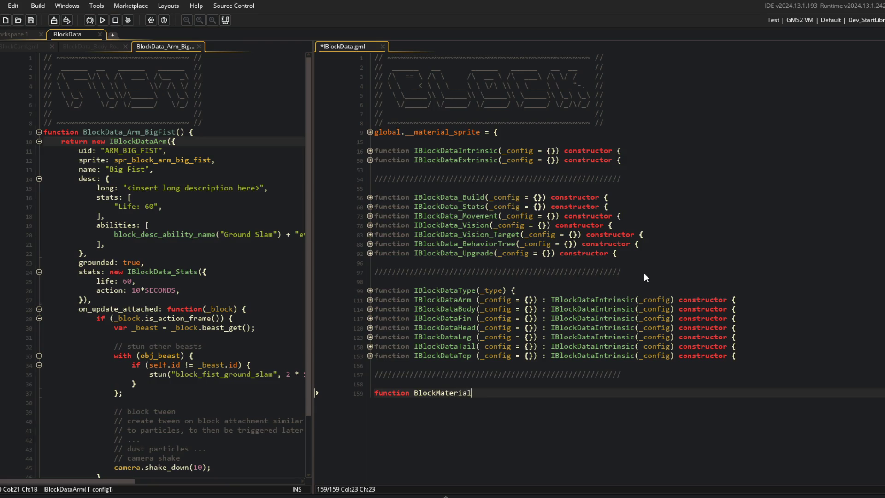
key(Return)
key(Return)
text(};)
key(Up)
key(Tab)
text(return "f)
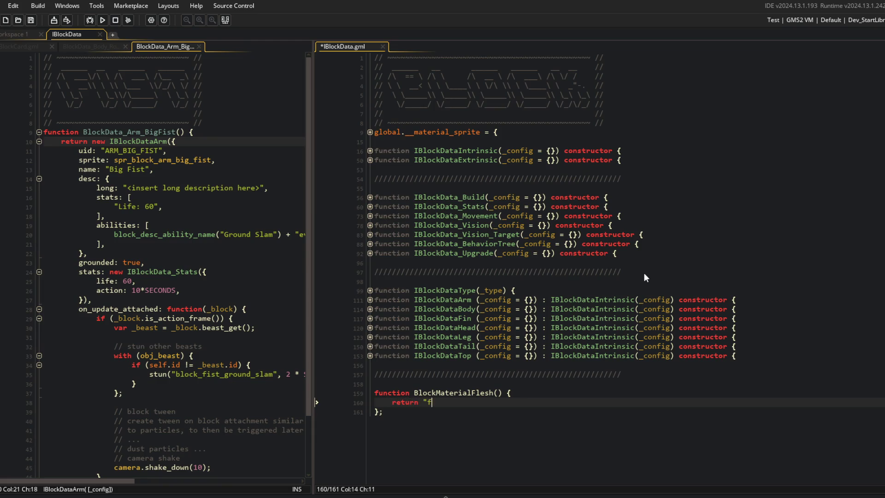
text(lesh)
Duplicate the BlockMaterialFlesh function three times.
key(Down)
key(End)
key(shift+Up)
key(shift+Up)
key(shift+Home)
key(ctrl+d)
key(ctrl+d)
key(ctrl+d)
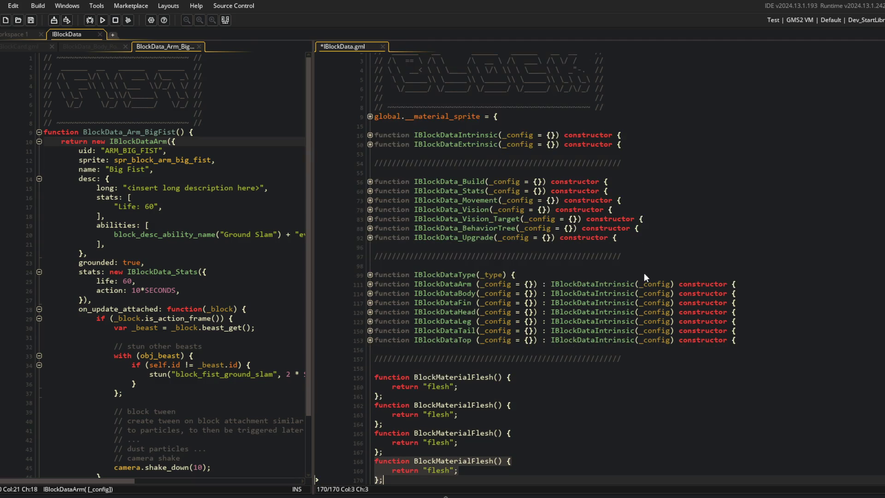
Turn the second copy into BlockMaterialMetal returning "metal".
click(476, 386)
key(ctrl+Delete)
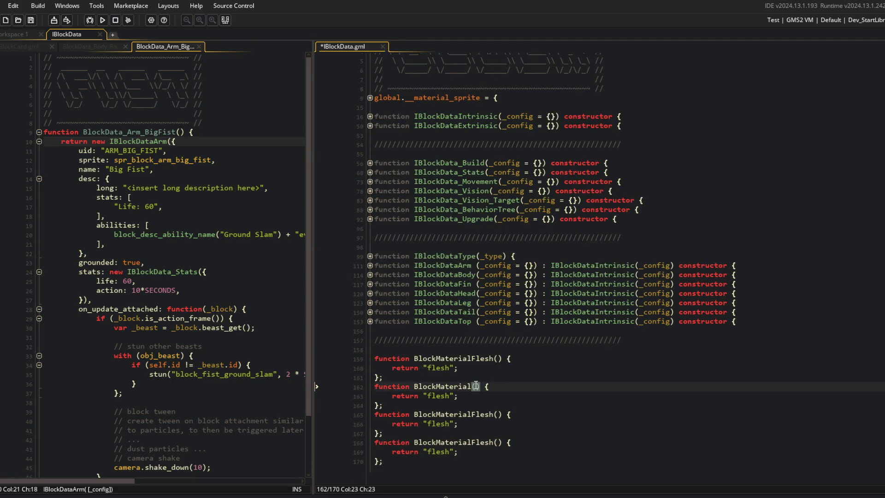
text(Metal)
key(Down)
key(End)
key(Left)
key(Left)
key(ctrl+shift+Left)
text(metal)
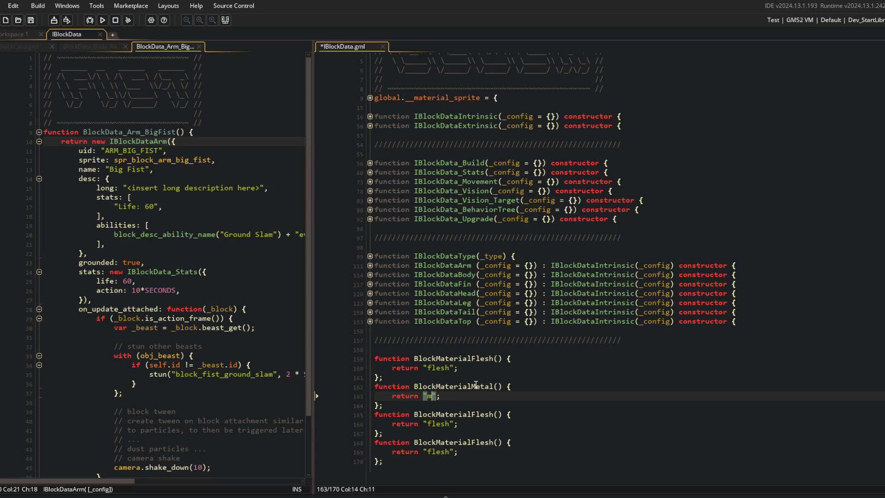
Turn the third copy into BlockMaterialBone returning "bone".
key(Down)
key(Down)
key(ctrl+Right)
key(BackSpace)
key(BackSpace)
key(BackSpace)
text(N)
key(BackSpace)
text(Bone)
key(Down)
key(End)
key(Left)
key(Left)
key(ctrl+shift+Left)
key(BackSpace)
text(bone)
Turn the fourth copy into BlockMaterialPlant returning "plant" and save the file.
key(Down)
key(Down)
key(ctrl+Right)
key(BackSpace)
key(BackSpace)
key(BackSpace)
key(BackSpace)
key(BackSpace)
text(Plant)
key(ctrl+s)
key(Down)
key(End)
key(Left)
key(Left)
key(ctrl+shift+Left)
key(BackSpace)
text(plant)
key(ctrl+s)
Expand the __material_sprite lookup line to view its contents.
scroll(648, 240, up, 1)
click(369, 132)
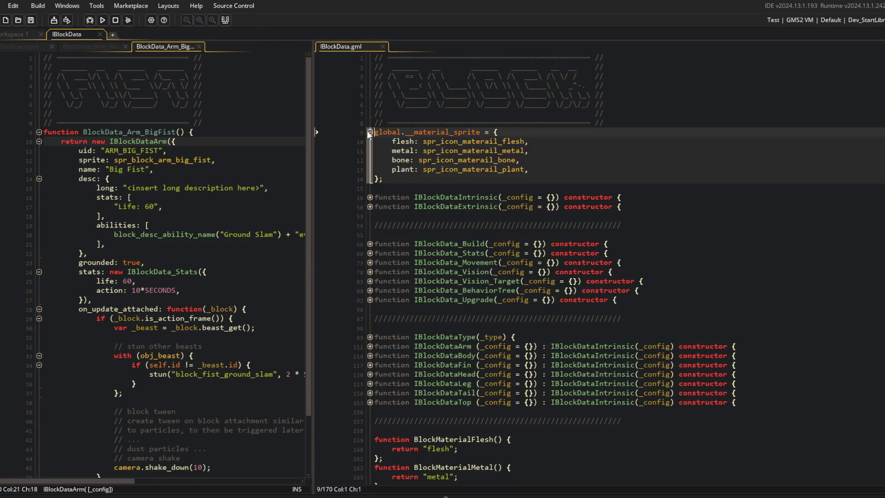
key(End)
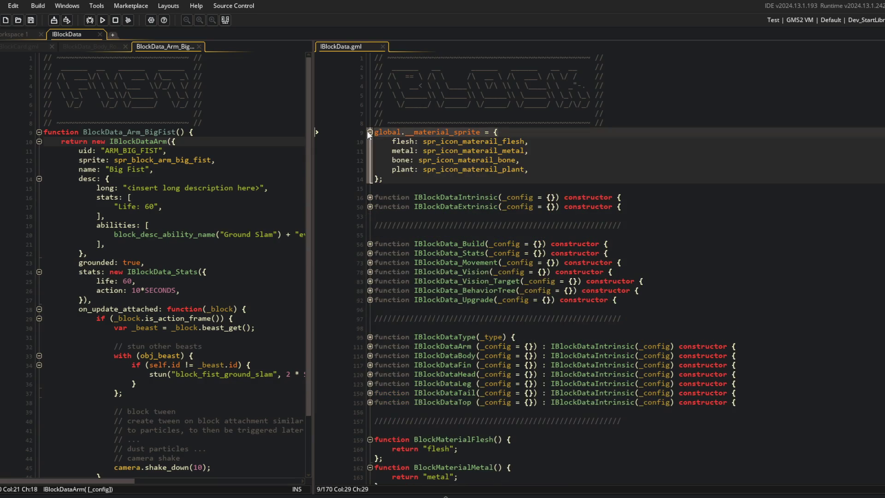
Collapse the sprite lookup and search the project for the quoted flesh string.
click(368, 132)
click(127, 160)
click(470, 189)
key(ctrl+f)
text("flesh)
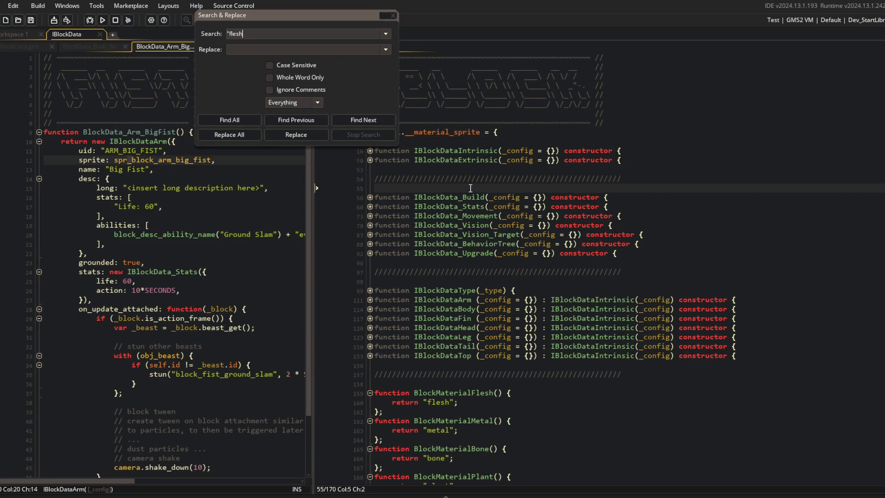
text(")
key(Return)
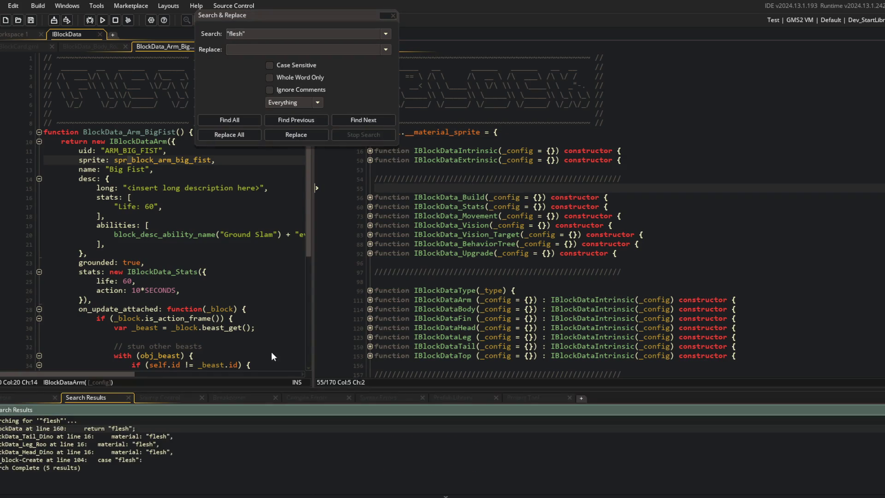
Set the Tail_Dino, Leg_Roo and Head_Dino material fields to BlockMaterialFlesh().
double_click(115, 435)
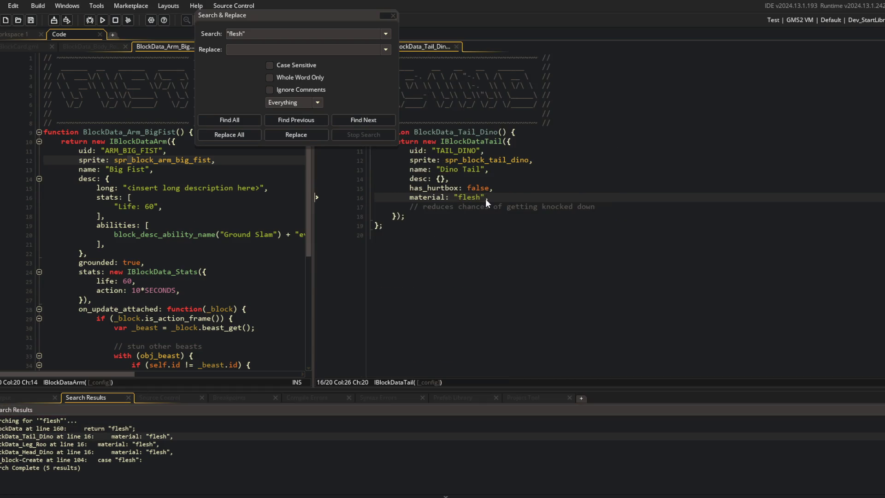
key(BackSpace)
key(BackSpace)
key(BackSpace)
text(BlockMa)
key(Down)
key(Return)
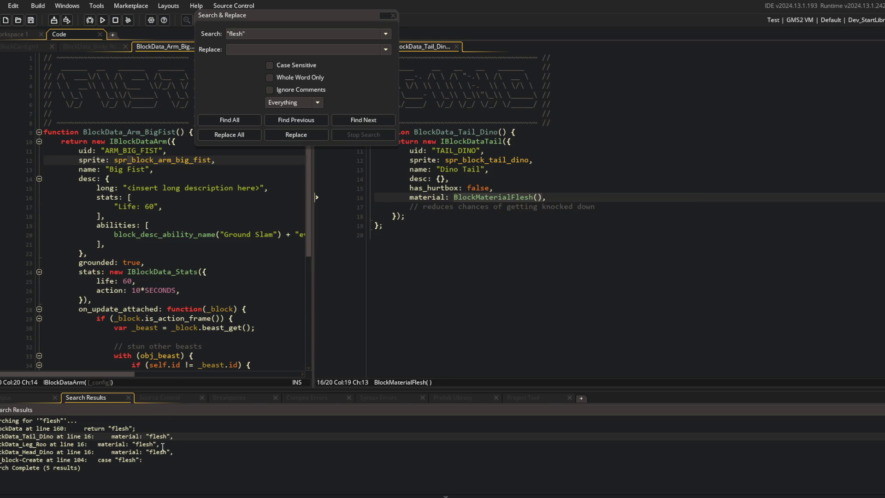
double_click(163, 445)
click(499, 196)
key(Left)
key(BackSpace)
key(BackSpace)
key(BackSpace)
key(ctrl+v)
double_click(135, 452)
key(ctrl+v)
Change obj_block's material_vfx cases on lines 104 and 110 to BlockMaterialFlesh() and BlockMaterialMetal().
double_click(135, 459)
key(BackSpace)
key(BackSpace)
key(BackSpace)
key(ctrl+v)
scroll(511, 268, down, 3)
mouse_move(468, 206)
mouse_down()
mouse_move(493, 207)
mouse_move(492, 225)
mouse_up()
key(ctrl+v)
key(ctrl+v)
key(ctrl+v)
click(523, 206)
key(Delete)
key(Delete)
key(Delete)
text(Metal)
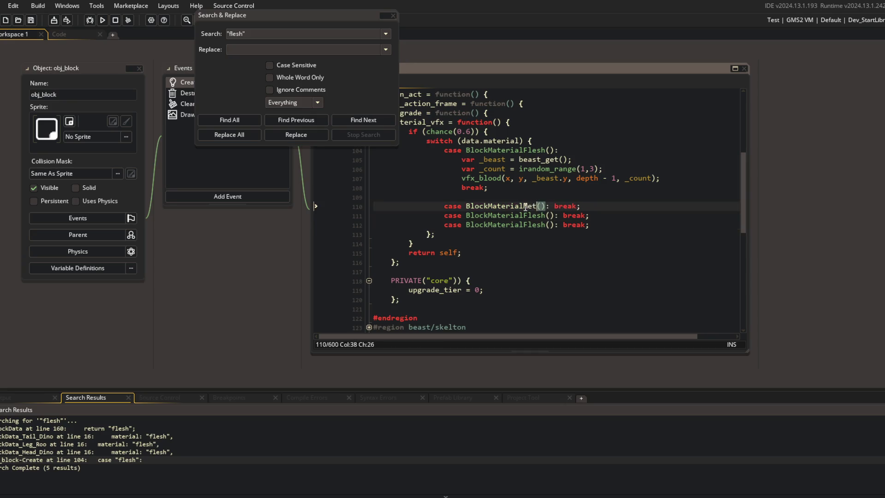
Change the line 111 and 112 cases to BlockMaterialBone() and BlockMaterialPlant().
key(Down)
key(Delete)
key(Delete)
key(Delete)
key(ctrl+space)
text(B)
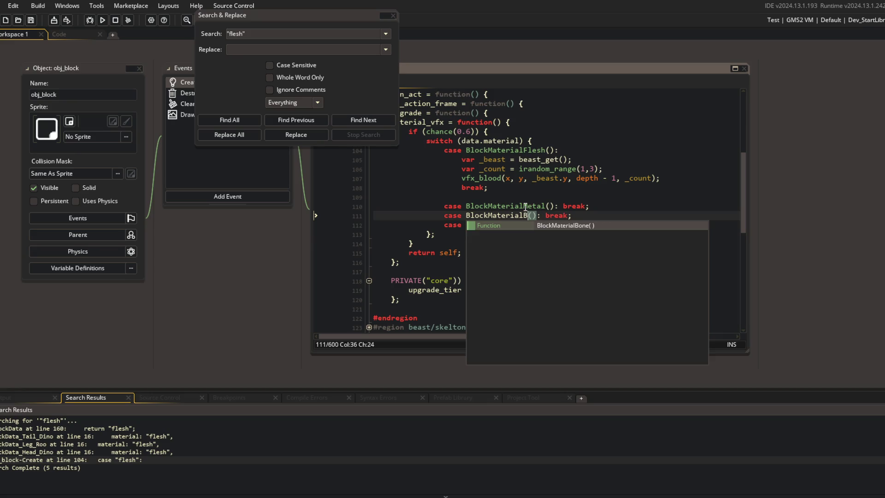
key(Return)
key(Down)
key(BackSpace)
key(BackSpace)
key(BackSpace)
text(BlockMaterialPla(): break;)
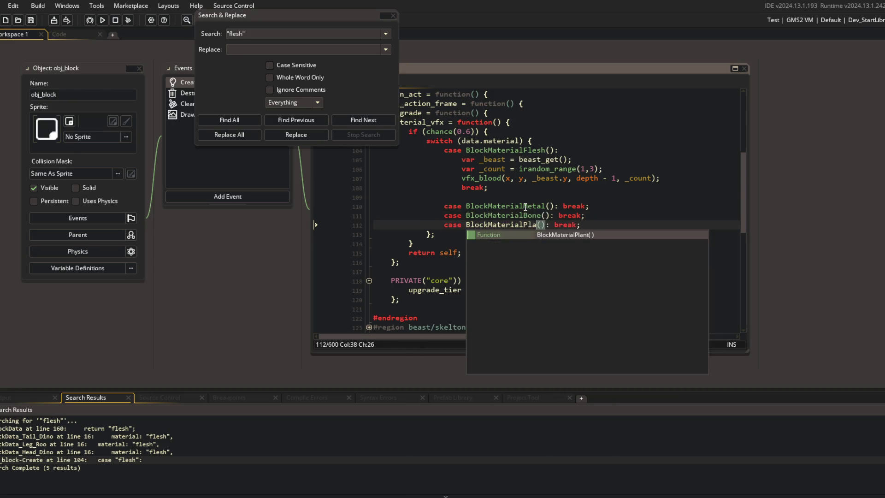
key(Return)
Close Search & Replace and bring IBlockData.gml back into view.
click(404, 196)
drag(232, 261, 274, 355)
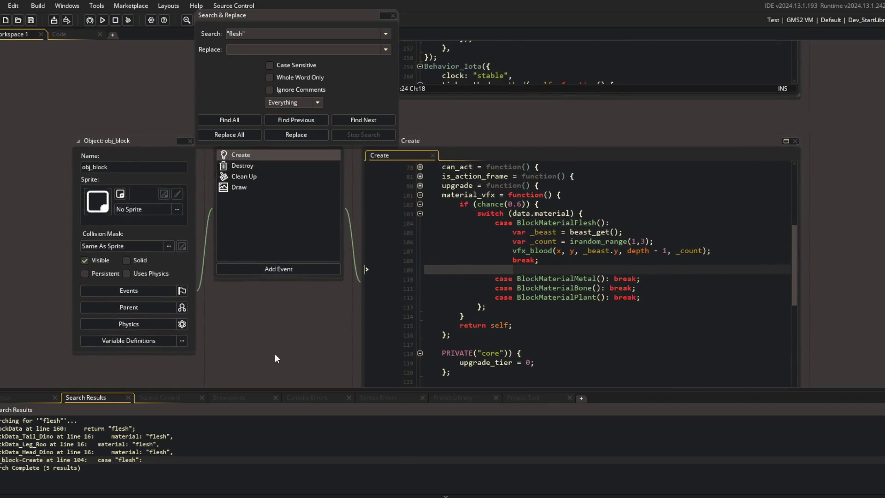
click(392, 16)
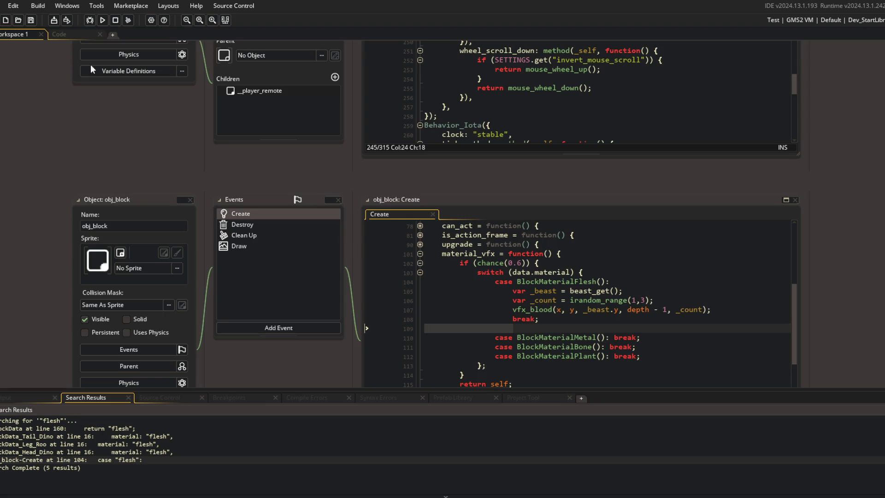
click(73, 35)
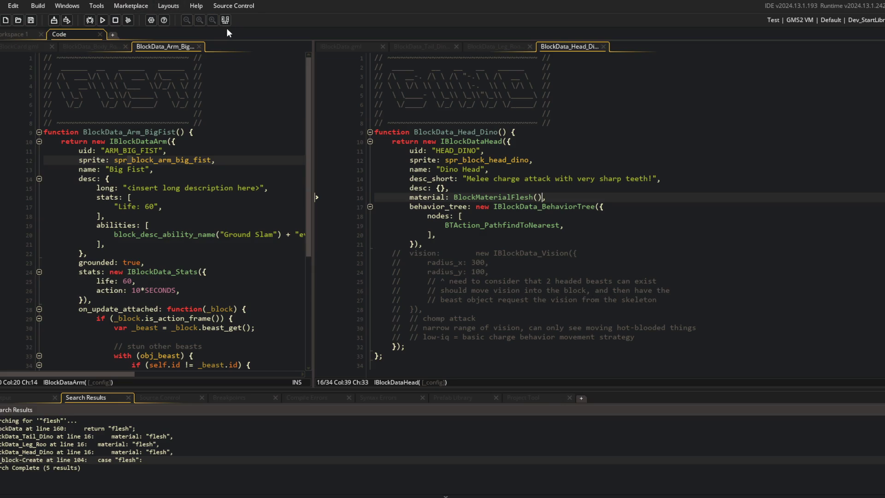
click(346, 47)
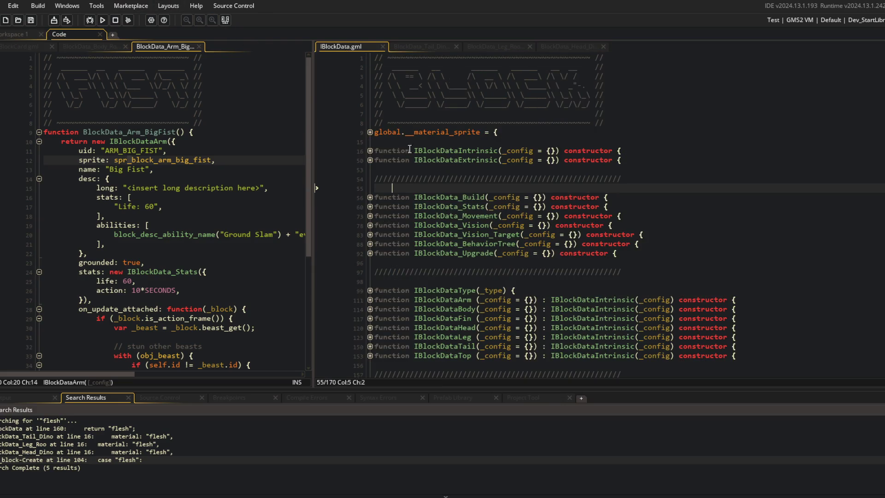
Add a #macro MATERIAL_FLESH "flesh" line above the material functions and save.
scroll(403, 151, down, 5)
click(548, 245)
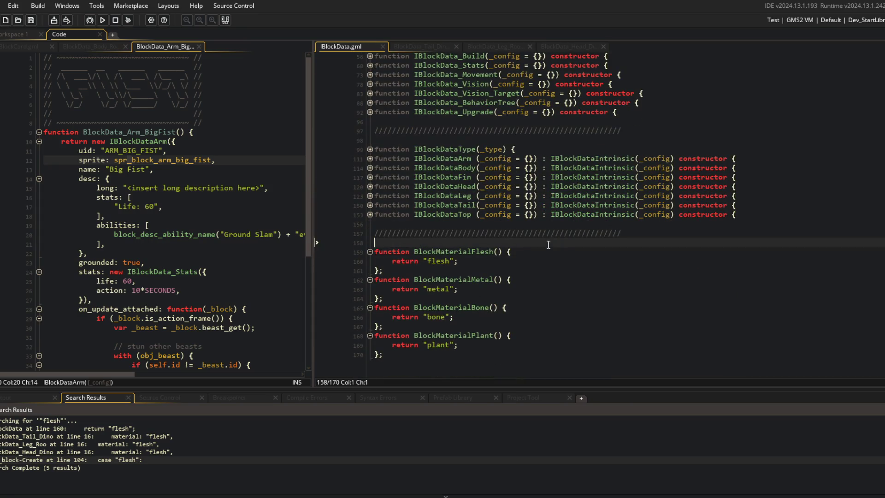
key(Return)
key(Return)
key(Up)
text(cro )
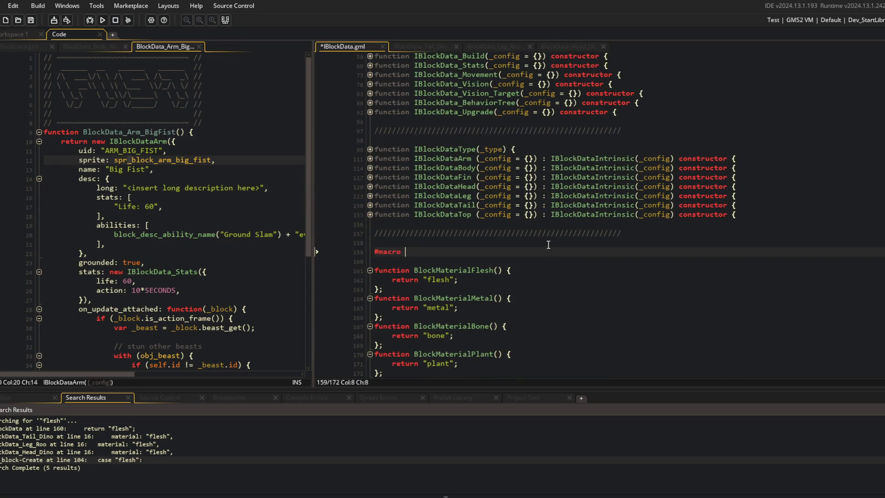
text(MATERIAL_)
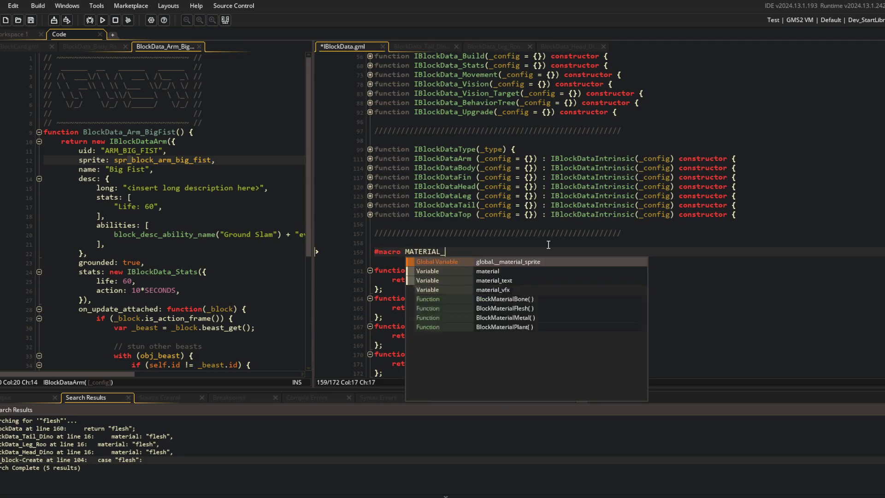
text(FLESH ")
key(ctrl+s)
Duplicate the macro line three times, renaming the copies MATERIAL_METAL, MATERIAL_BONE and MATERIAL_PLANT.
key(ctrl+d)
key(ctrl+d)
key(ctrl+d)
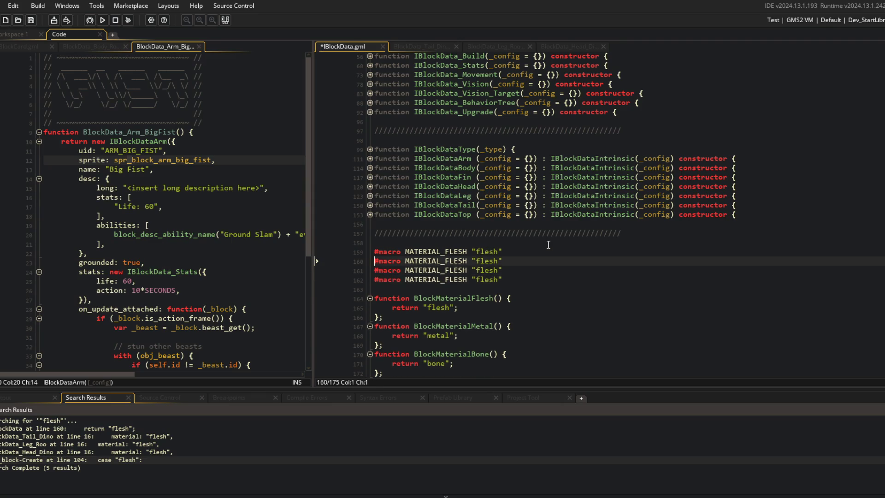
key(ctrl+Right)
key(BackSpace)
key(BackSpace)
key(BackSpace)
text(METAL)
key(Down)
key(BackSpace)
key(BackSpace)
key(BackSpace)
text(BO)
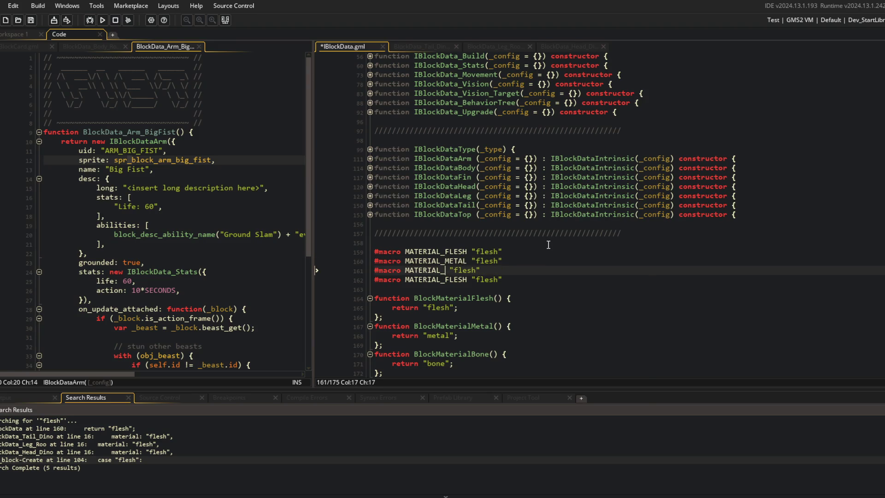
text(NE)
key(Down)
key(BackSpace)
key(BackSpace)
key(BackSpace)
text(PLANT)
Set the copied macros' values to "plant", "bone" and "metal", then save.
key(Right)
key(Right)
key(Delete)
key(Delete)
key(Delete)
text(plat)
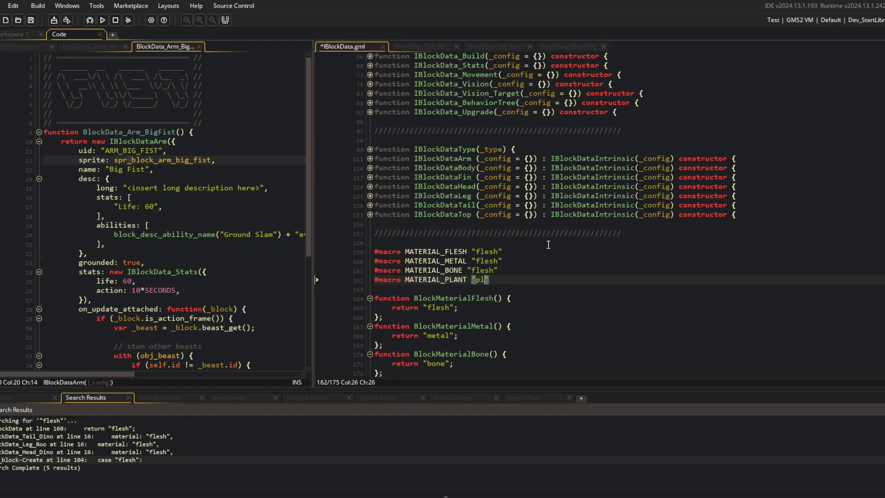
key(BackSpace)
text(nt)
key(Up)
key(Left)
key(BackSpace)
key(BackSpace)
key(BackSpace)
text(boin)
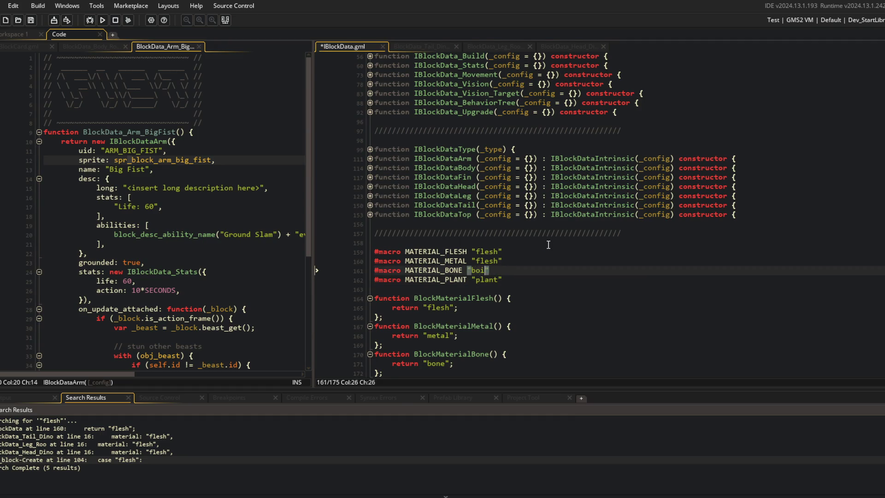
key(BackSpace)
key(BackSpace)
text(ne)
key(Up)
key(BackSpace)
key(BackSpace)
key(BackSpace)
text(meta;)
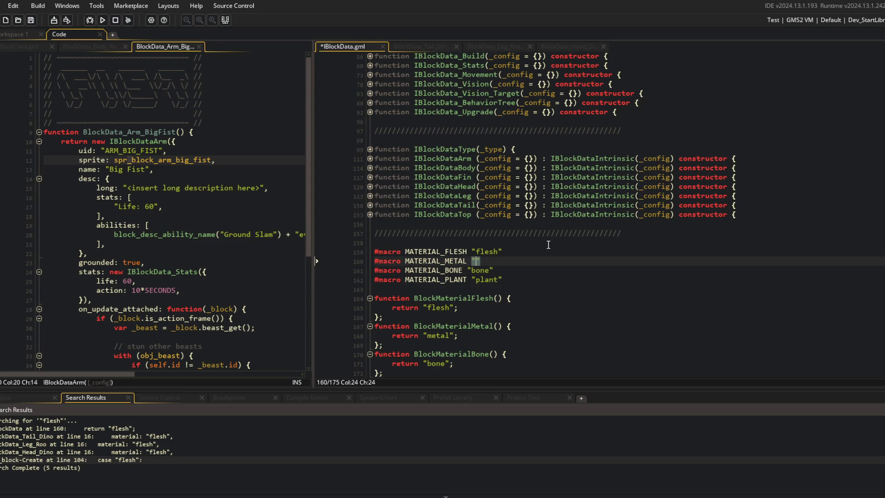
key(BackSpace)
text(l)
key(ctrl+s)
Run a project-wide Find All for BlockMaterialFlesh to list its five usages.
key(Down)
key(Down)
key(Down)
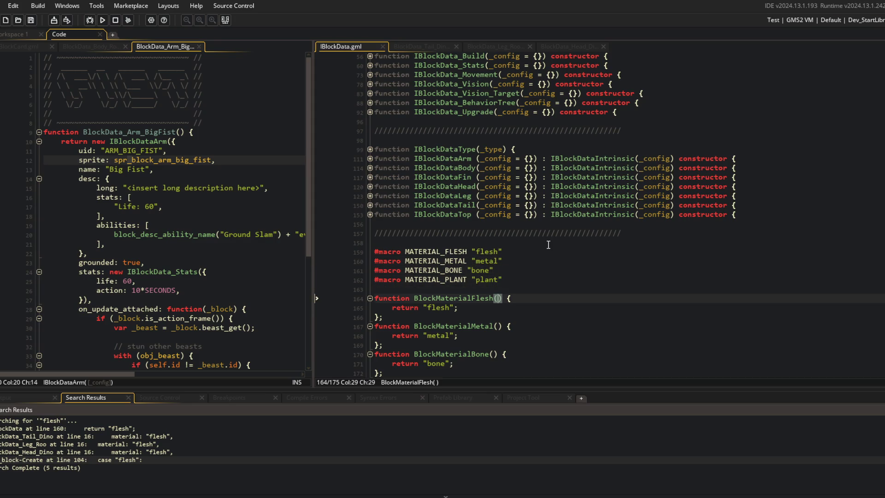
key(ctrl+Left)
key(ctrl+shift+f)
key(Return)
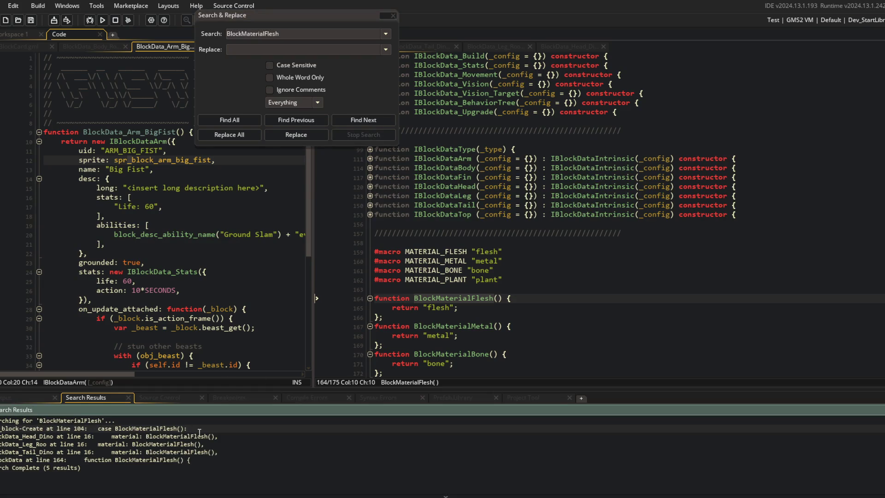
In obj_block's Create event, swap the flesh and metal cases to MATERIAL_FLESH and MATERIAL_METAL.
double_click(429, 251)
key(ctrl+c)
double_click(124, 428)
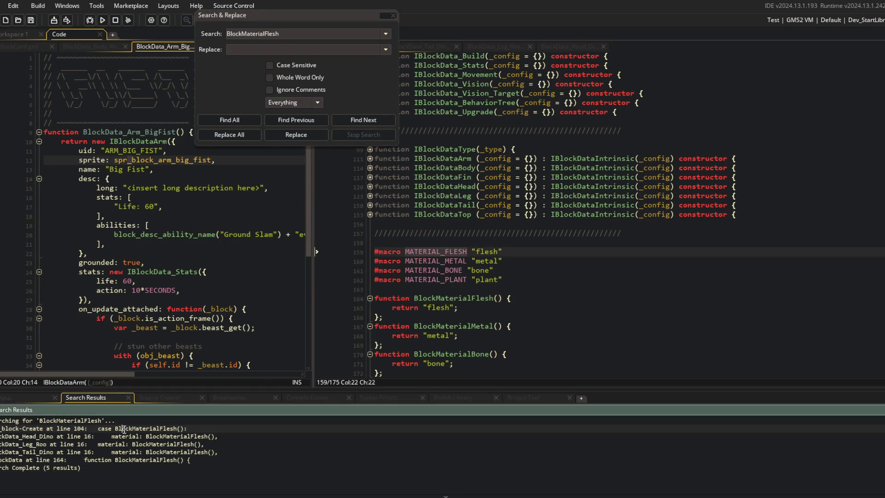
key(shift+End)
key(shift+Left)
key(ctrl+v)
key(Down)
key(Down)
key(Down)
key(shift+End)
key(shift+Left)
key(shift+Left)
key(shift+Left)
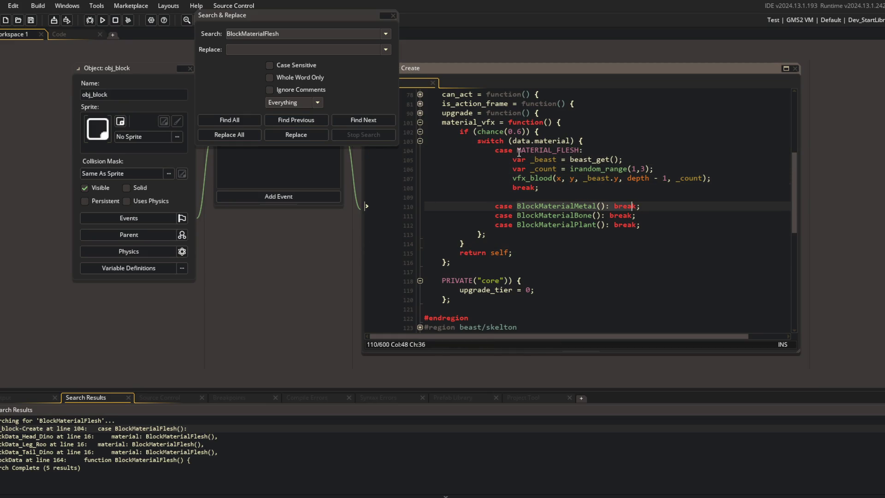
text(MATERIAL_METAL)
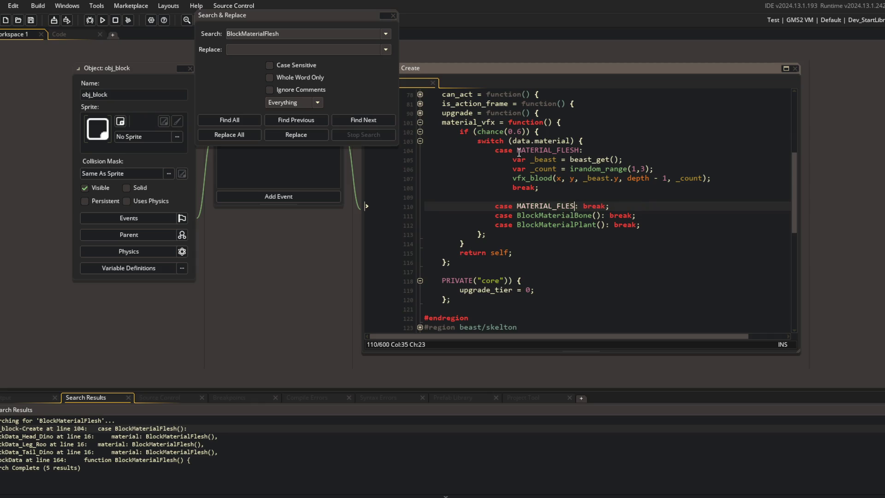
Replace BlockMaterialBone() and BlockMaterialPlant() with MATERIAL_BONE and MATERIAL_PLANT in the switch.
key(Down)
key(End)
key(Home)
key(ctrl+Right)
key(shift+End)
key(shift+Left)
key(shift+Left)
key(shift+Left)
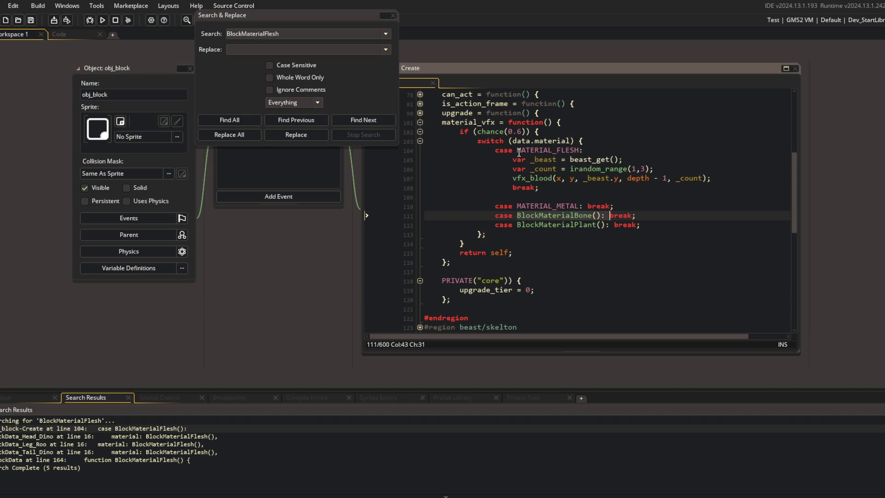
text(MATERIAL_BONE)
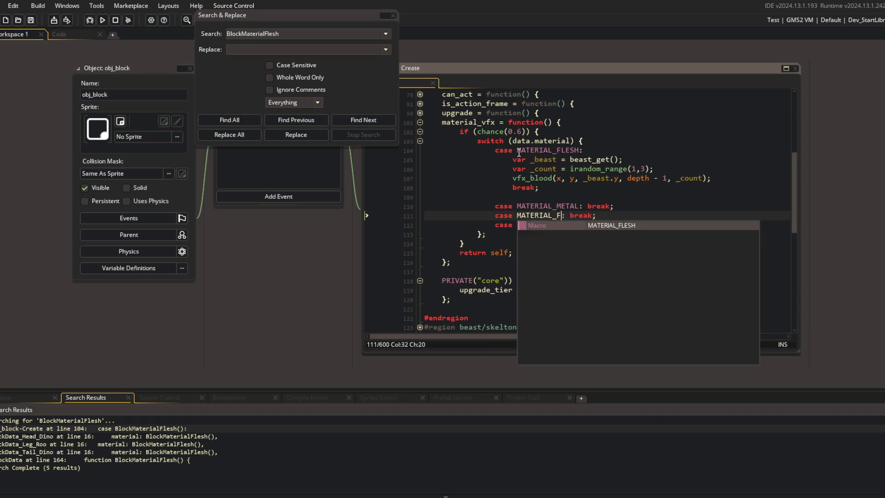
key(Down)
key(End)
key(Left)
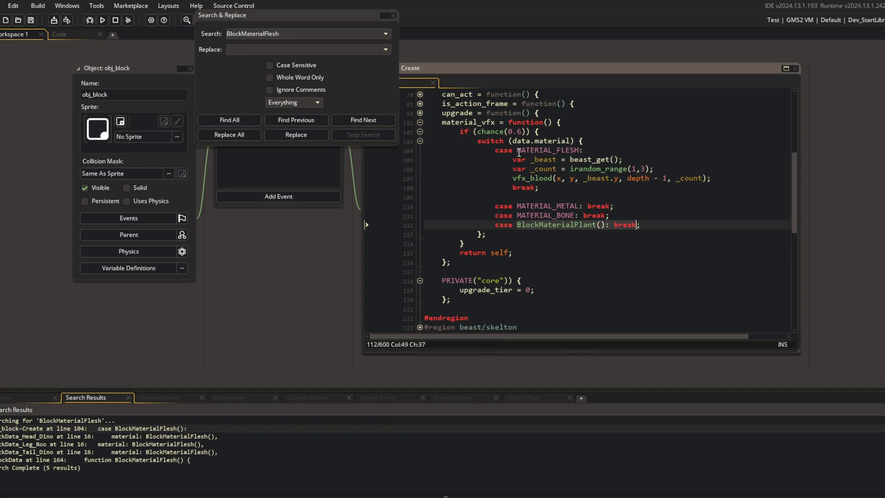
key(ctrl+Left)
key(ctrl+Left)
key(ctrl+Left)
key(ctrl+shift+Left)
key(ctrl+shift+Left)
text(MATERIAL_F)
key(BackSpace)
text(PLANT)
key(Left)
key(Left)
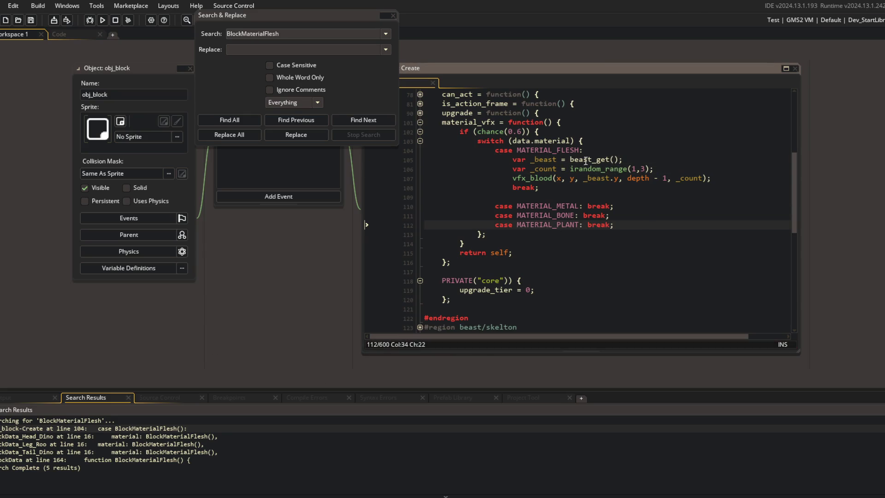
Set the Head_Dino, Leg_Roo and Tail_Dino material fields to MATERIAL_FLESH.
double_click(170, 437)
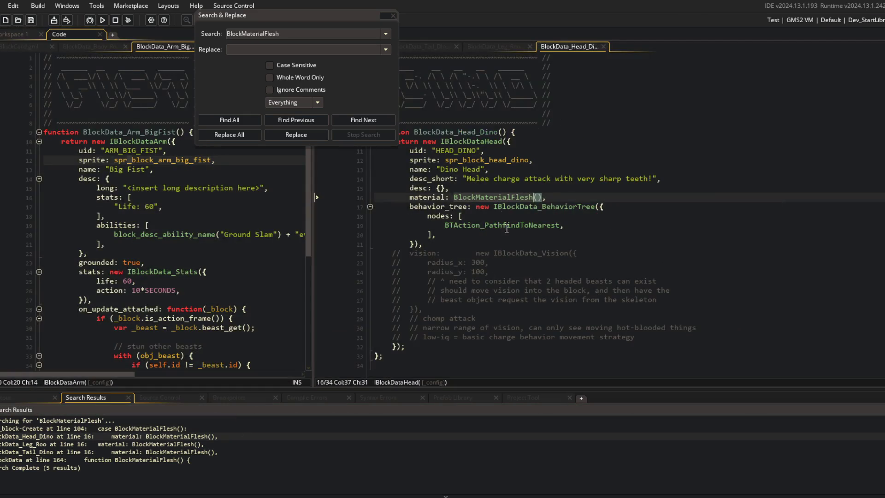
double_click(494, 194)
text(MATERIAL_FLESH)
key(Delete)
key(Delete)
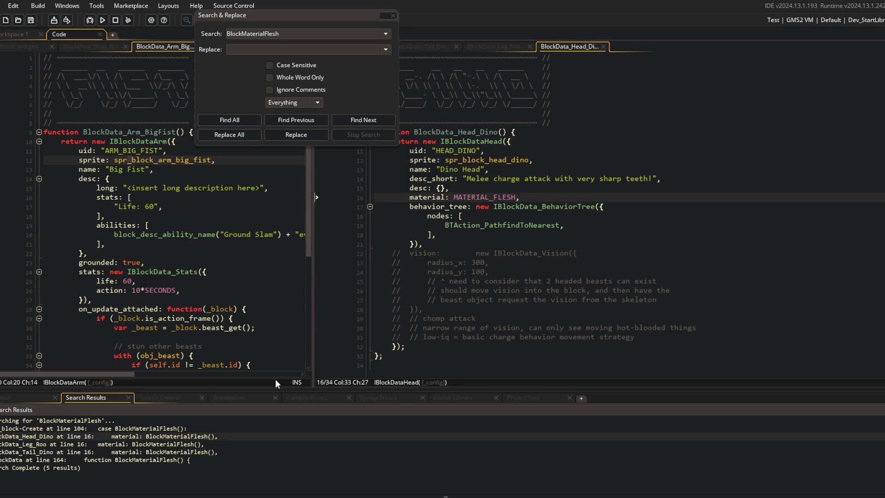
double_click(154, 452)
double_click(153, 444)
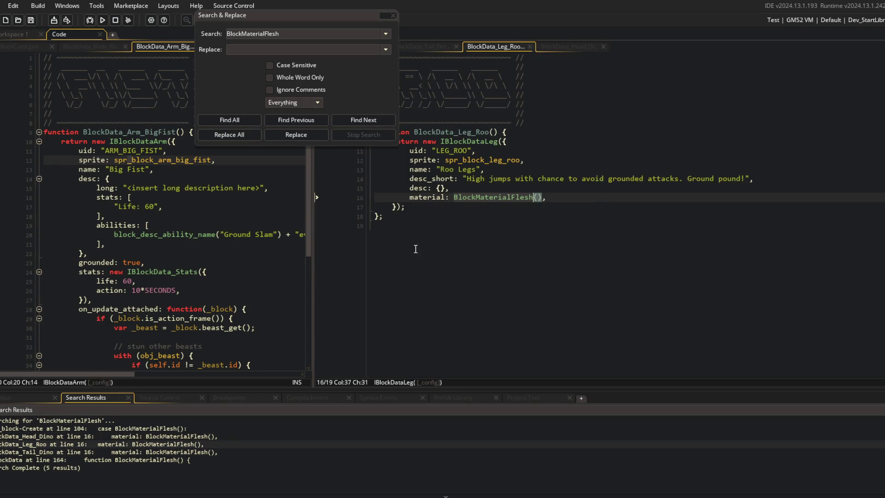
double_click(469, 197)
text(MATERIAL_FLESH)
key(Delete)
key(Delete)
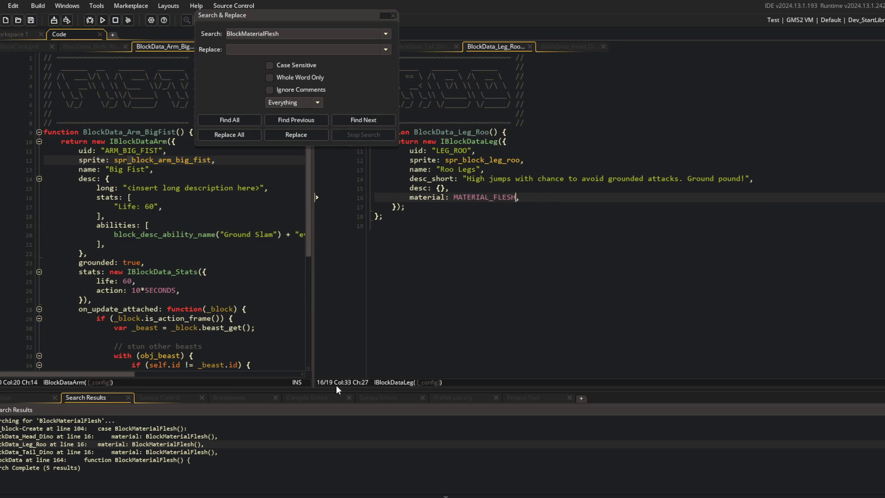
double_click(154, 452)
click(481, 198)
double_click(481, 197)
text(MATERIAL_FLESH)
key(Delete)
key(Delete)
Jump from Search Results to the BlockMaterialFlesh definition in IBlockData.
click(182, 460)
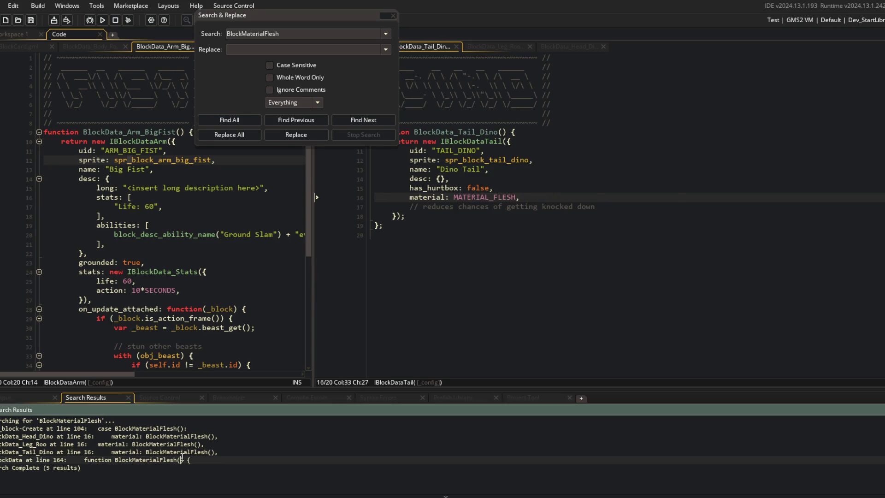
double_click(182, 459)
key(Up)
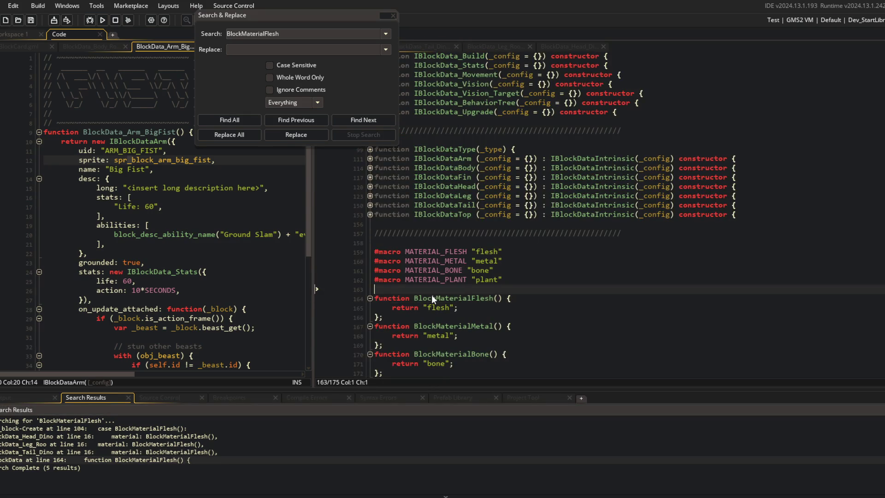
Delete the old BlockMaterial helper functions at the end of IBlockData.
key(ctrl+shift+End)
key(Delete)
click(393, 15)
click(549, 177)
scroll(549, 177, up, 3)
scroll(548, 177, down, 3)
Move the MATERIAL #macro definitions under IBlockData's header comment and save.
click(571, 346)
key(shift+Home)
key(shift+Up)
key(shift+Up)
key(shift+Up)
key(shift+Up)
key(Delete)
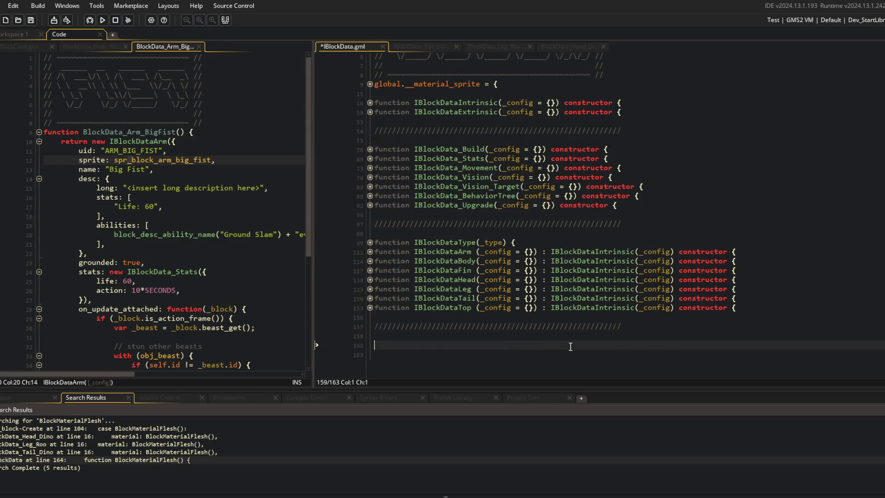
key(shift+Up)
key(Delete)
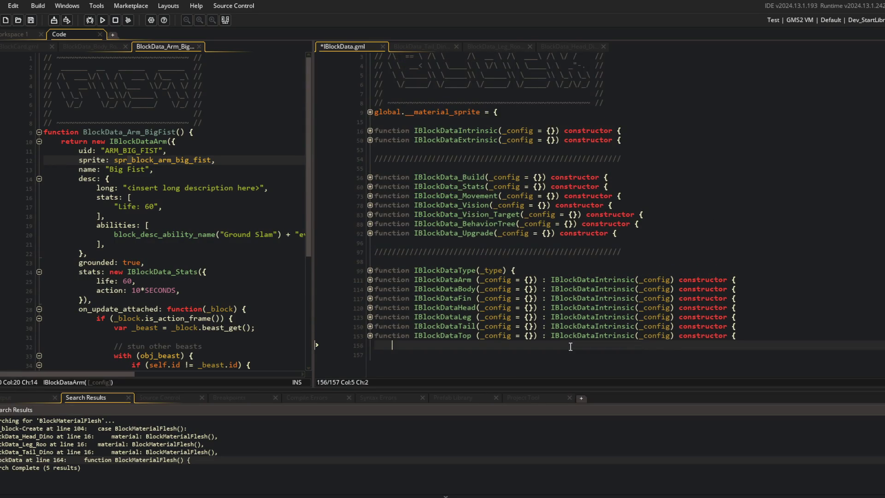
key(Delete)
key(ctrl+s)
click(543, 112)
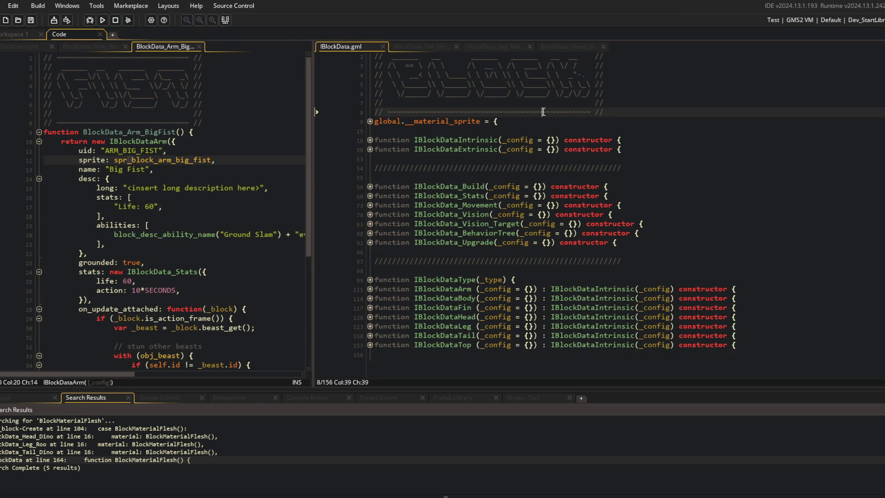
text(#macro MATERIAL_FLESH "flesh" #macro MATERIAL_METAL "metal" #macro MATERIAL_BONE "bone" #macro MATERIAL_PLANT "plant")
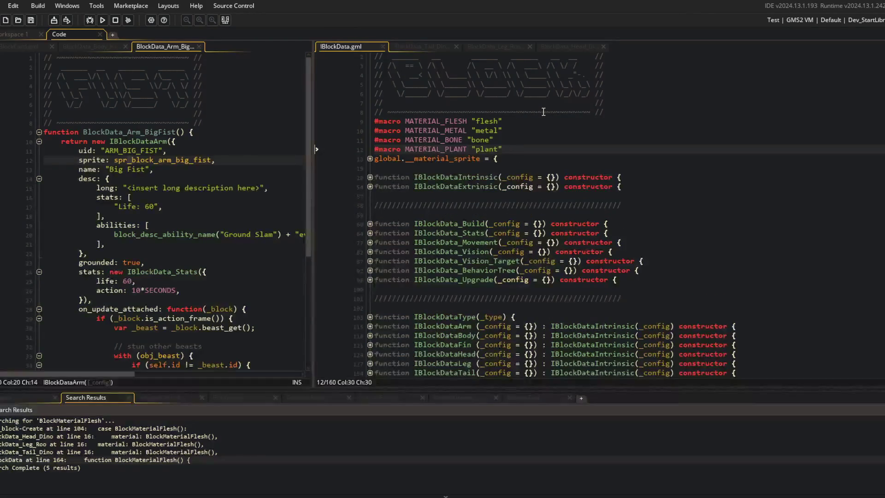
key(Down)
key(ctrl+shift+bracketleft)
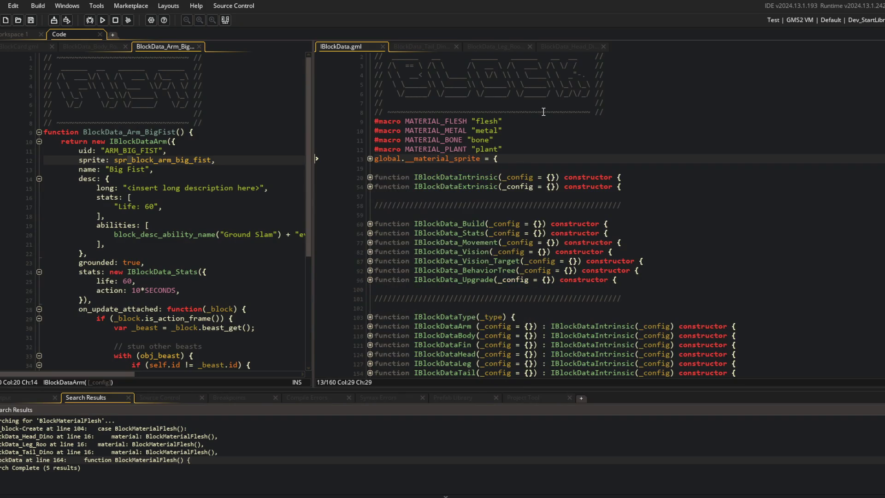
key(Down)
key(Down)
key(Down)
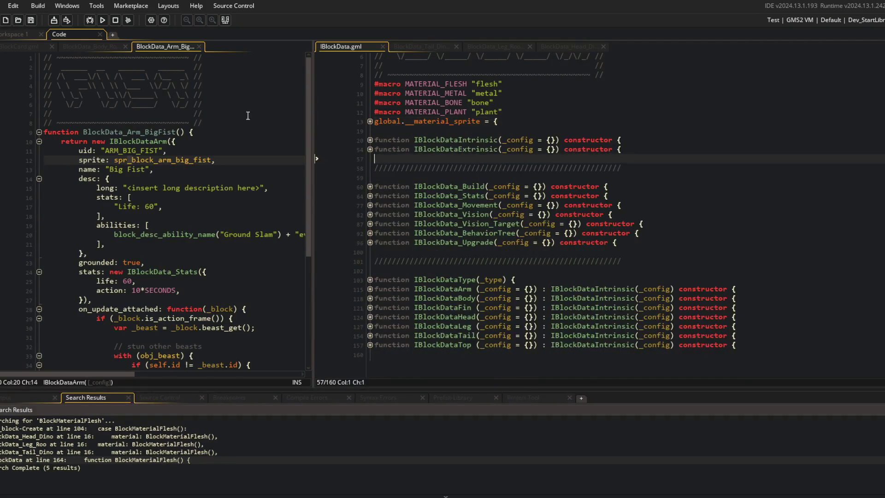
Close the search results and the Big Fist script, switching to Robot Core.
click(219, 22)
click(546, 281)
click(110, 207)
click(203, 149)
click(199, 47)
click(572, 162)
click(203, 169)
Replace Robot Core's "metal" material string with MATERIAL_METAL.
click(191, 198)
key(shift+Left)
key(shift+Left)
key(shift+Left)
key(ctrl+shift+f)
key(Return)
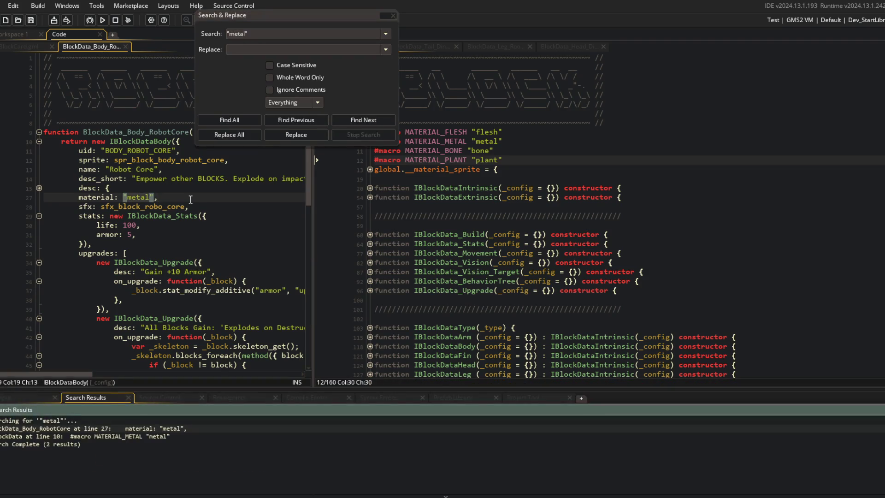
key(Escape)
double_click(435, 142)
key(ctrl+c)
click(239, 200)
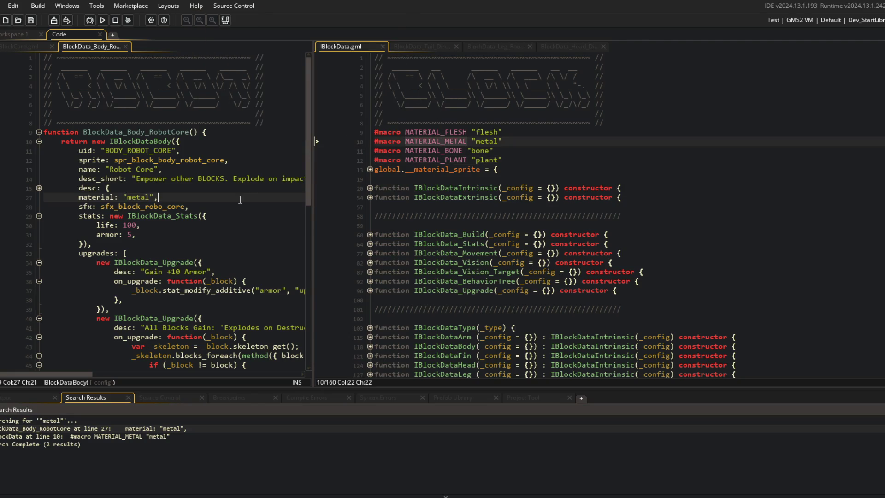
key(shift+Left)
key(shift+Left)
key(shift+Left)
key(ctrl+v)
click(234, 178)
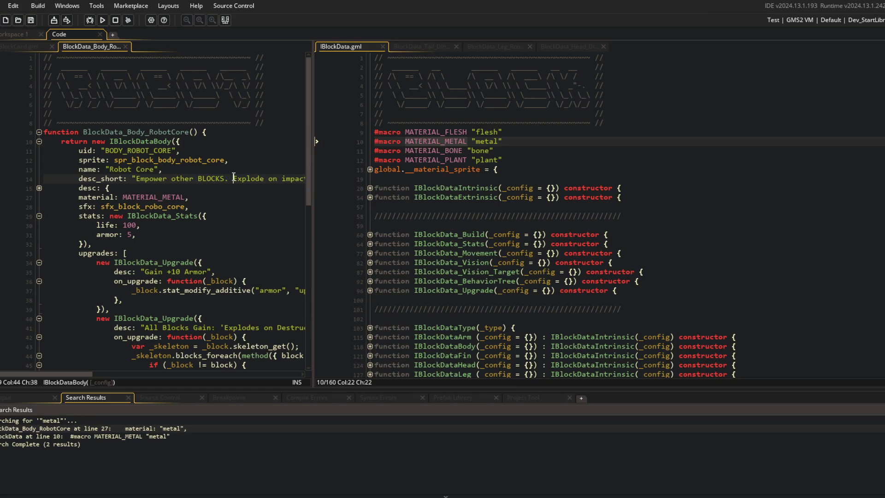
Close the Robot Core, IBlockData, Dino Tail and Leg_Roo tabs, leaving GuiBlockCard.
middle_click(98, 46)
middle_click(351, 45)
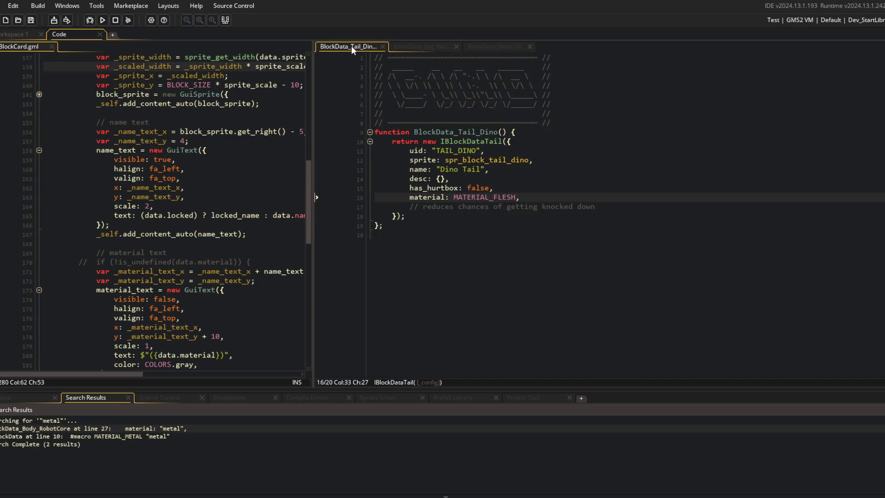
middle_click(351, 46)
middle_click(351, 46)
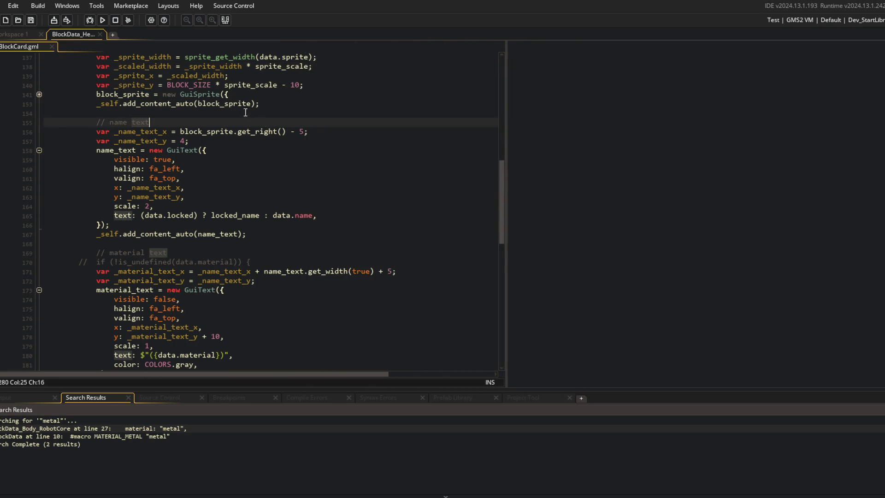
click(225, 19)
click(247, 299)
Uncomment the is_undefined(data.material) check and wrap the indented material text code in braces.
click(217, 252)
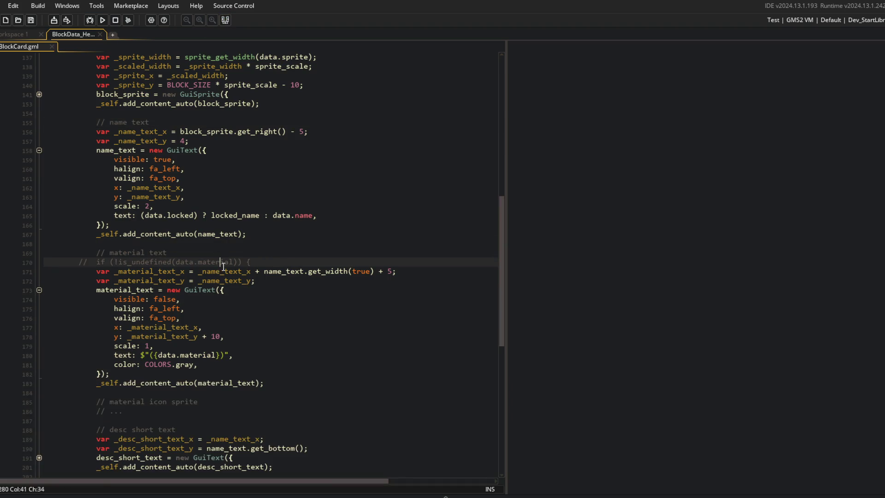
key(ctrl+shift+k)
key(Down)
key(shift+Down)
key(shift+Down)
key(shift+Down)
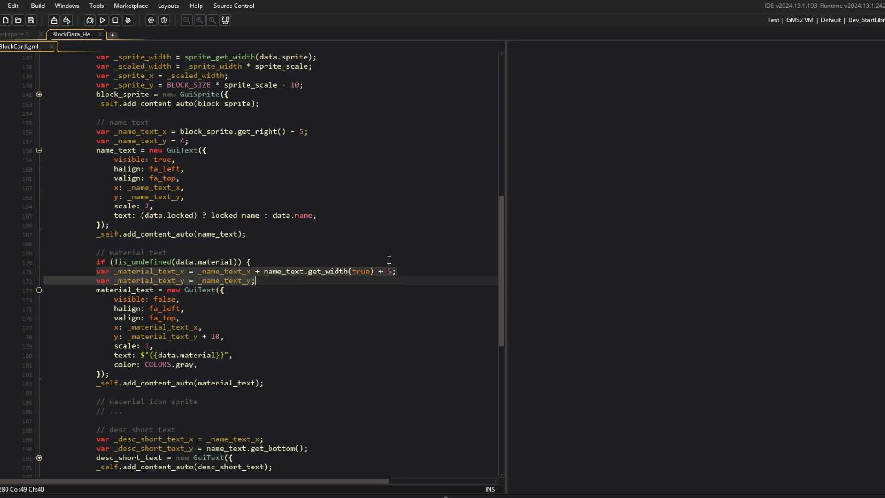
key(shift+Down)
key(shift+Down)
key(shift+Down)
key(Tab)
key(End)
key(Return)
text(})
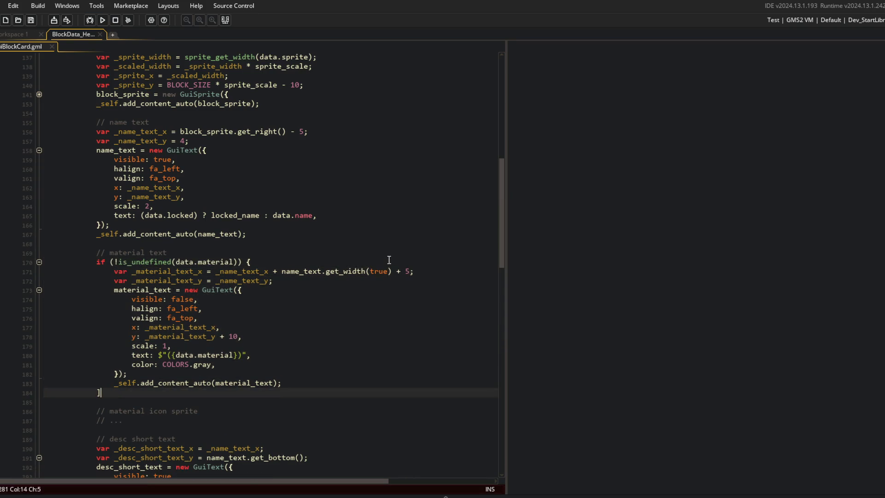
Move the material icon sprite comments inside the material if block.
key(Left)
key(Return)
key(Down)
key(shift+Down)
key(shift+Down)
key(ctrl+x)
key(Up)
key(Up)
key(Up)
key(Return)
key(ctrl+v)
key(Delete)
key(Down)
key(Delete)
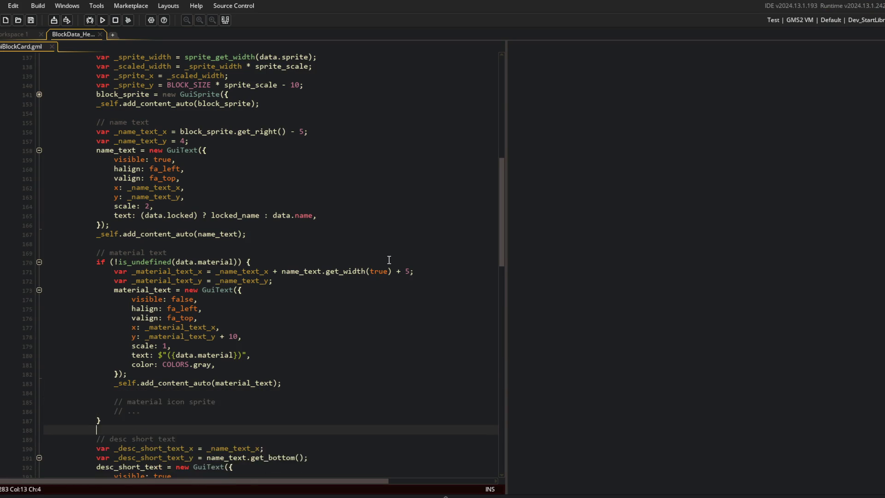
Review the icon sprite placeholder, browsing assets in the asset browser before hiding it.
click(249, 225)
scroll(248, 225, up, 3)
scroll(248, 226, down, 12)
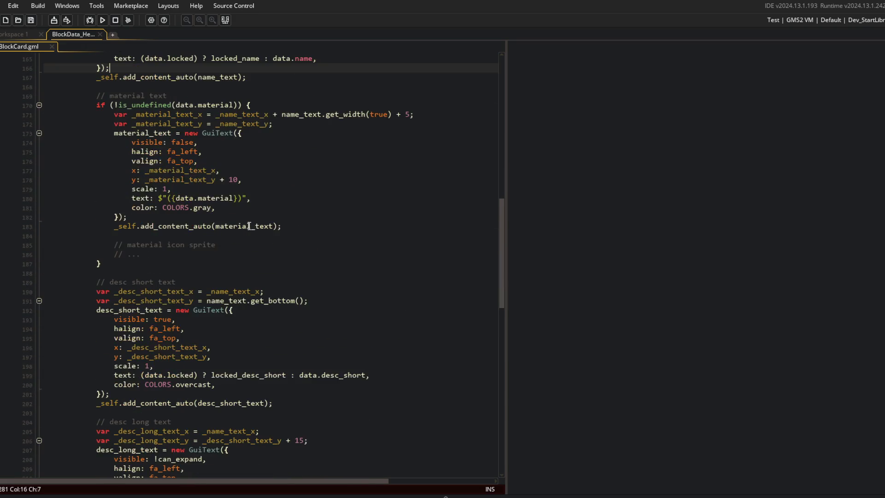
click(324, 246)
key(Down)
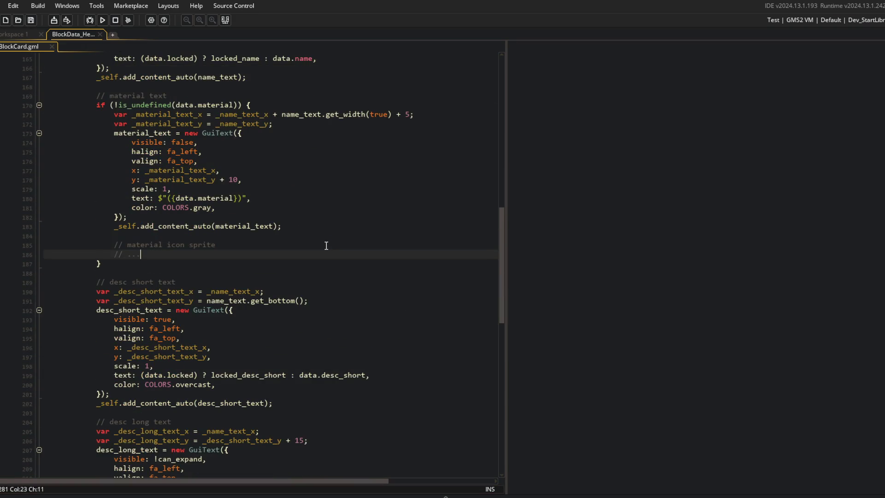
scroll(326, 245, up, 10)
click(326, 246)
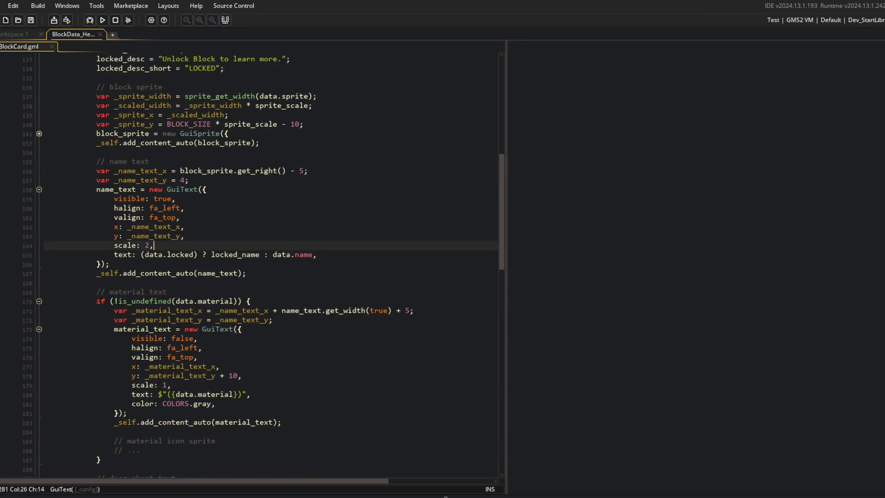
key(ctrl+alt+a)
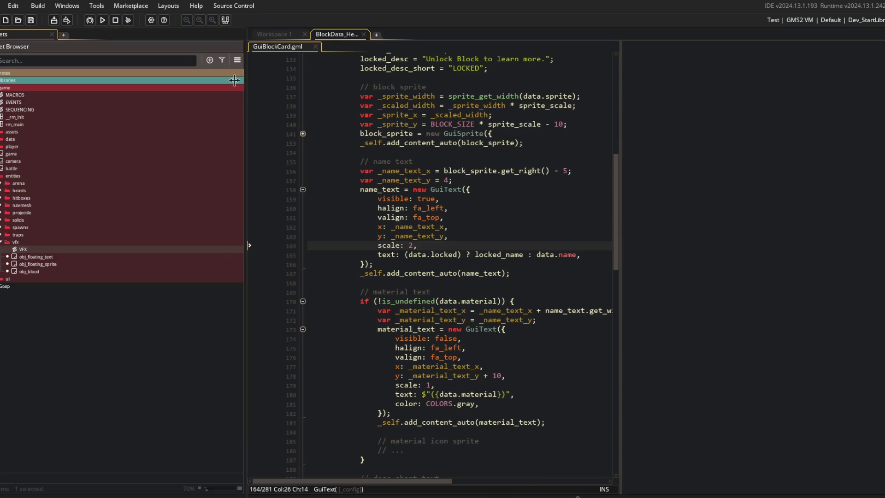
drag(245, 81, 124, 81)
click(332, 254)
click(1, 242)
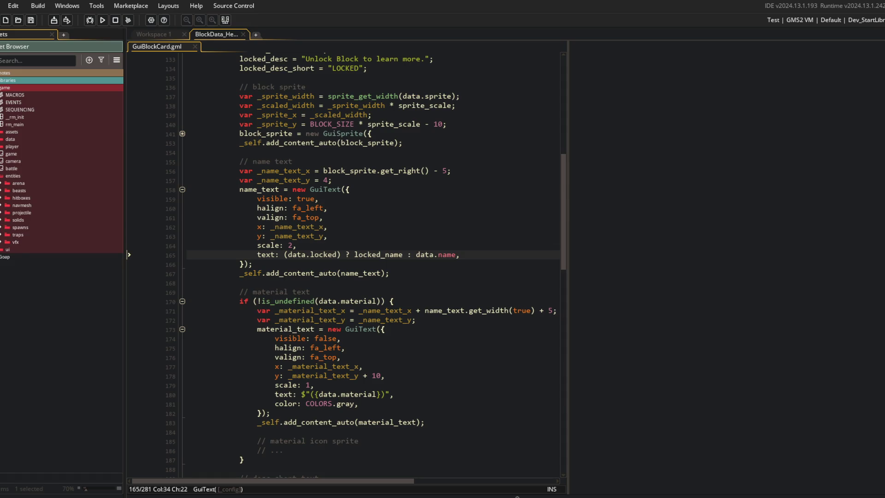
drag(129, 255, 0, 254)
Inspect the block sprite creation code in GuiBlockCard.
click(234, 171)
scroll(236, 168, down, 10)
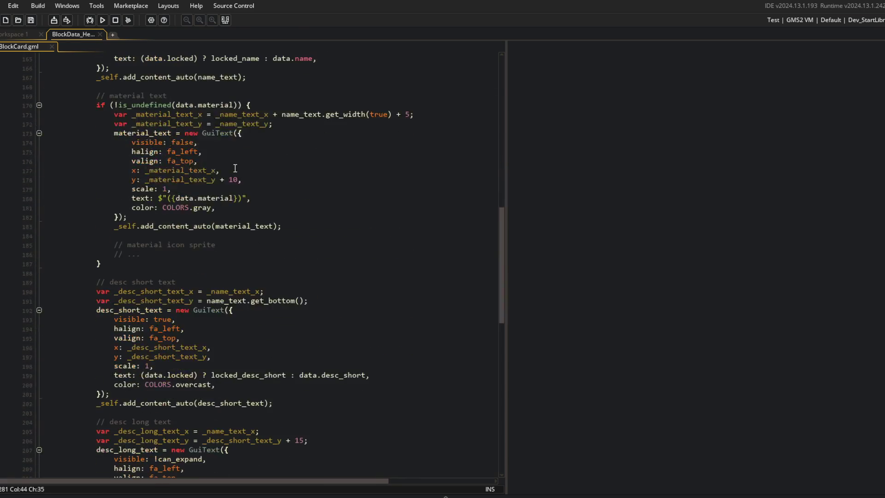
scroll(254, 281, up, 12)
click(341, 127)
key(Down)
key(Down)
key(Down)
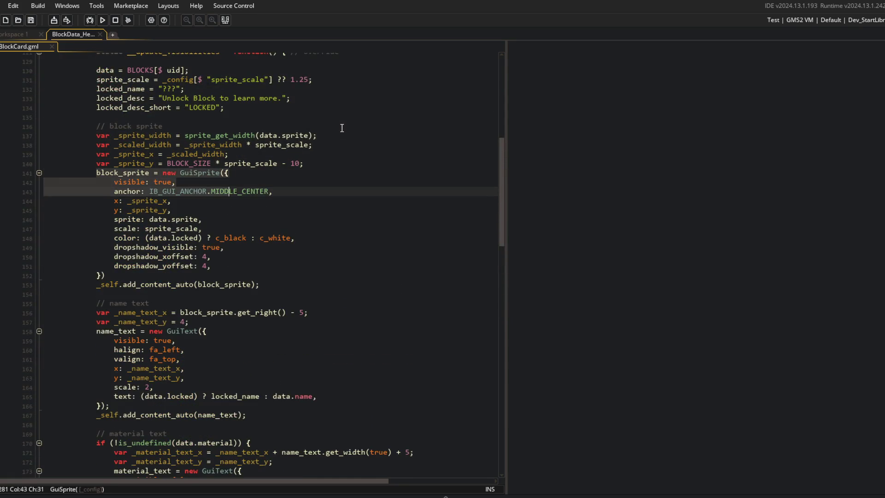
key(Down)
key(Down)
key(Down)
scroll(210, 321, down, 8)
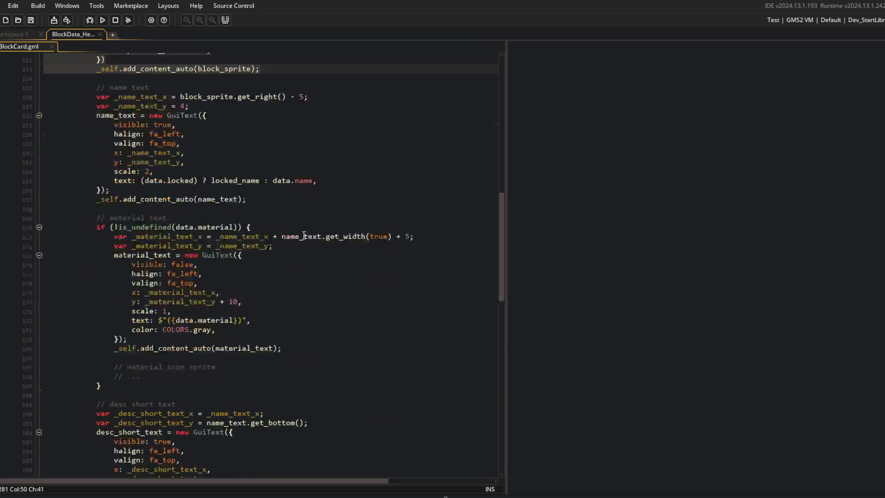
Paste the block sprite code over the placeholder as material_sprite and add it to the card content.
click(197, 376)
key(shift+Home)
key(ctrl+v)
key(shift+Up)
key(shift+Up)
key(shift+Up)
key(Tab)
click(136, 361)
key(BackSpace)
key(BackSpace)
key(BackSpace)
text(material)
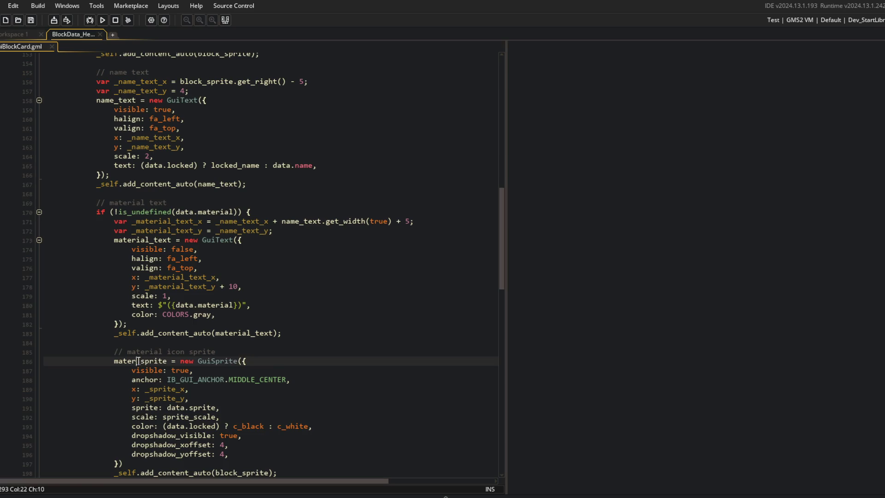
scroll(165, 364, down, 3)
click(243, 374)
double_click(244, 374)
key(ctrl+v)
Set the visibility of both the material text and material sprite to !can_expand.
click(196, 299)
click(203, 266)
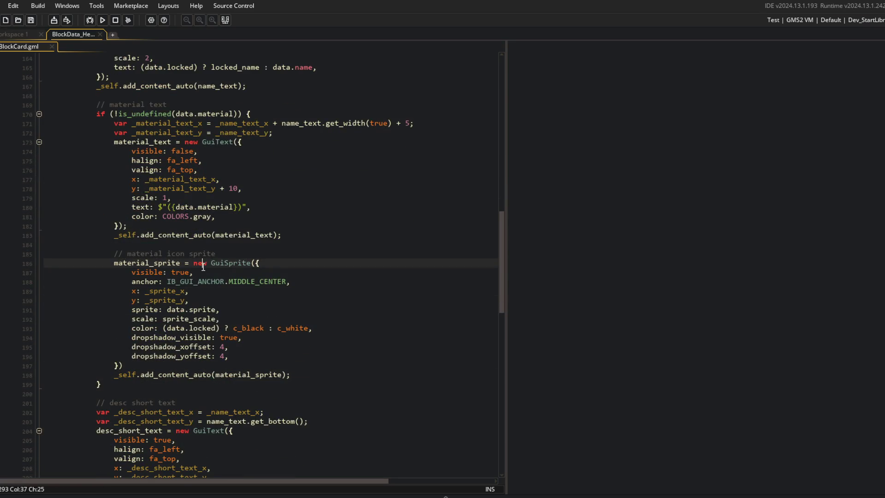
click(238, 152)
key(shift+Home)
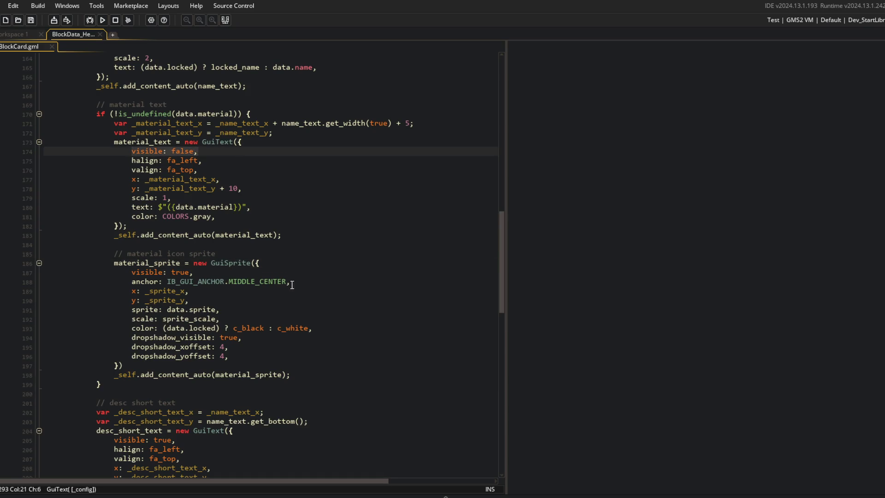
click(292, 285)
double_click(183, 154)
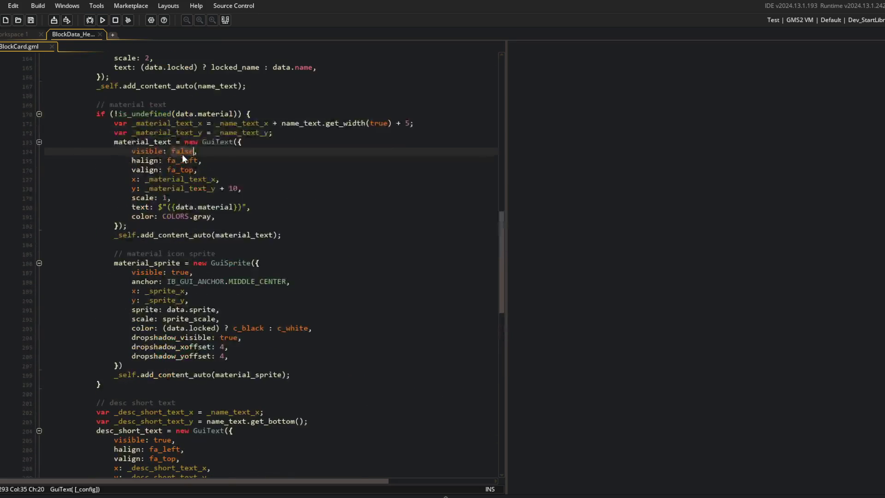
text(!can_expand)
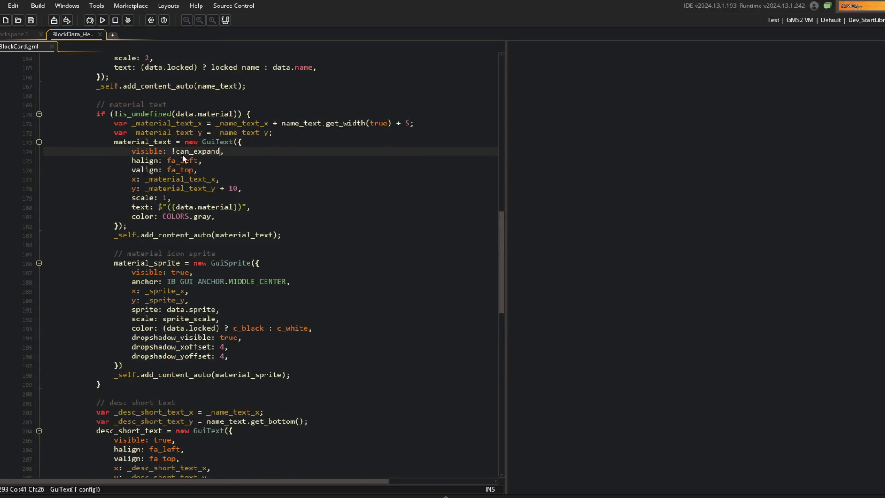
key(Down)
key(Down)
key(Down)
key(Down)
key(Down)
key(ctrl+Left)
key(ctrl+shift+Right)
key(ctrl+v)
key(Down)
Declare var _material_icon_x = 0; and var _material_icon_y = 0; above the sprite code.
key(Up)
key(Up)
key(Up)
key(End)
key(Return)
text(var _material_icon_x = 0;)
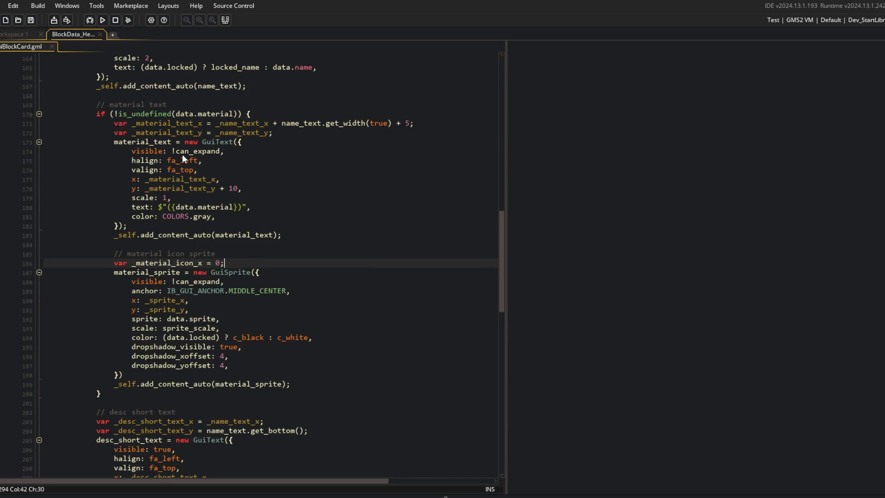
key(Return)
text(var _material_icon_y = 0;)
Replace _sprite_x and _sprite_y in the GuiSprite config with _material_icon_x and _material_icon_y.
key(Up)
key(Left)
key(Left)
key(Left)
key(Home)
key(Down)
key(Down)
key(Down)
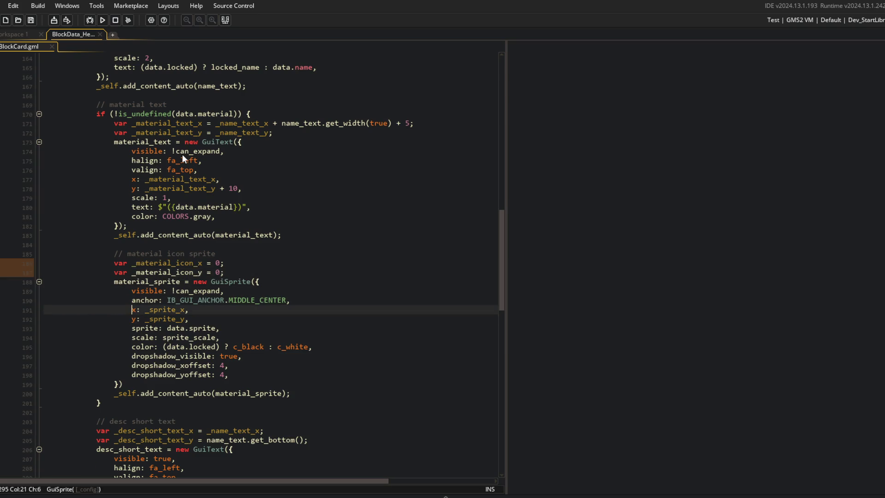
key(ctrl+Right)
key(ctrl+shift+Right)
text(_material_icon_x)
key(Down)
key(ctrl+Left)
key(ctrl+shift+Right)
text(_material_icon_x)
key(BackSpace)
text(y)
key(Escape)
key(Down)
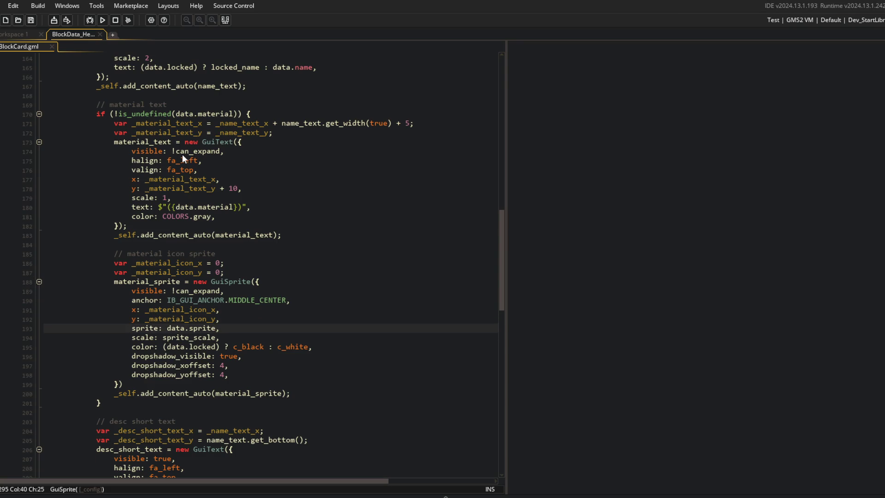
click(354, 234)
Open global_block_data in a side-by-side pane and follow it to IBlockData's global.__material_sprite declaration.
key(ctrl+t)
text(block)
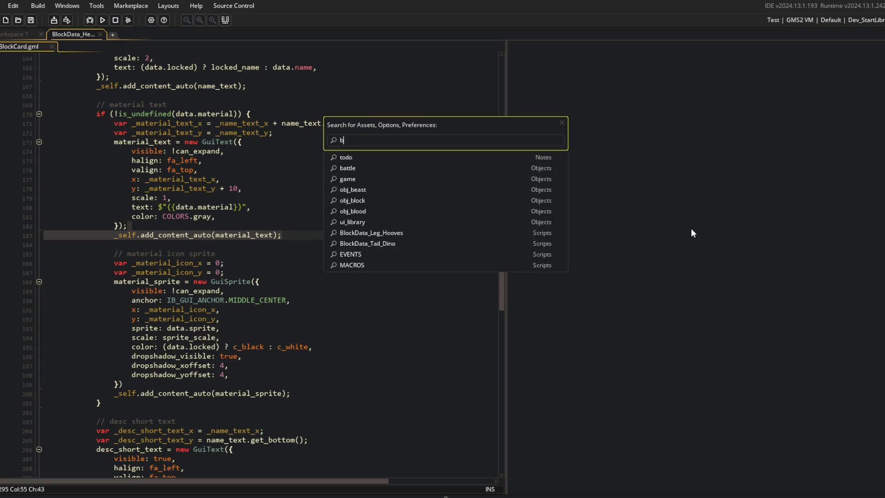
key(ctrl+a)
key(BackSpace)
text(global_bnlo)
text(o)
key(Return)
drag(92, 46, 641, 141)
click(700, 151)
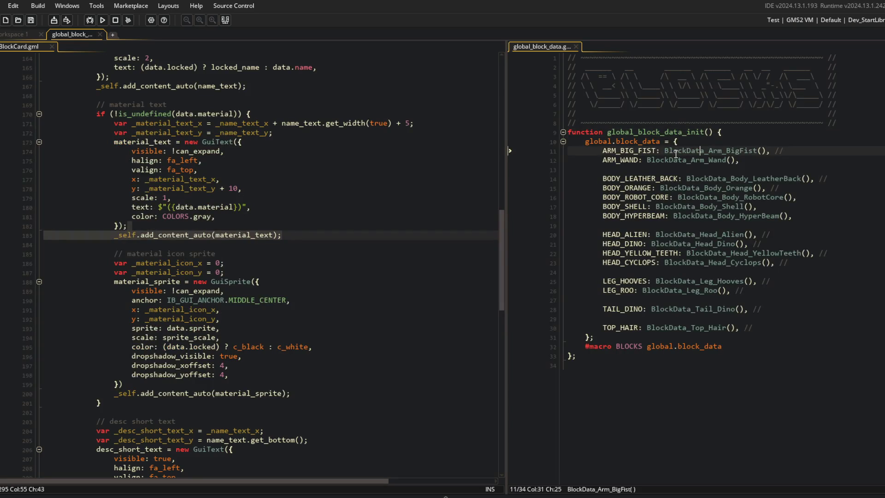
middle_click(693, 151)
middle_click(654, 144)
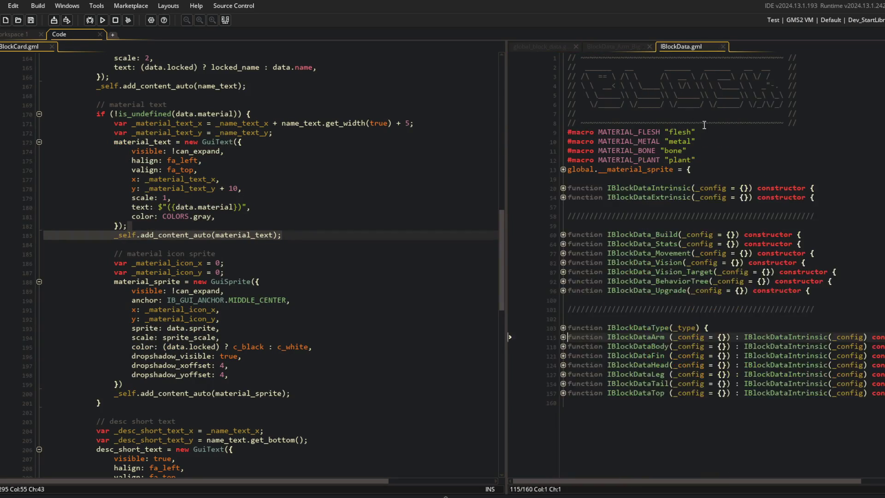
click(628, 169)
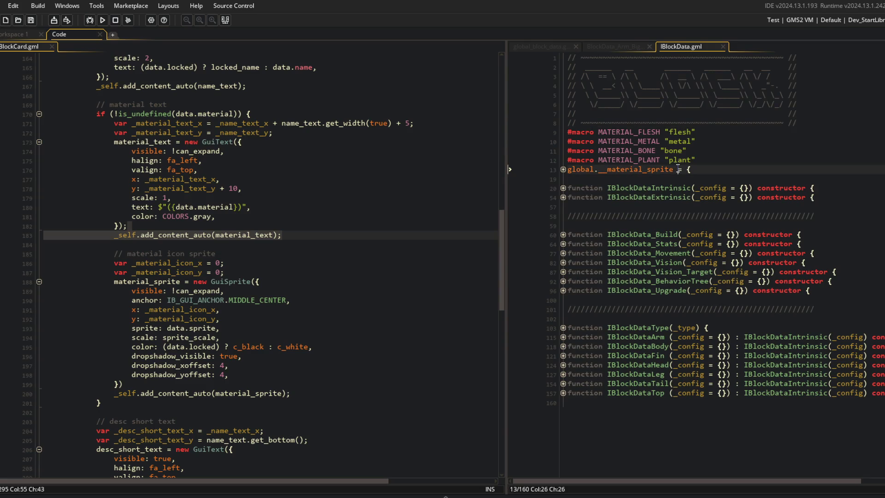
Change the icon's sprite from data.sprite to global.__material_sprite[$ data.material].
click(269, 333)
key(Up)
key(Left)
key(ctrl+BackSpace)
key(ctrl+BackSpace)
key(ctrl+BackSpace)
key(ctrl+v)
text([$ d)
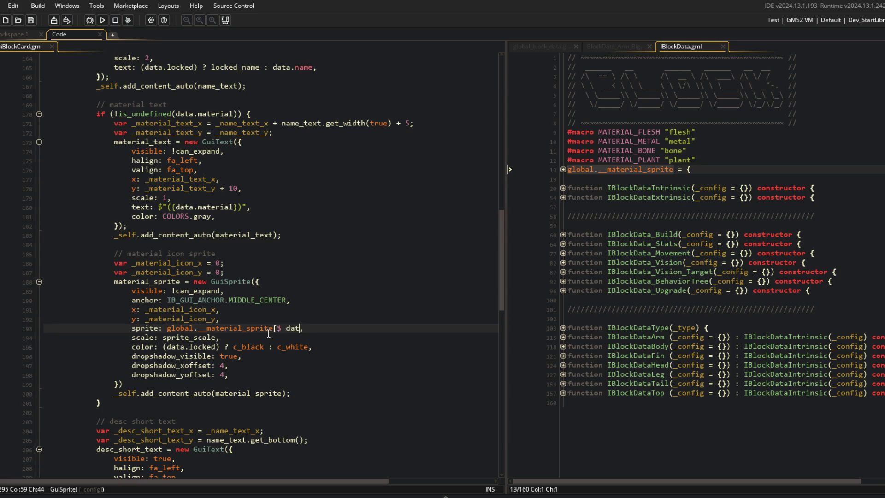
text(ata.materila)
key(BackSpace)
key(BackSpace)
text(al])
Set the material icon's scale to 1.
click(279, 301)
click(283, 284)
click(249, 123)
click(232, 271)
click(277, 309)
click(228, 340)
key(ctrl+BackSpace)
text(1)
Make the icon colour c_white, set the drop-shadow offsets to 1, and run a test build.
key(Down)
key(End)
key(Left)
text(c)
key(ctrl+BackSpace)
key(ctrl+BackSpace)
key(ctrl+BackSpace)
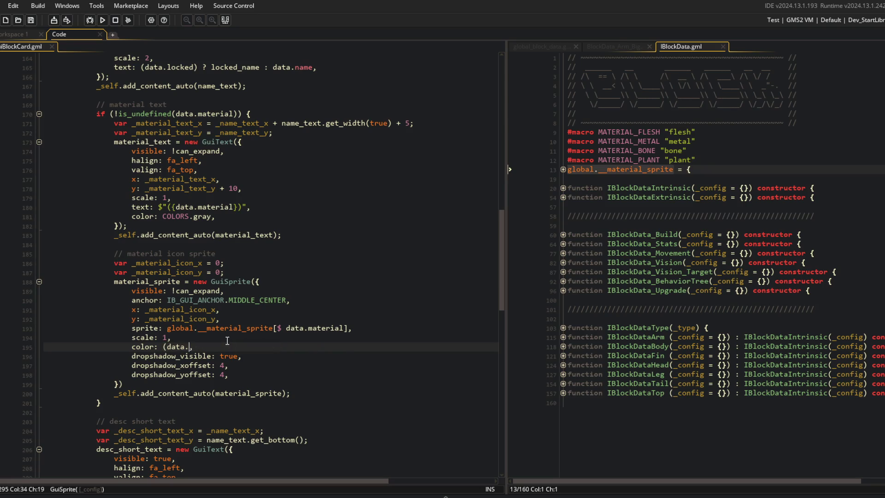
text(c_white)
key(Down)
key(Down)
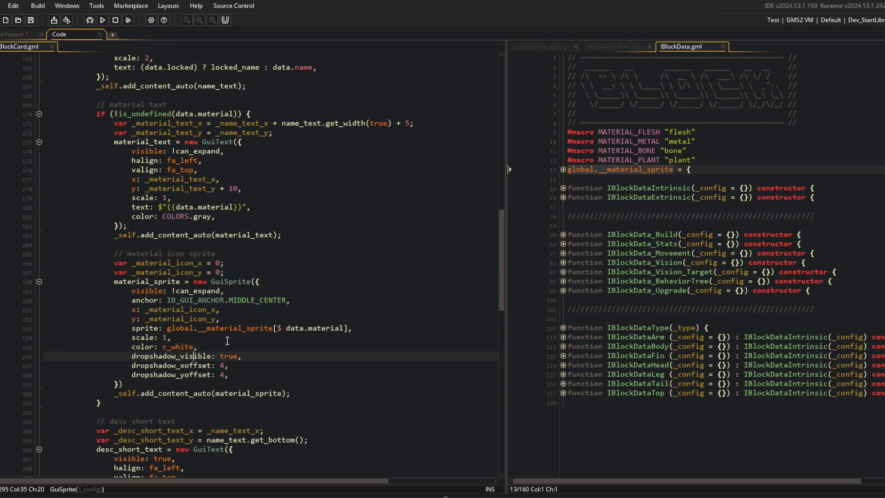
key(End)
key(Left)
key(BackSpace)
text(1)
key(Down)
key(F5)
Point the icon's x and y position lines at the material text's position variables.
click(214, 235)
click(177, 263)
double_click(176, 263)
text(_material_text_x)
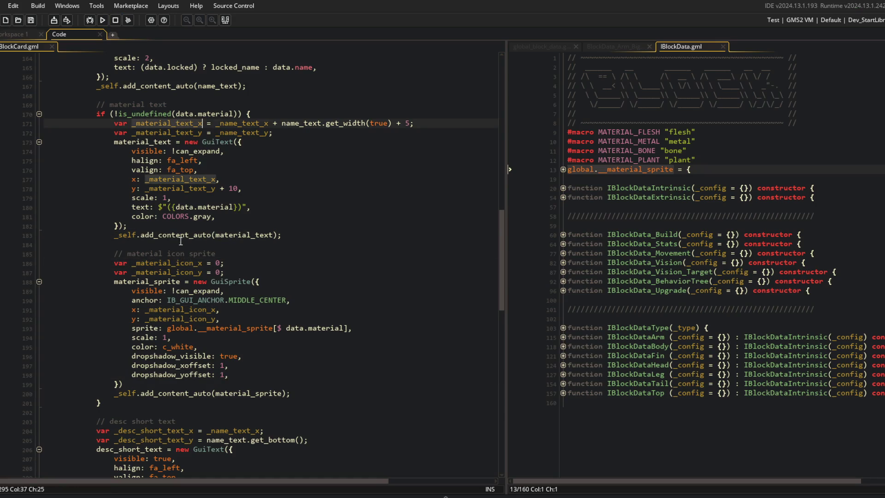
double_click(176, 133)
key(ctrl+c)
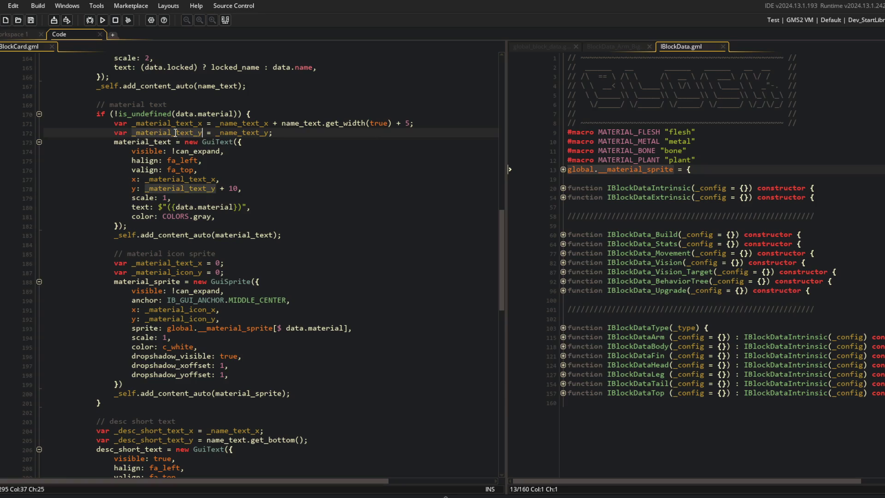
click(230, 273)
key(ctrl+z)
double_click(219, 273)
key(ctrl+v)
key(Up)
key(Left)
key(shift+Left)
key(ctrl+v)
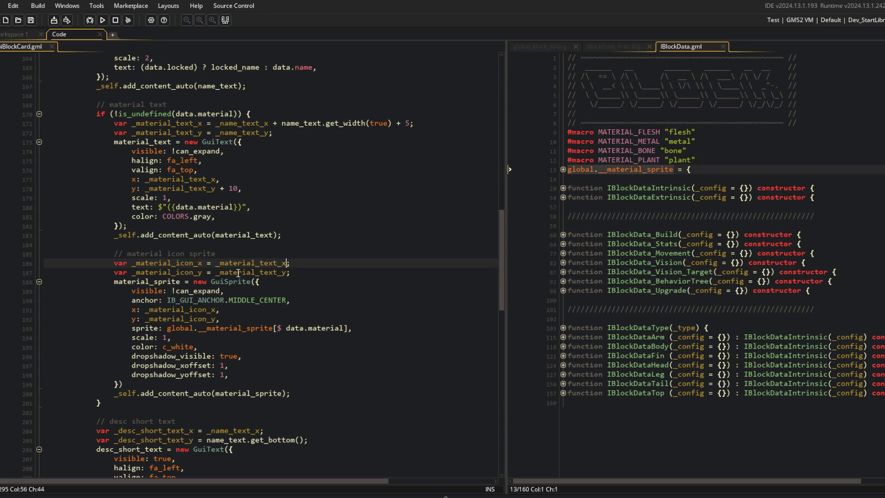
Copy the name-width offset expression into the icon's x position.
click(231, 123)
key(shift+End)
key(shift+Left)
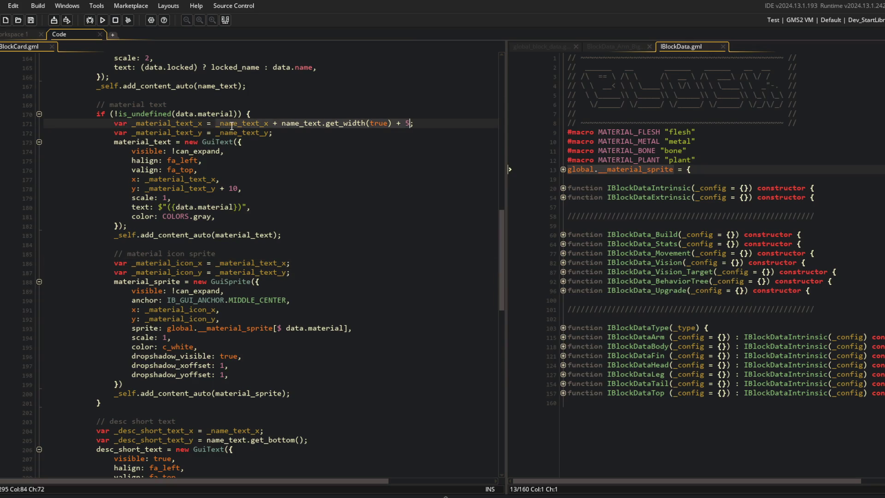
key(ctrl+c)
double_click(272, 264)
key(ctrl+v)
Cut the material icon sprite block and paste it above the material text inside the if.
key(Up)
key(Home)
key(shift+Down)
key(shift+Down)
key(shift+Down)
key(shift+End)
key(Delete)
key(Up)
key(Delete)
key(Up)
key(Up)
key(Up)
key(End)
key(ctrl+v)
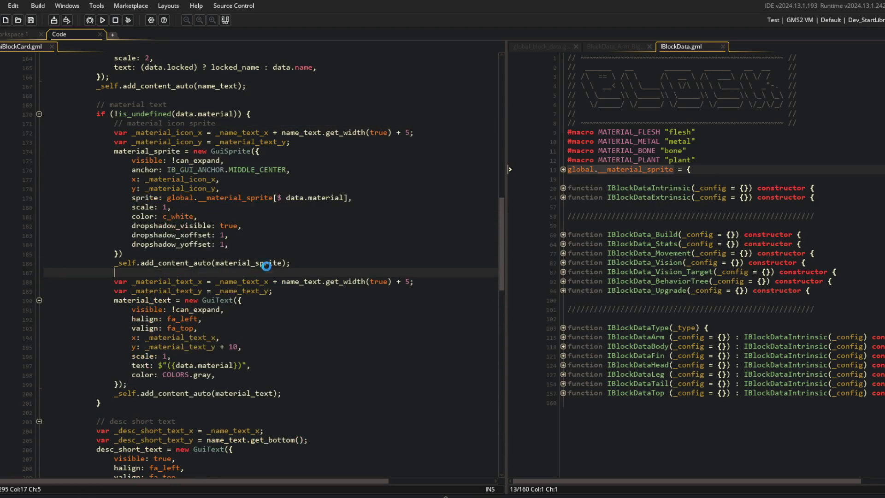
Set the icon y to _name_text_y and the material text y to _material_icon_y.
click(226, 198)
click(164, 151)
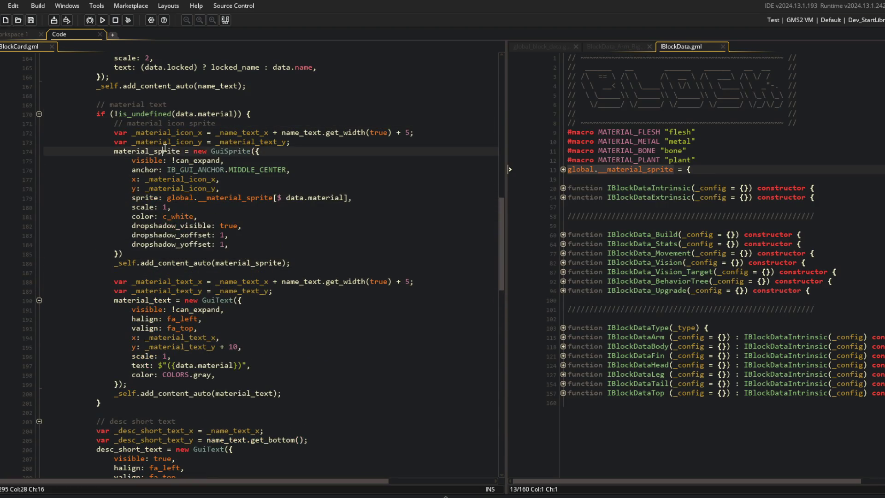
click(237, 291)
click(238, 141)
key(End)
text(_name_text_y)
double_click(166, 142)
key(ctrl+c)
double_click(240, 291)
key(ctrl+v)
Place the material text at _material_icon_x + 5 and run a test build.
click(296, 232)
click(309, 142)
click(184, 133)
click(241, 282)
double_click(241, 281)
key(ctrl+v)
key(shift+ctrl+Right)
key(shift+ctrl+Right)
key(shift+ctrl+Right)
key(Delete)
key(Right)
key(Right)
key(Right)
key(F5)
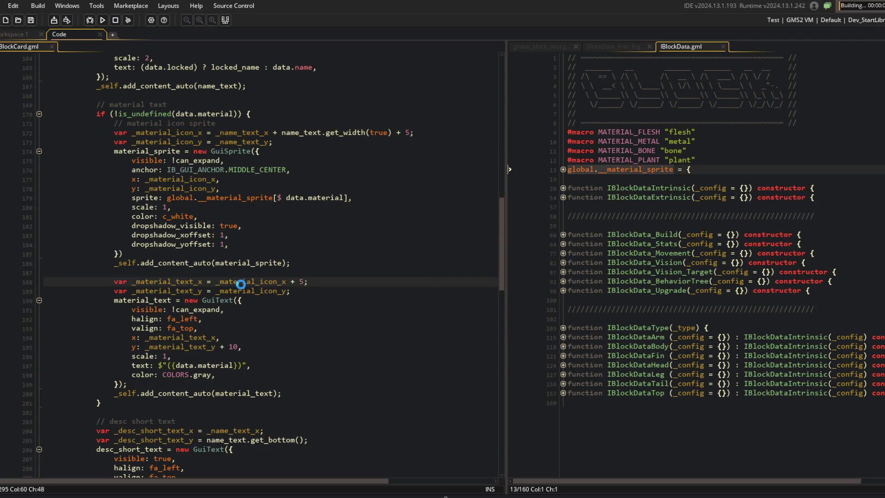
click(297, 260)
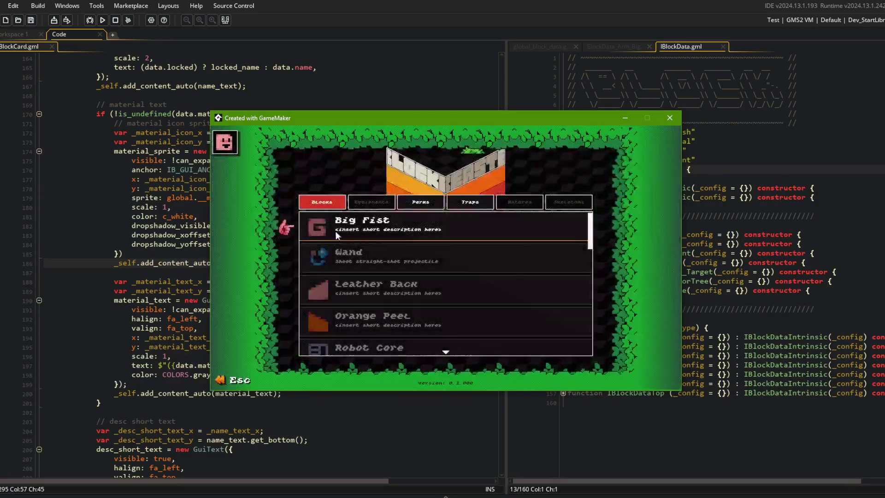
Open the Big Fist block card in the running game and abort the resulting code error.
click(386, 226)
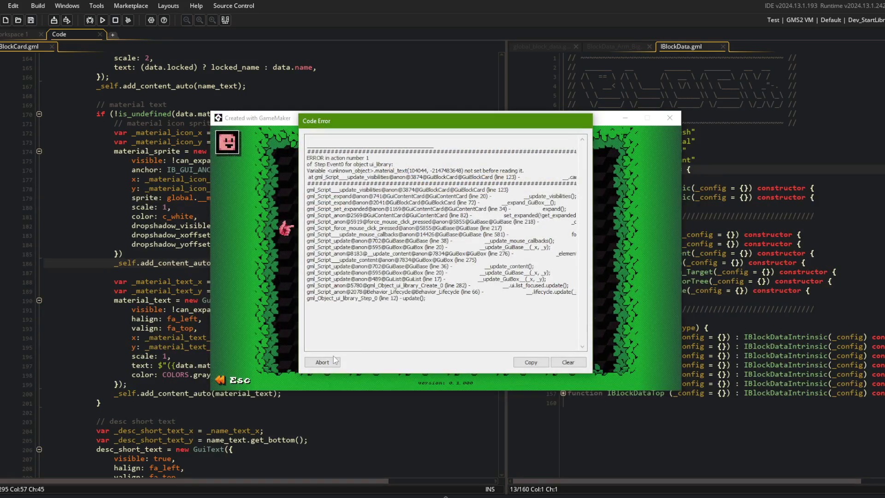
click(321, 363)
click(222, 311)
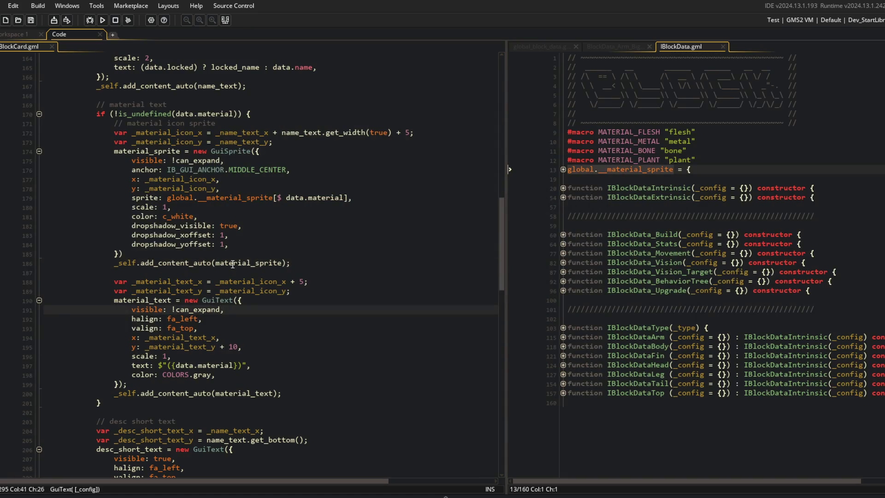
Highlight every use of material_text in GuiBlockCard and review the unset-variable error in the Output log.
click(284, 262)
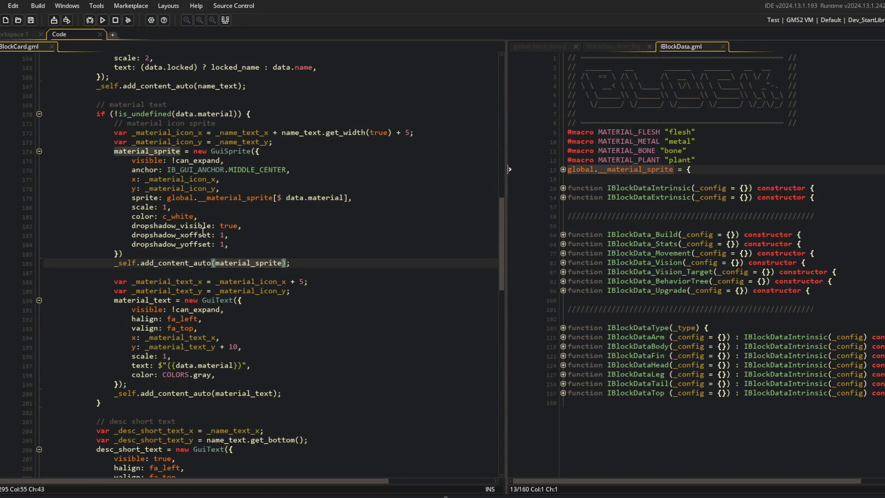
click(256, 315)
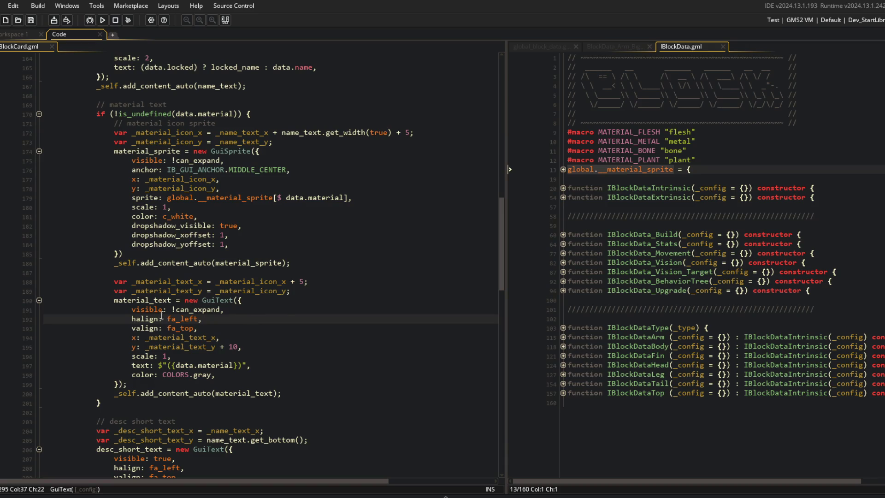
double_click(141, 301)
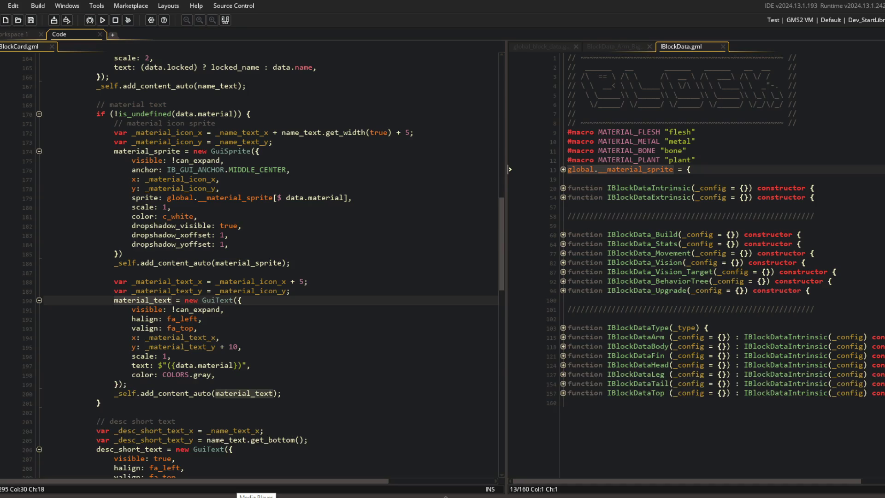
right_click(201, 469)
click(175, 450)
scroll(138, 438, up, 10)
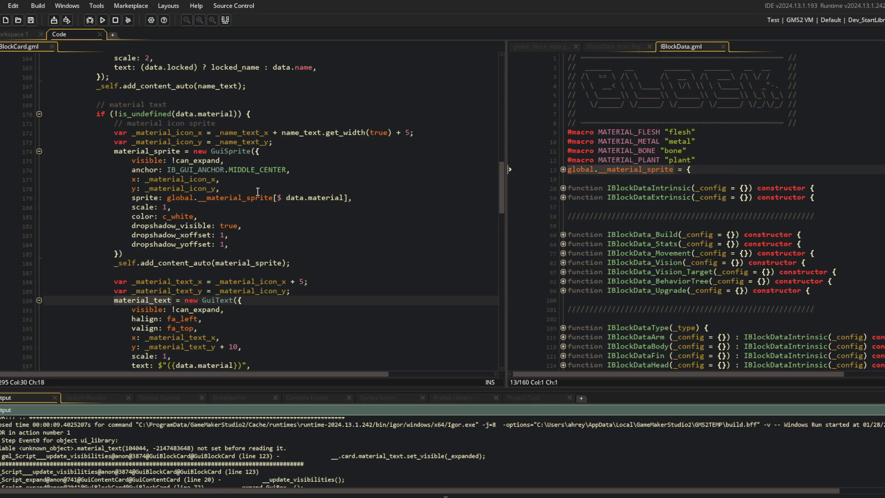
Close the build Output panel so the BlockCard code editor fills the window.
click(287, 189)
scroll(286, 189, up, 8)
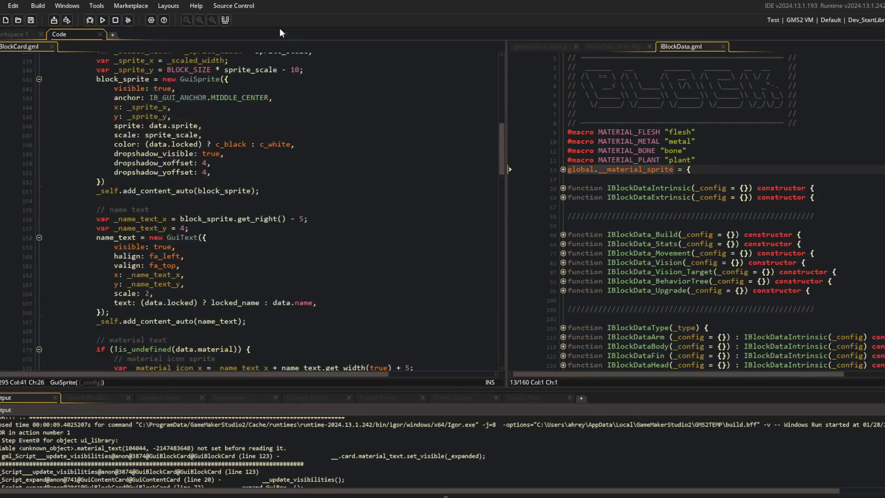
click(226, 21)
scroll(129, 238, up, 12)
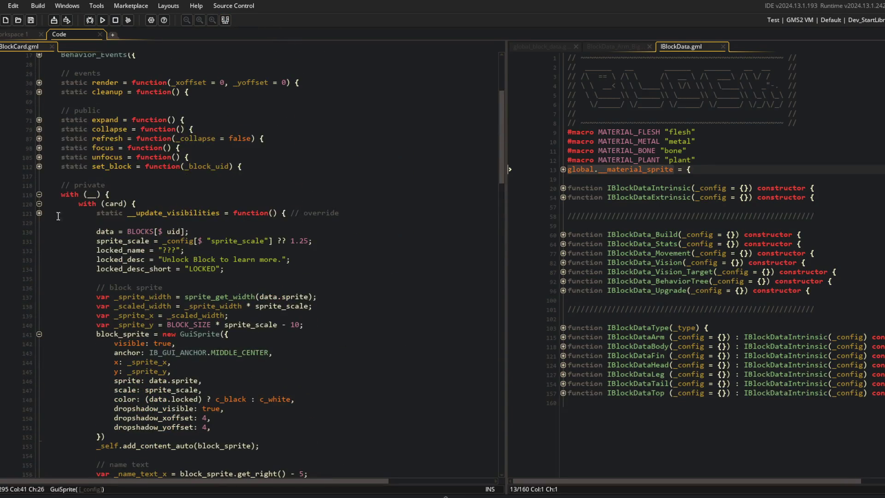
Locate the material_text visibility call in the __update_visibilities override.
click(155, 232)
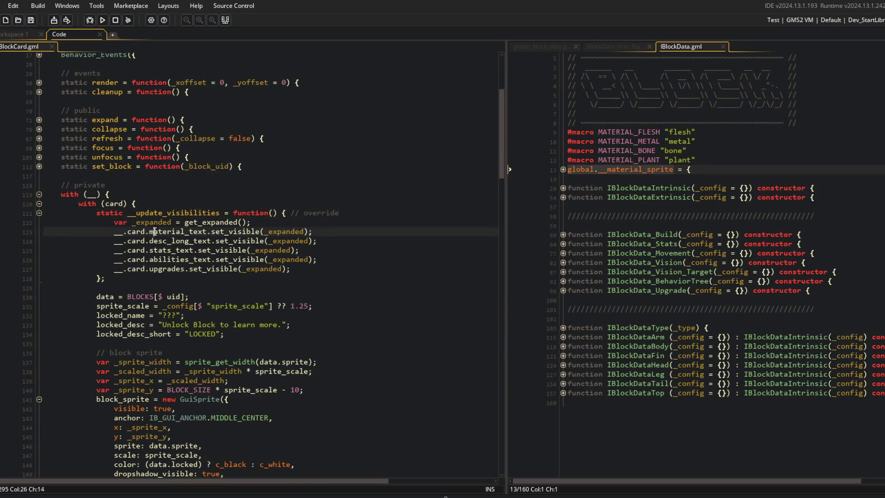
double_click(184, 231)
scroll(194, 251, down, 15)
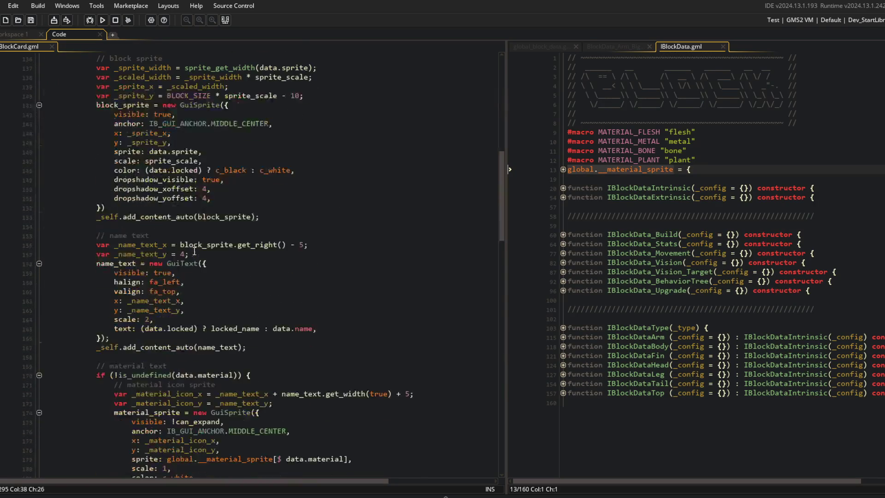
scroll(194, 252, up, 13)
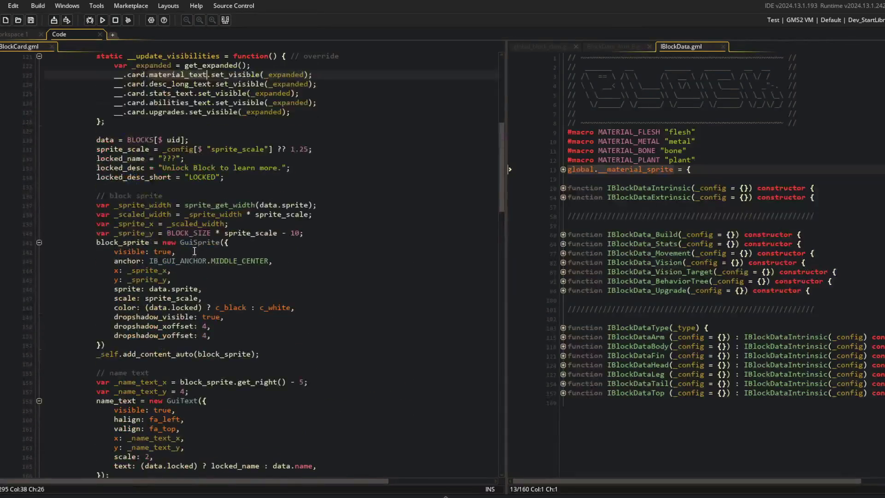
click(320, 147)
Wrap the material_text visibility call in an if (!is_undefined(__.card[$ "material_text"])) block.
key(Down)
key(Down)
key(End)
key(Return)
text(if (!is_undefined(__)
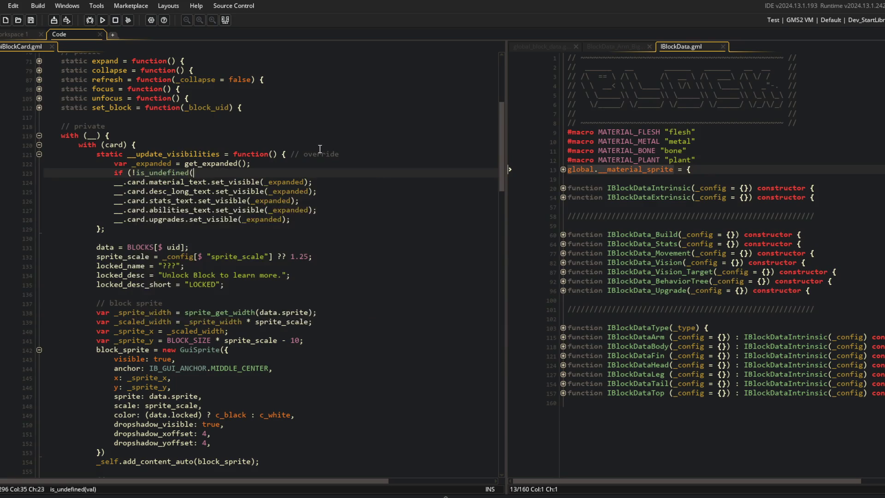
text(.card.mater)
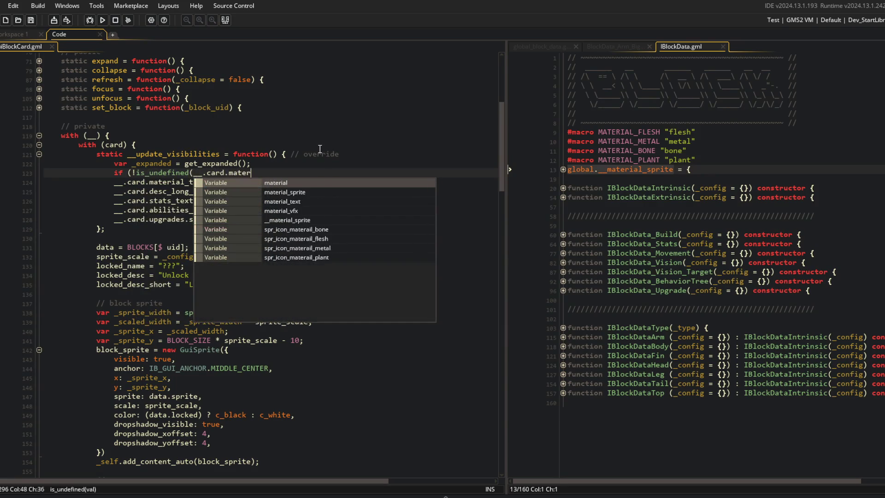
key(BackSpace)
key(BackSpace)
key(BackSpace)
key(BackSpace)
key(BackSpace)
key(BackSpace)
text([$ )
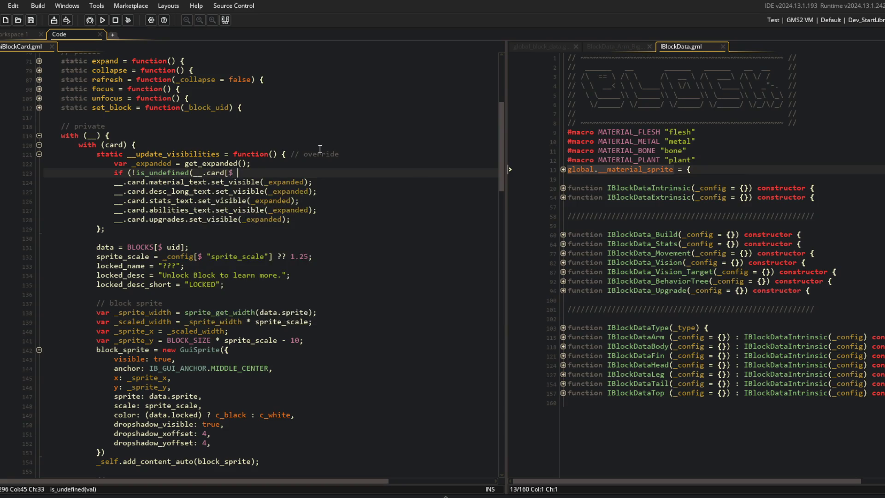
text("material_text"=)
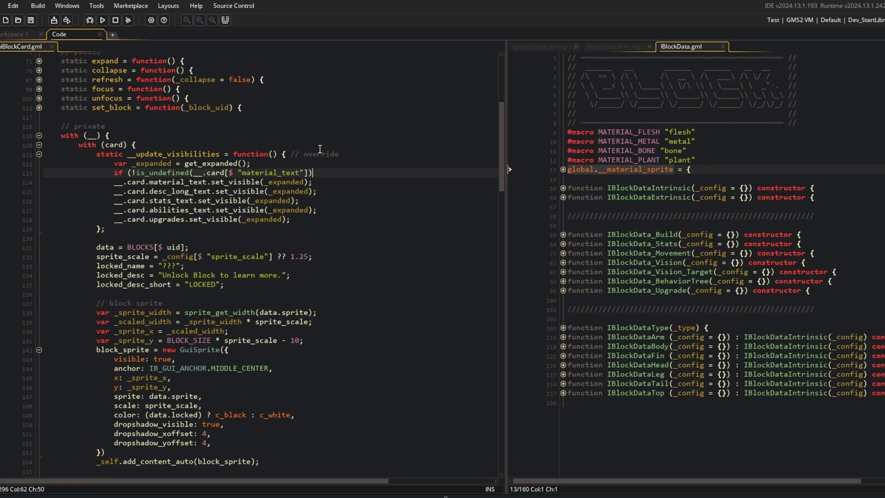
text({)
key(Down)
key(Home)
key(Tab)
key(End)
key(Return)
Duplicate the guarded block, retarget the copy to material_sprite, and run the game.
key(shift+Up)
key(shift+Up)
key(ctrl+d)
key(End)
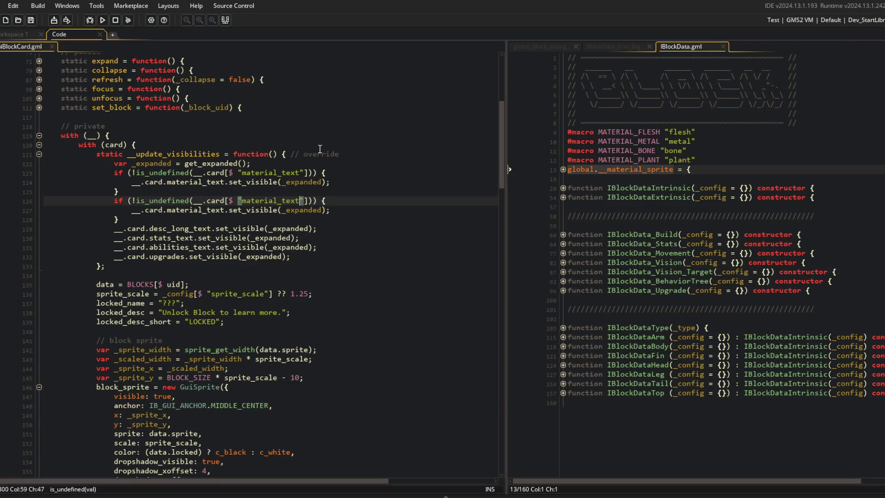
key(Down)
key(BackSpace)
key(BackSpace)
key(BackSpace)
text(sprite)
scroll(295, 229, down, 8)
scroll(296, 229, down, 5)
click(181, 284)
click(221, 247)
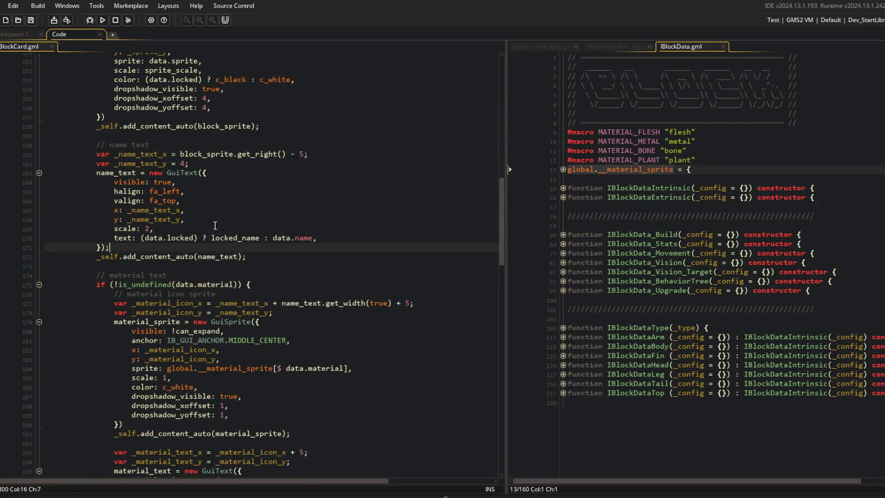
click(101, 19)
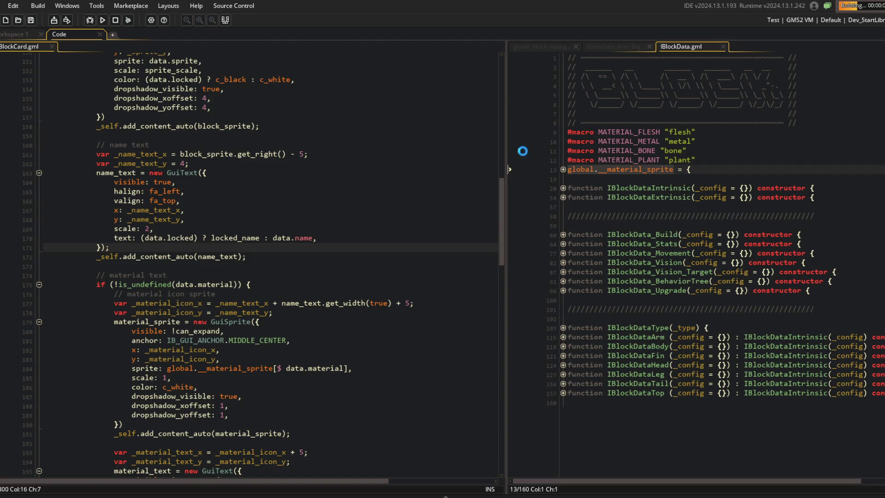
Expand the Robot Core library card to check its metal material label, then return to the IDE.
scroll(224, 284, up, 20)
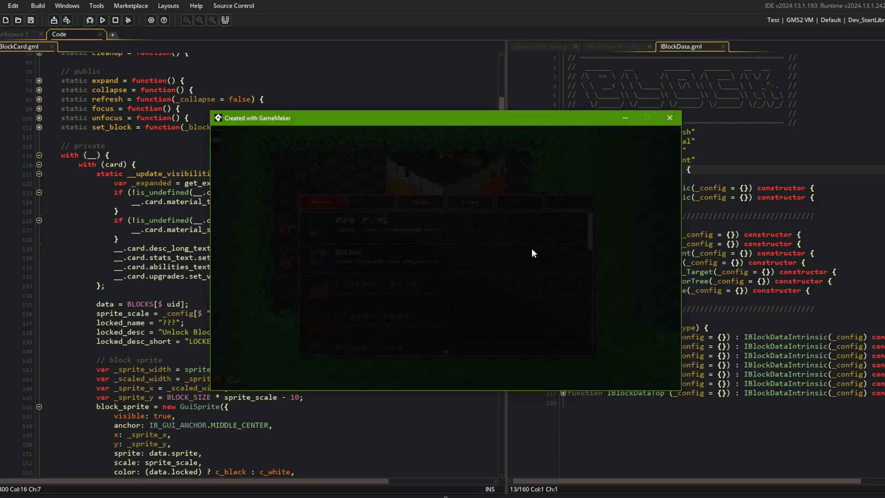
scroll(433, 221, down, 2)
click(374, 288)
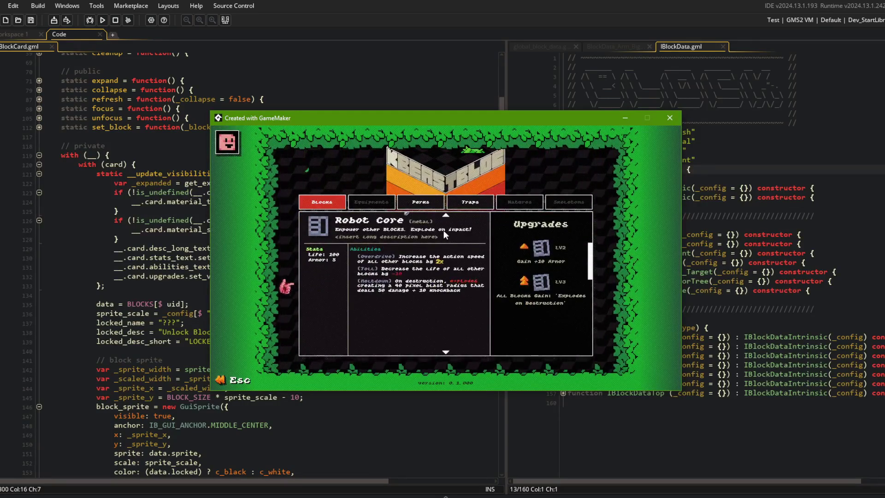
click(436, 224)
click(436, 224)
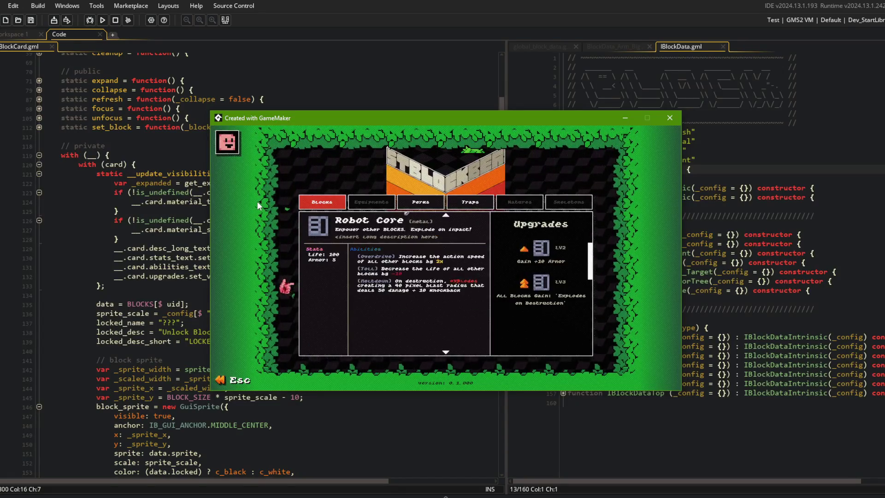
click(143, 167)
scroll(143, 167, down, 8)
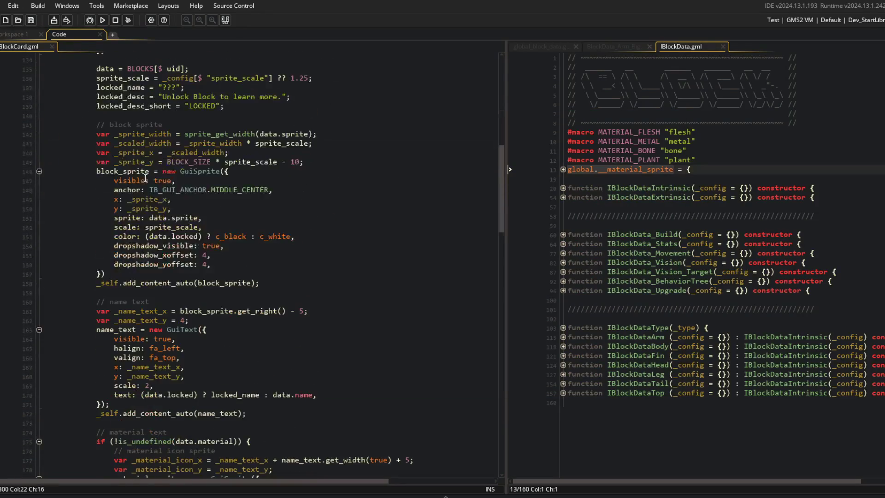
Cut the material icon sprite block and paste it after material_text's add_content_auto line.
scroll(101, 303, down, 8)
click(234, 232)
key(Down)
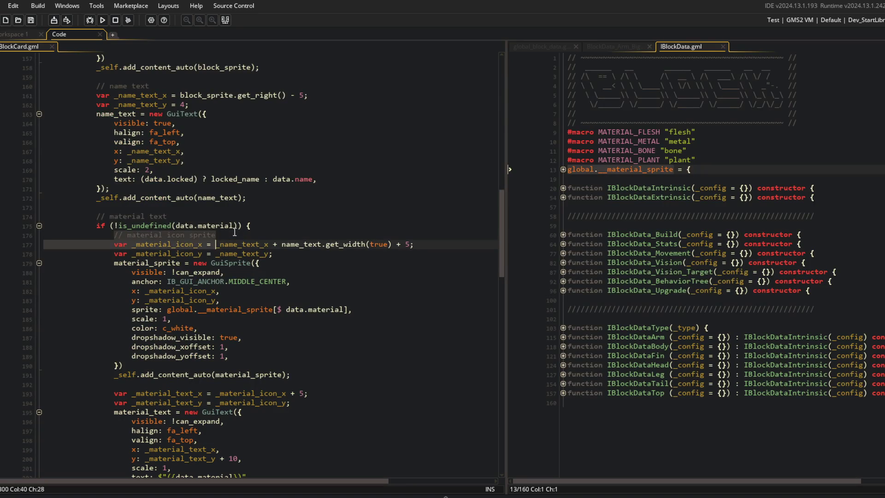
key(shift+Down)
key(shift+Down)
key(shift+Down)
key(ctrl+c)
key(Delete)
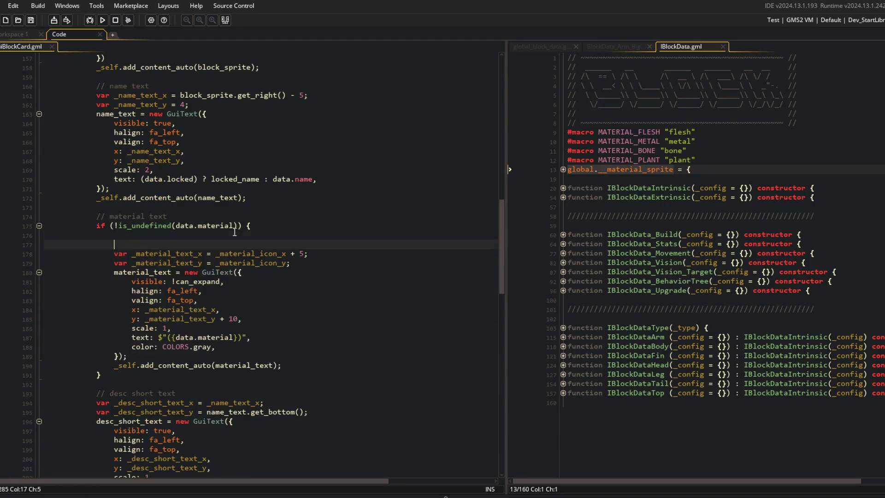
key(Delete)
key(Down)
key(End)
key(Left)
key(Left)
key(Left)
key(Down)
key(Down)
key(Down)
key(End)
key(Return)
key(ctrl+v)
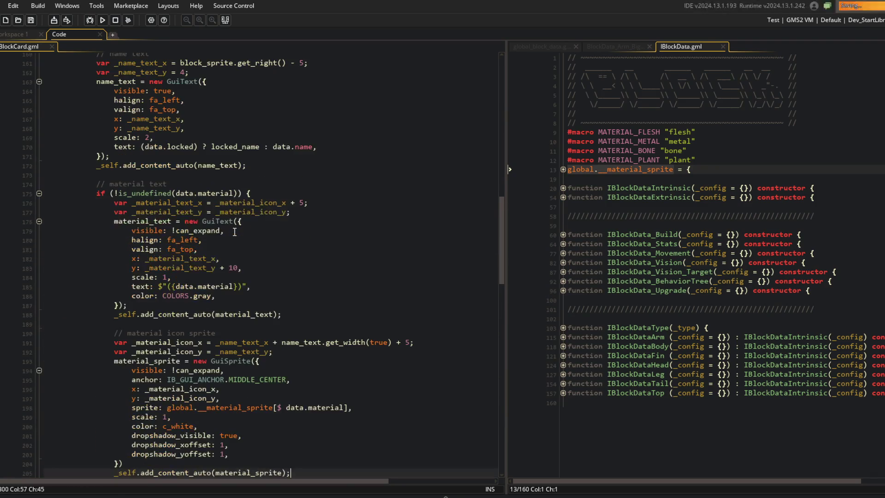
Move the // material text comment inside the is_undefined(data.material) block and tidy blank lines.
click(243, 185)
key(shift+Home)
key(ctrl+x)
key(Down)
key(End)
key(Return)
key(ctrl+v)
key(Up)
key(Up)
key(Delete)
key(End)
key(Return)
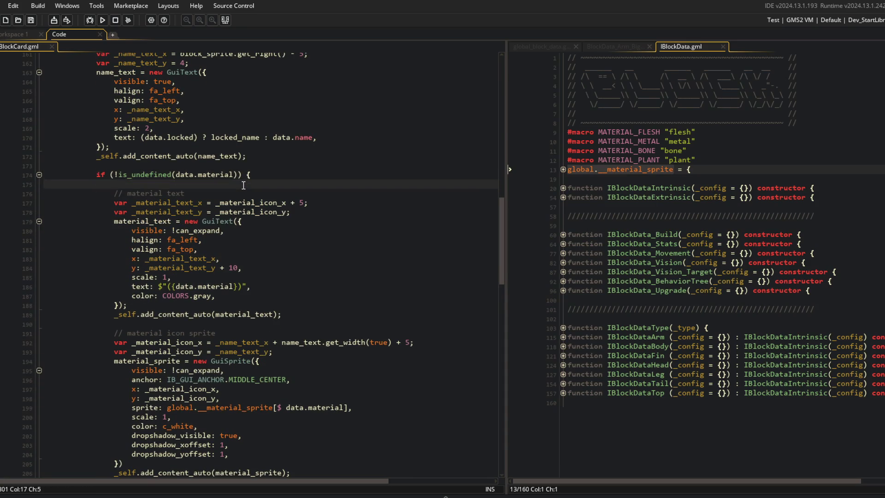
click(238, 341)
Base the material text x on the name text width and set its y to name_text_y.
key(shift+End)
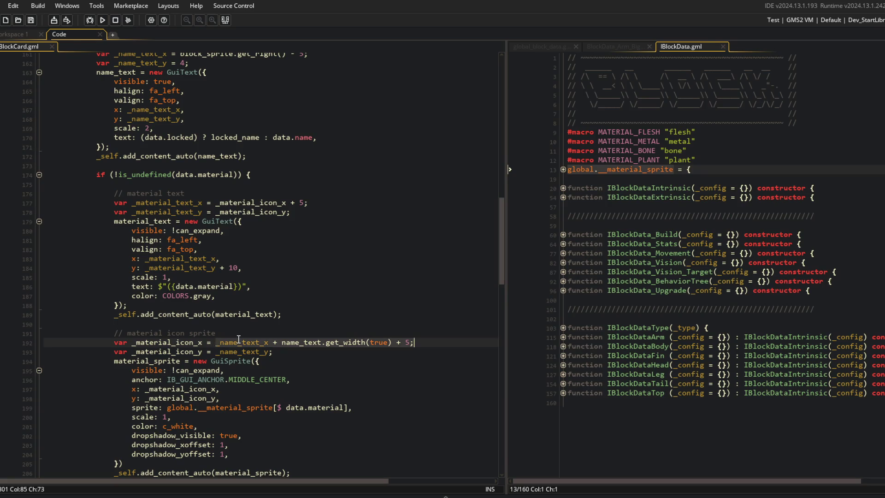
key(Up)
key(Up)
key(Up)
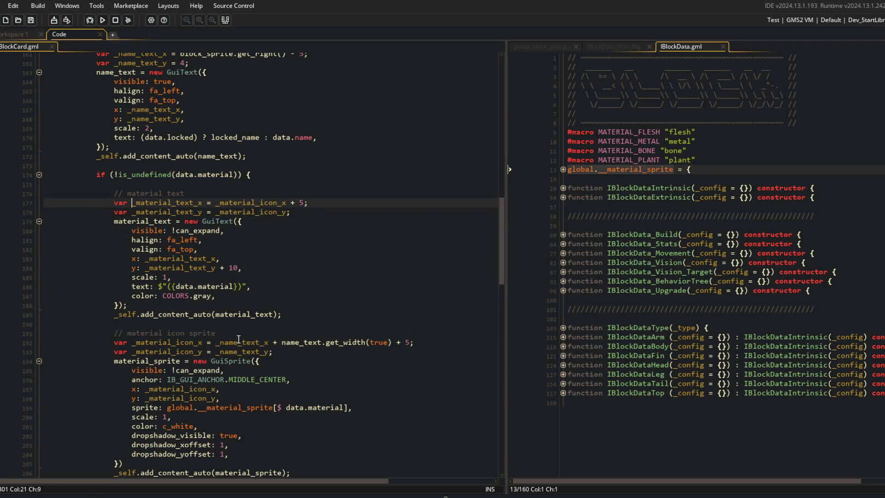
key(shift+End)
key(ctrl+v)
key(Down)
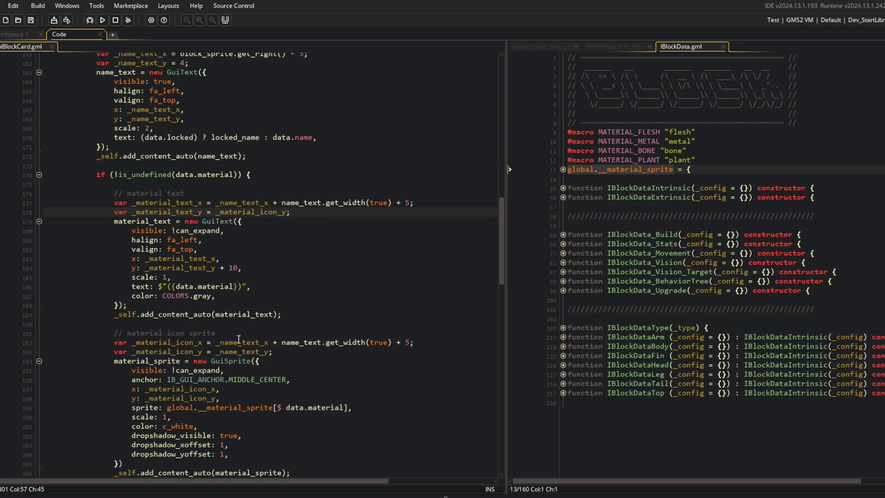
text(name_text_y;)
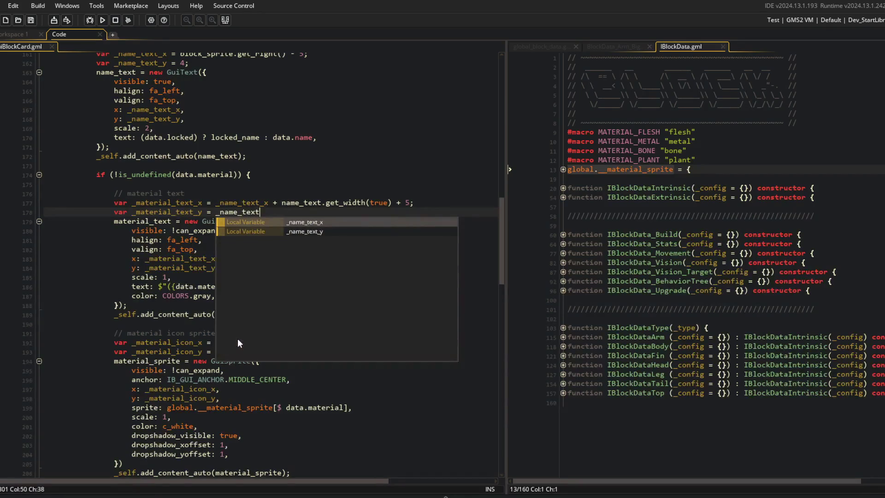
Set the icon x to _material_text_x + material_text.get_width(true) and y to _material_text_y.
click(238, 339)
key(End)
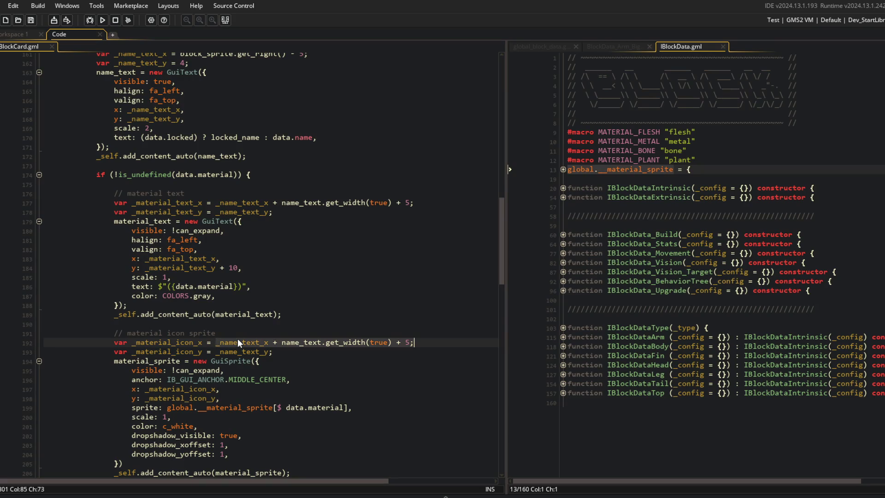
key(ctrl+BackSpace)
key(ctrl+BackSpace)
key(ctrl+BackSpace)
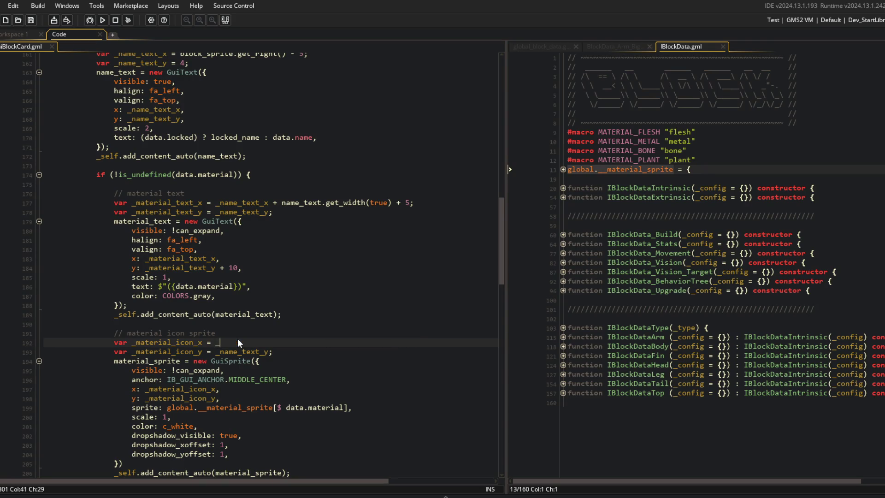
text(_mate)
key(Down)
key(Down)
key(Return)
text(;)
key(Down)
key(ctrl+BackSpace)
key(ctrl+BackSpace)
text(_material_text_y;)
key(Up)
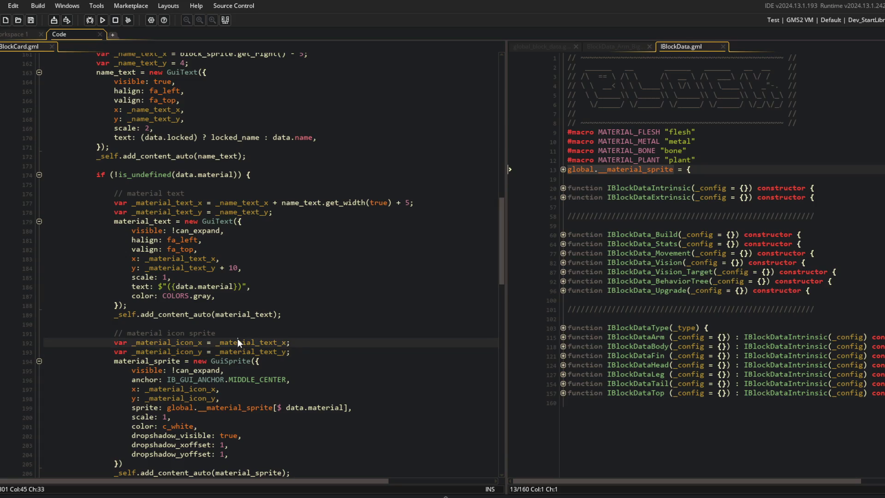
text(+ material_text.ge)
text(t_width(true) +)
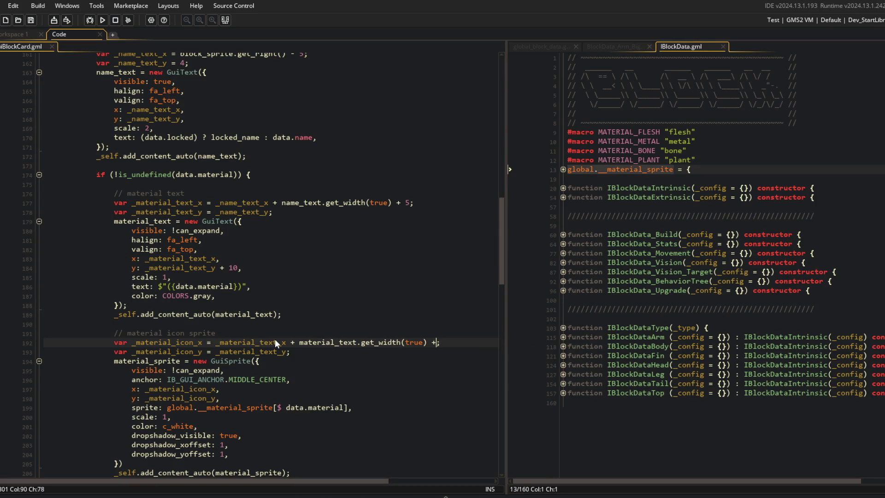
Change the icon anchor from MIDDLE_CENTER to IB_GUI_ANCHOR.TOP_CENTER and start a test build.
key(Down)
key(Down)
key(Down)
key(Left)
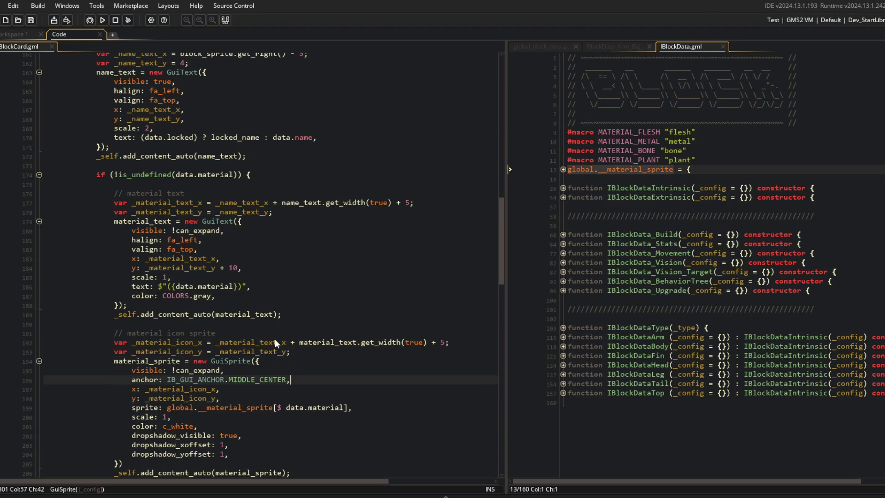
key(ctrl+BackSpace)
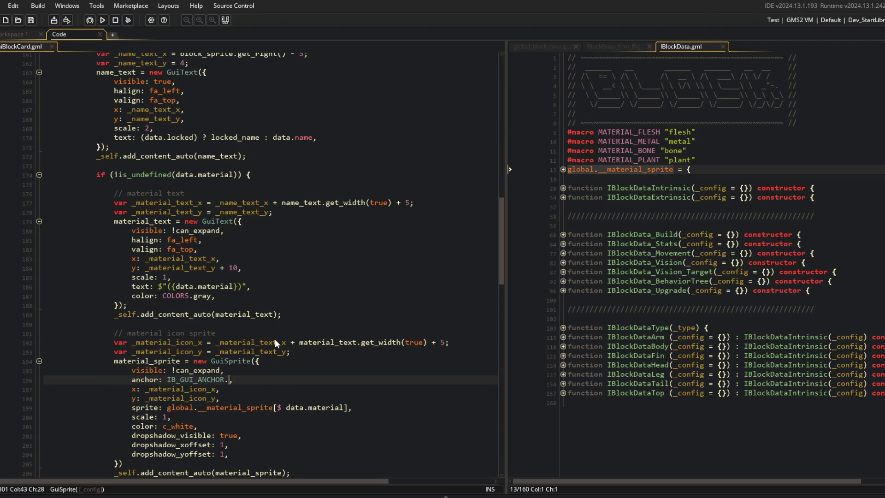
text(TOP_CENTE)
key(ctrl+BackSpace)
text(MIDDLE_CENTER)
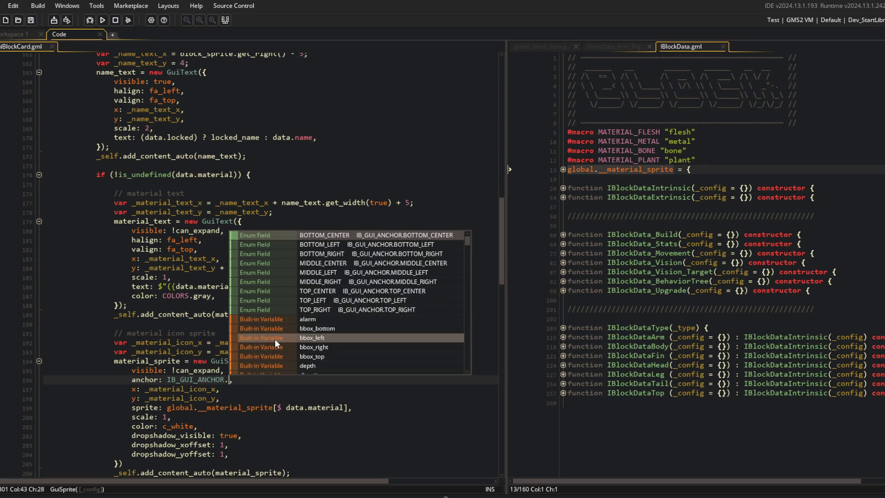
key(ctrl+BackSpace)
text(TOP_CENTER)
key(F5)
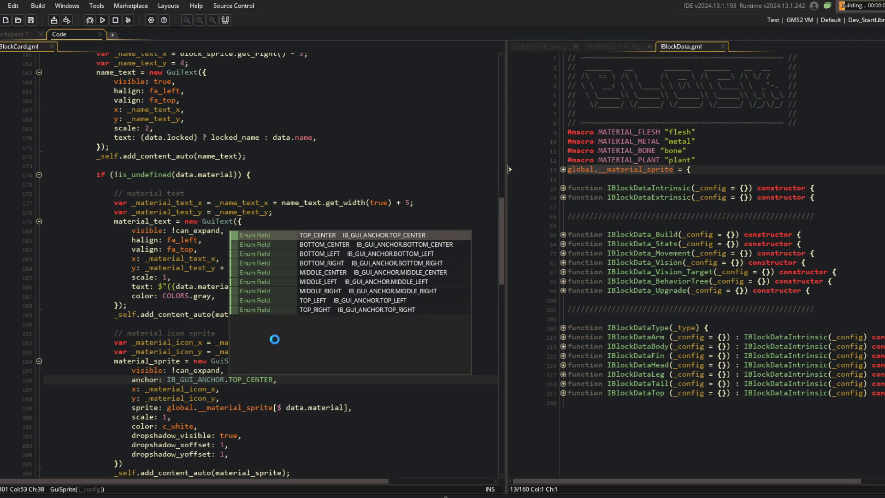
In the running game, go from the main menu to Beasts, open the editor, and inspect Robot Core.
click(384, 267)
scroll(384, 175, down, 2)
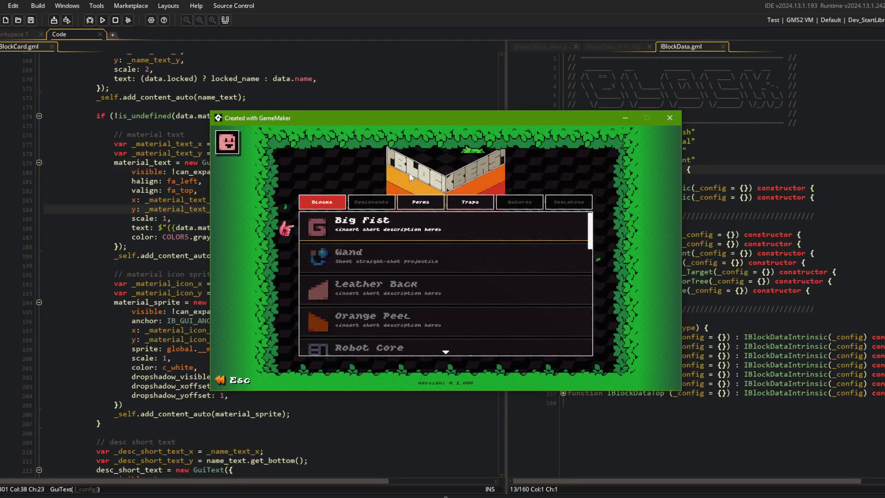
key(Escape)
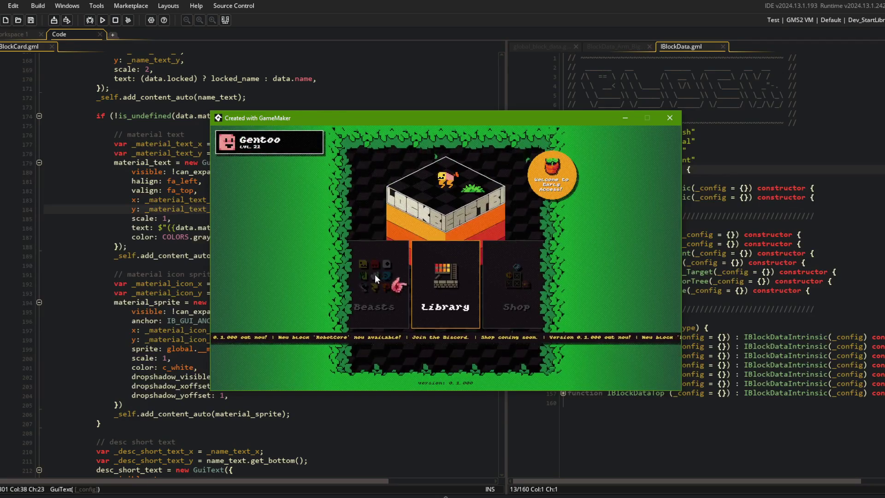
click(375, 275)
click(487, 291)
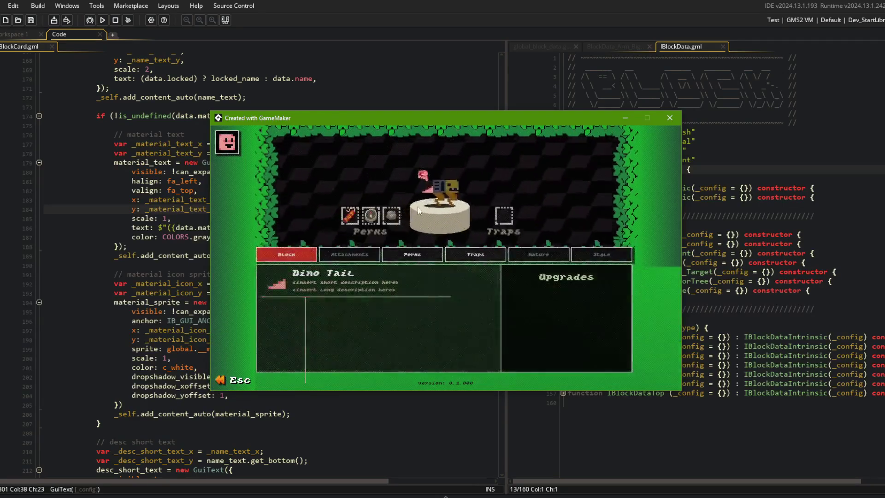
click(447, 182)
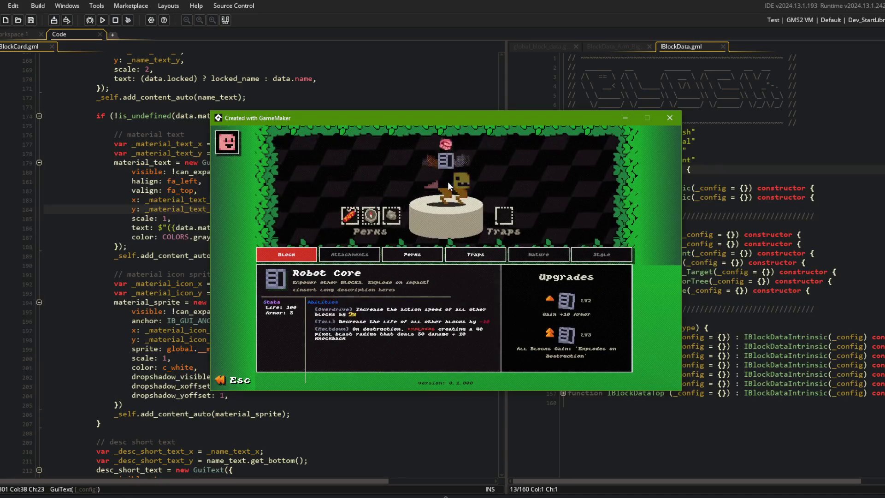
scroll(447, 181, down, 2)
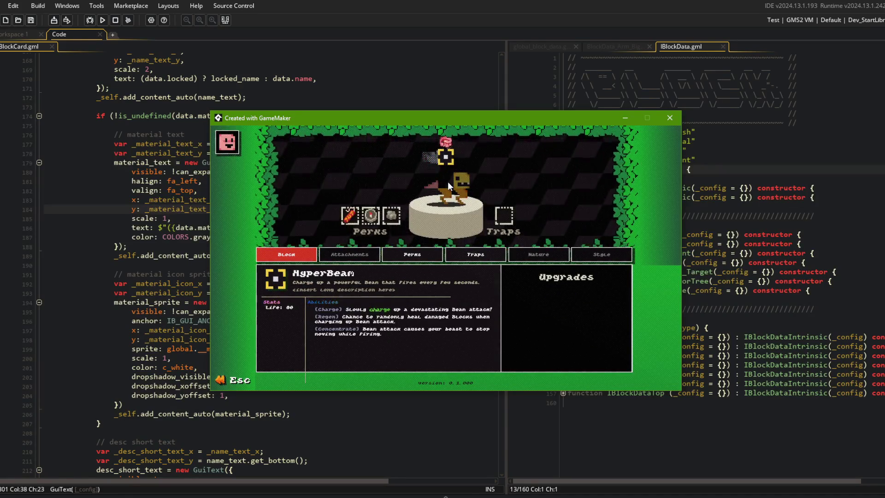